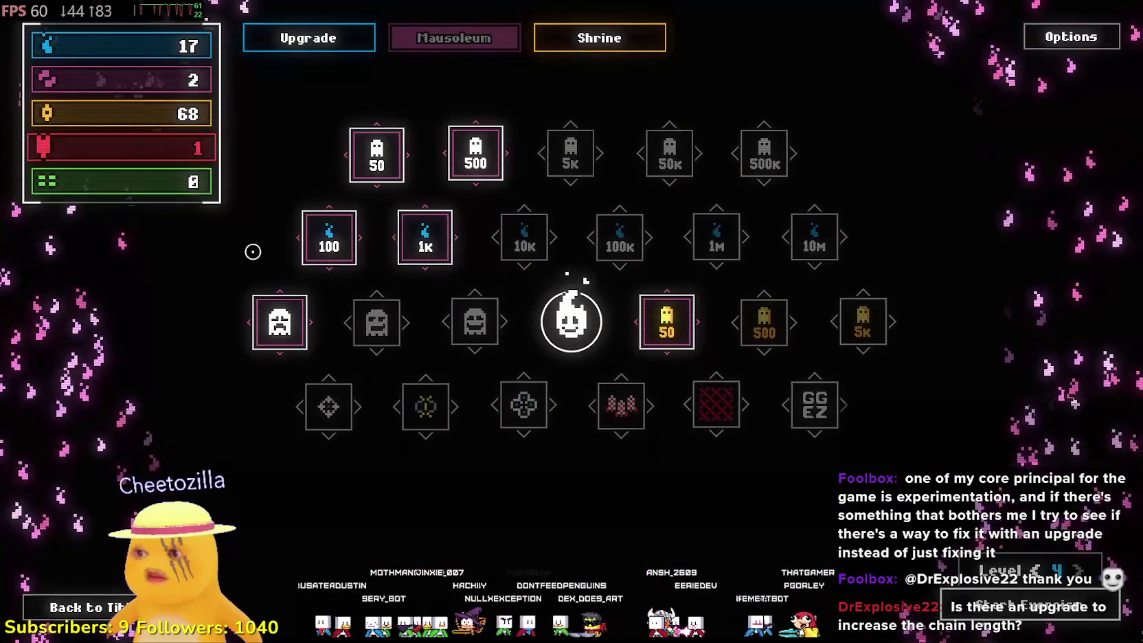
- Switch from the Mausoleum to the Upgrade tree and pan it around the central flame spirit
{"action": "left_click", "coordinate": [261, 36]}
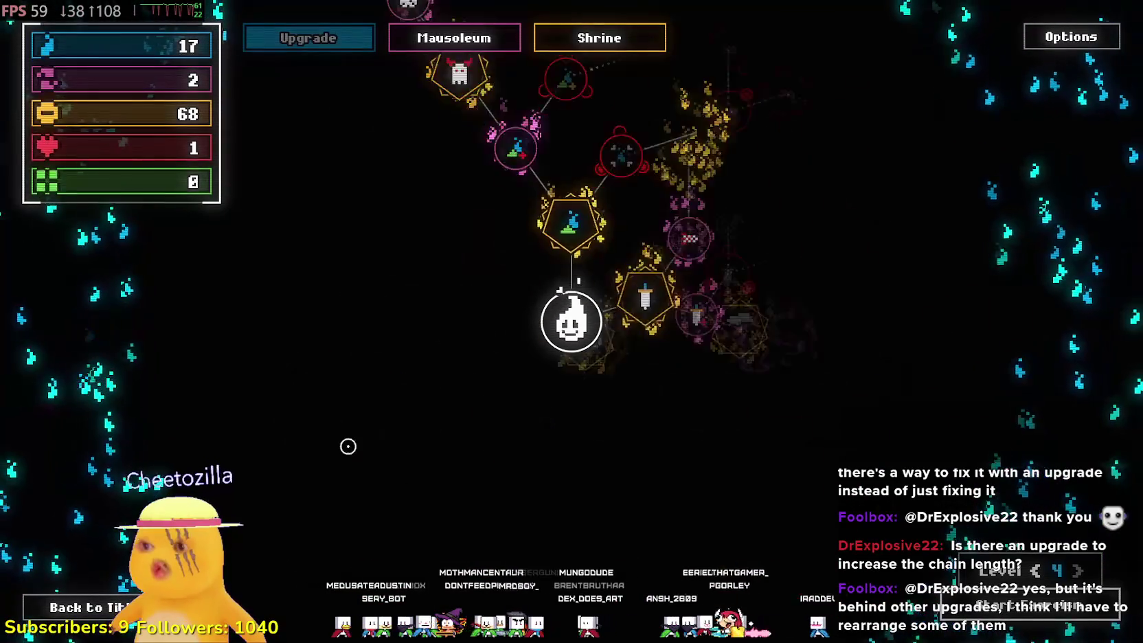
{"action": "left_click_drag", "start_coordinate": [837, 232], "coordinate": [411, 114]}
{"action": "mouse_move", "coordinate": [468, 473]}
{"action": "left_mouse_down"}
{"action": "mouse_move", "coordinate": [584, 334]}
{"action": "mouse_move", "coordinate": [827, 94]}
{"action": "mouse_move", "coordinate": [599, 31]}
{"action": "mouse_move", "coordinate": [563, 56]}
{"action": "mouse_move", "coordinate": [614, 175]}
{"action": "mouse_move", "coordinate": [605, 188]}
{"action": "left_mouse_up"}
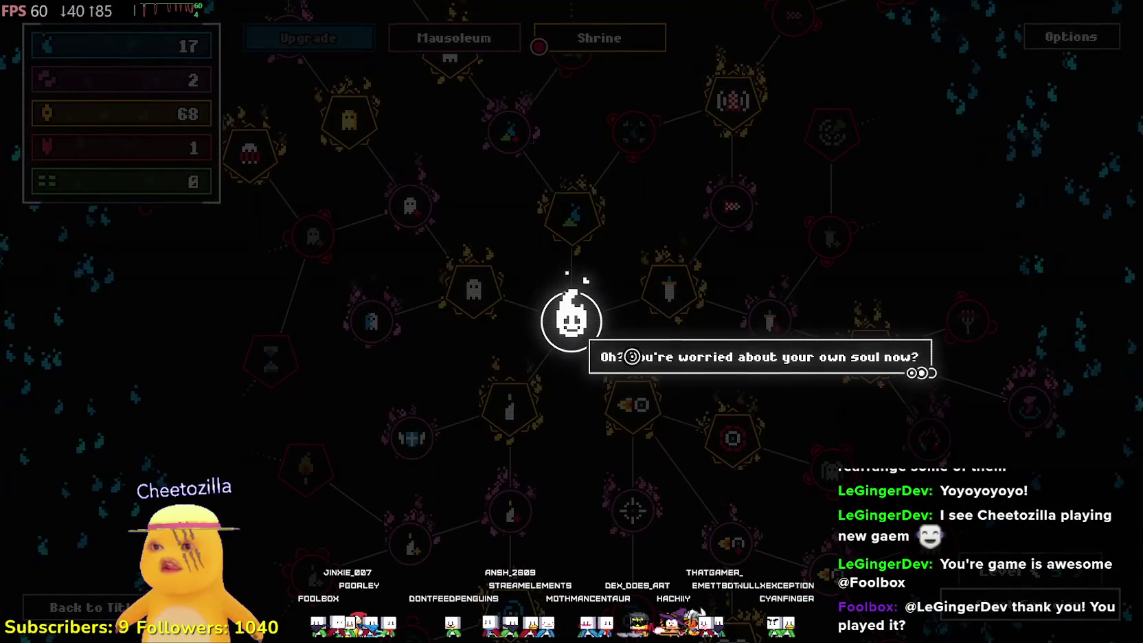
- Advance through the spirit's dialogue lines and open the Shrine with its five linked spirits
{"action": "left_click", "coordinate": [753, 356]}
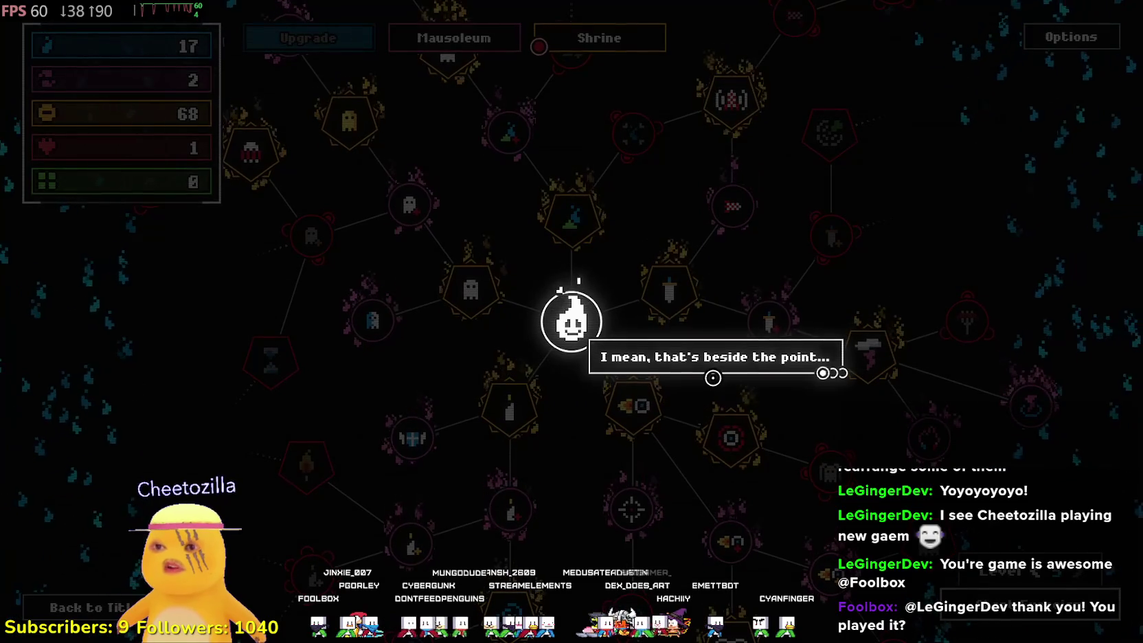
{"action": "left_click", "coordinate": [578, 276]}
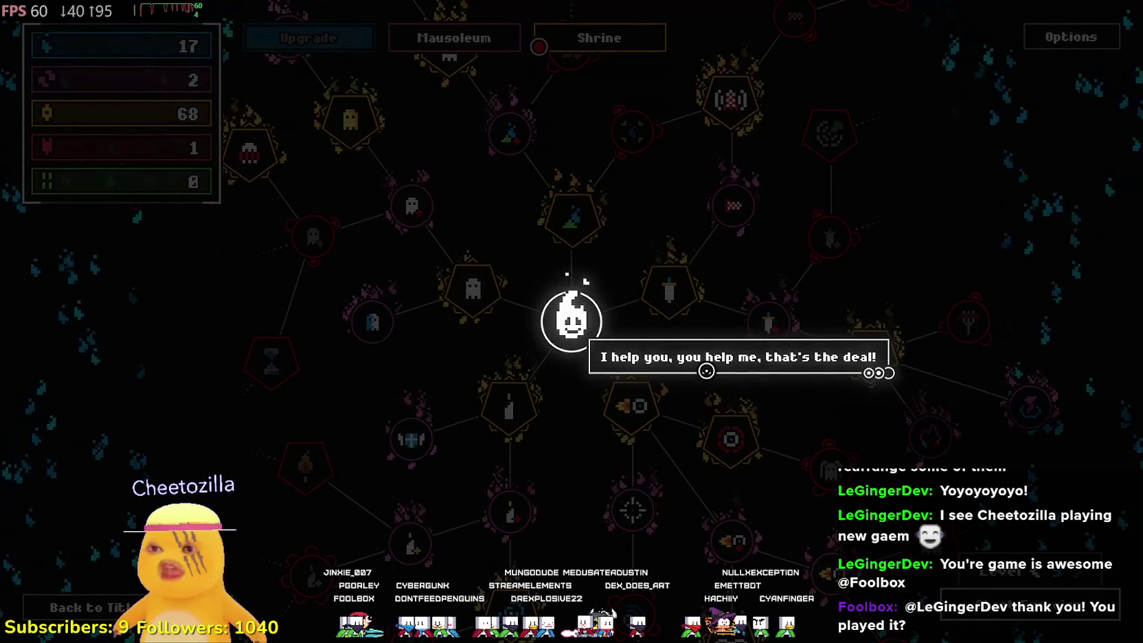
{"action": "left_click", "coordinate": [709, 371]}
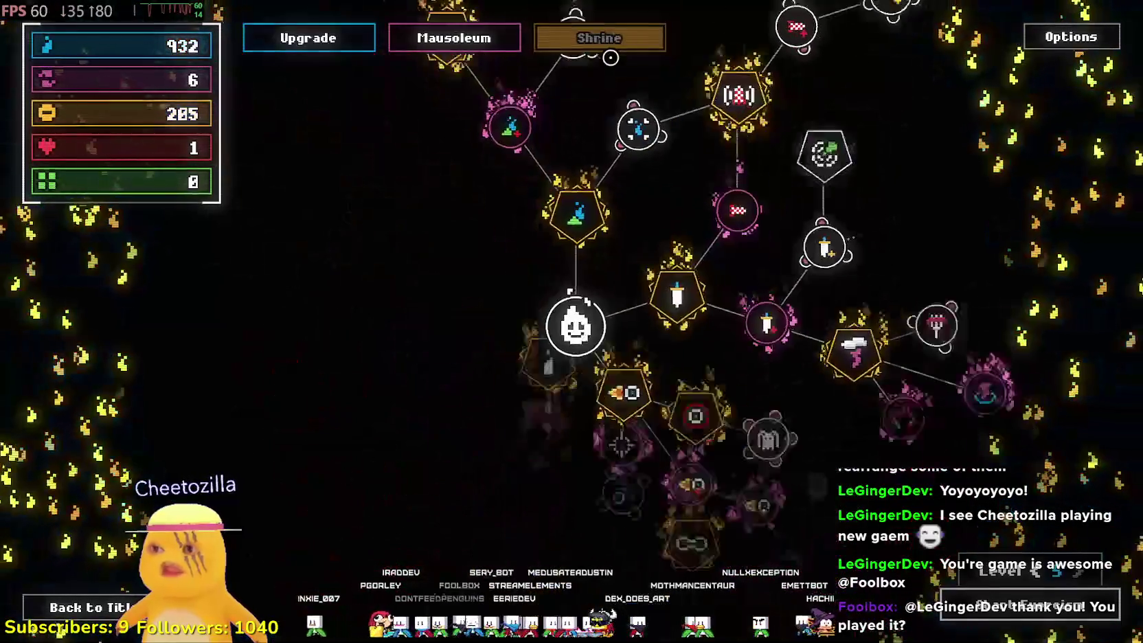
{"action": "left_click", "coordinate": [609, 45]}
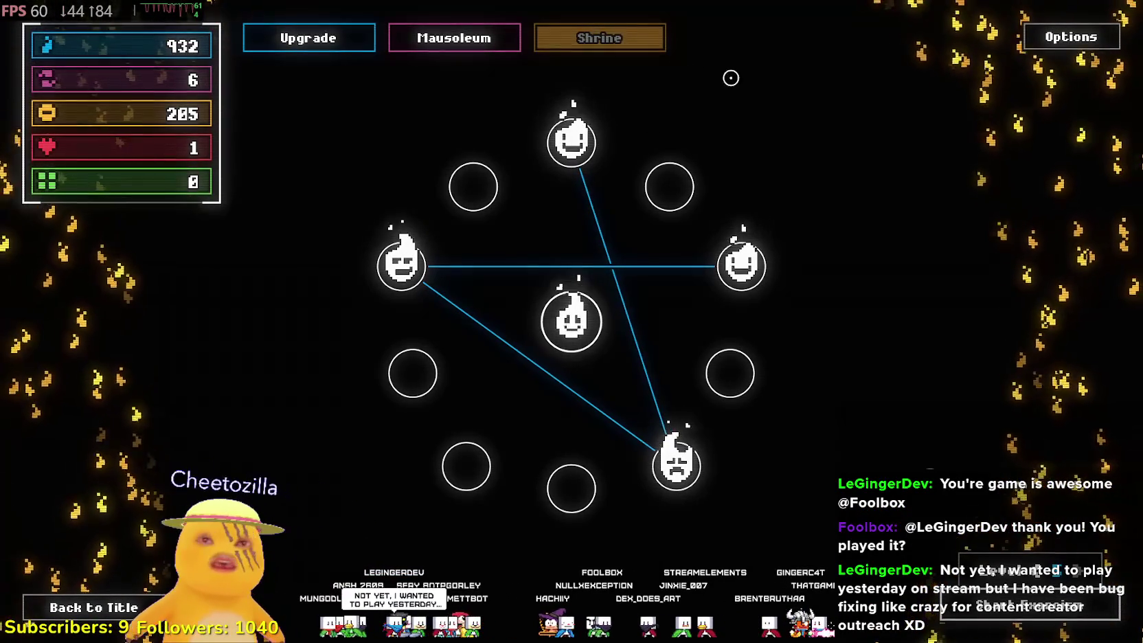
- Return to the upgrade tree and pan across its upper and lower branches
{"action": "left_click", "coordinate": [320, 42]}
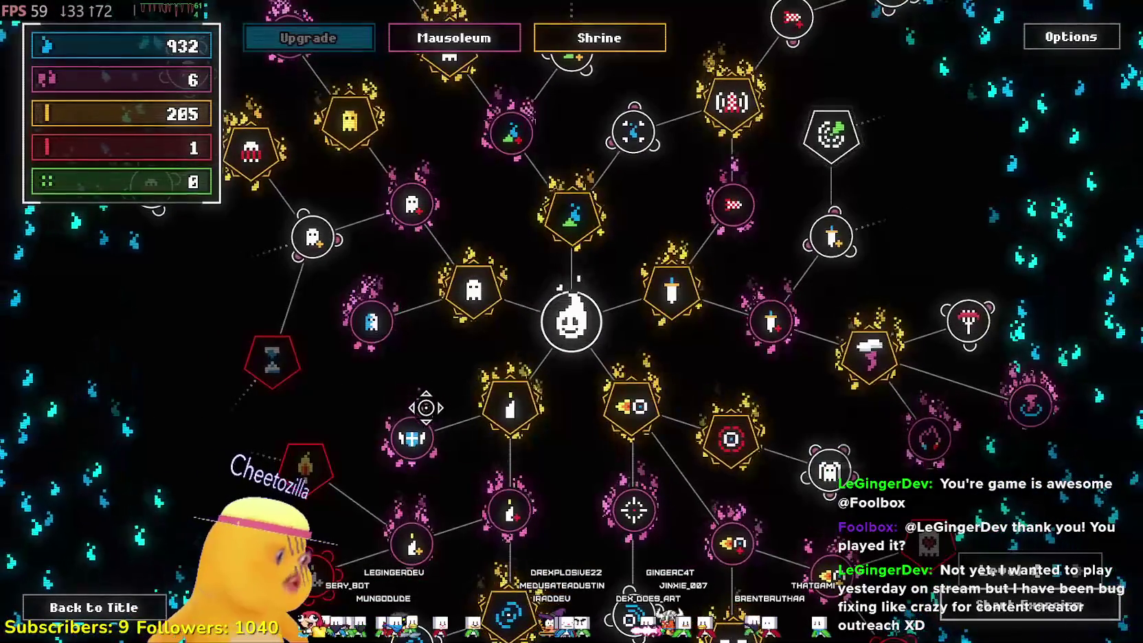
{"action": "scroll", "coordinate": [569, 411], "scroll_direction": "down", "scroll_amount": 2}
{"action": "left_click_drag", "start_coordinate": [568, 412], "coordinate": [539, 454]}
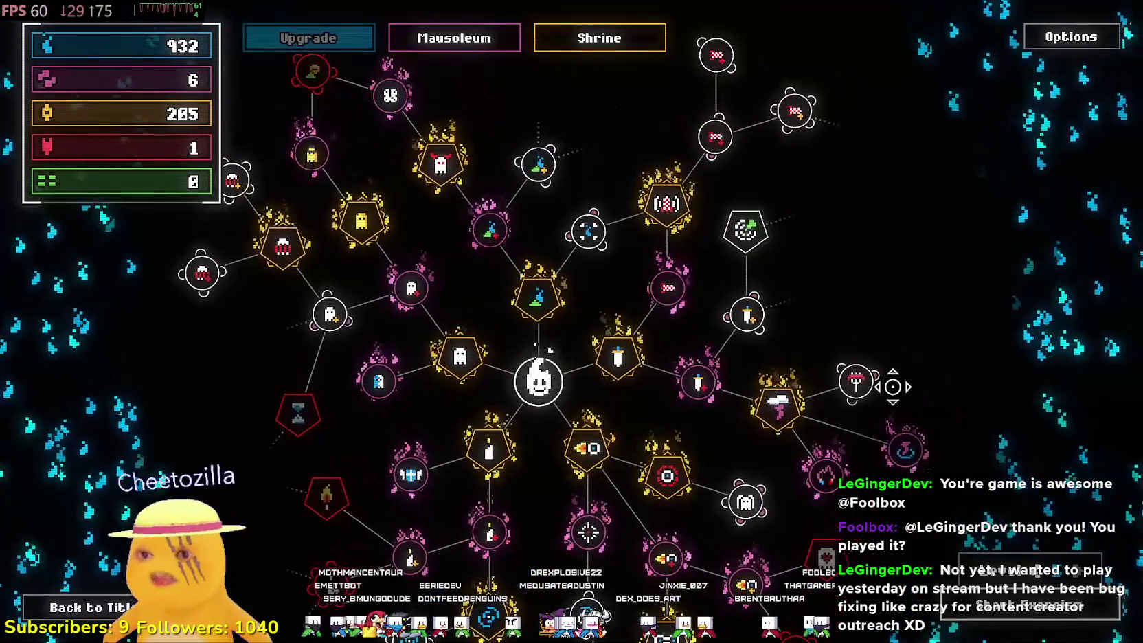
{"action": "mouse_move", "coordinate": [867, 387]}
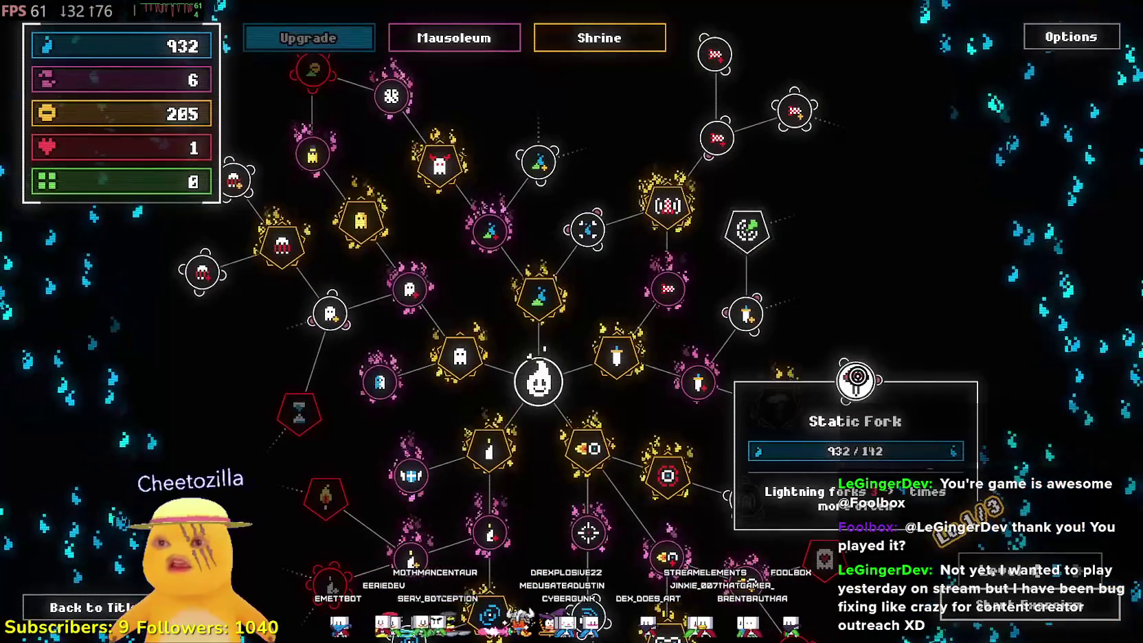
{"action": "left_click_drag", "start_coordinate": [745, 178], "coordinate": [860, 342]}
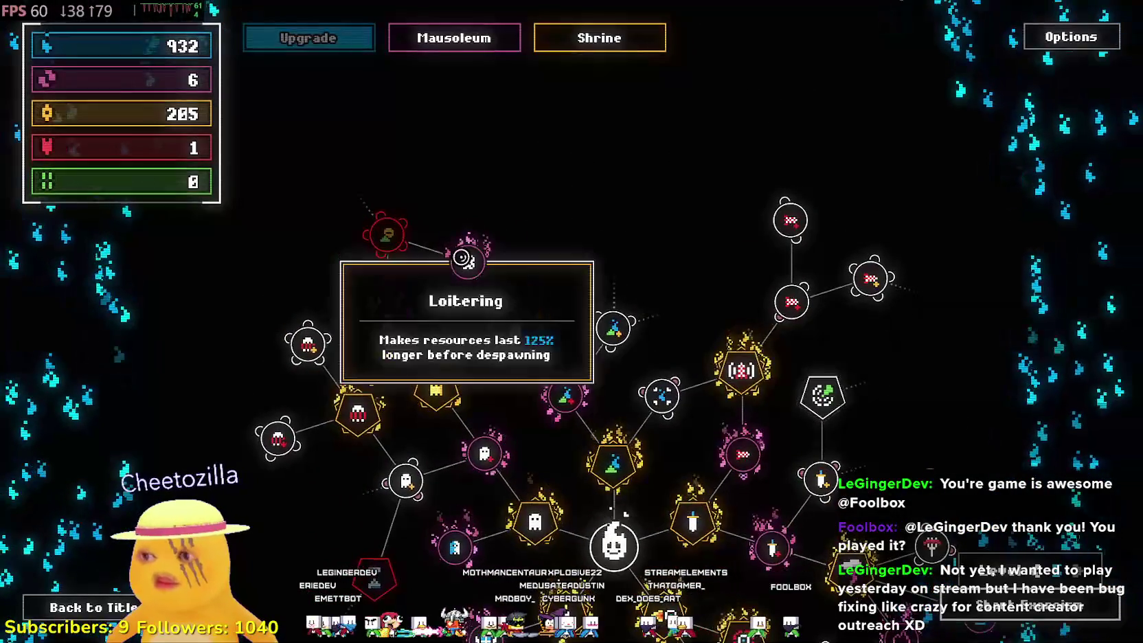
{"action": "left_click_drag", "start_coordinate": [459, 261], "coordinate": [675, 107]}
{"action": "mouse_move", "coordinate": [362, 421]}
{"action": "left_mouse_down"}
{"action": "mouse_move", "coordinate": [362, 447]}
{"action": "mouse_move", "coordinate": [335, 351]}
{"action": "mouse_move", "coordinate": [463, 367]}
{"action": "left_mouse_up"}
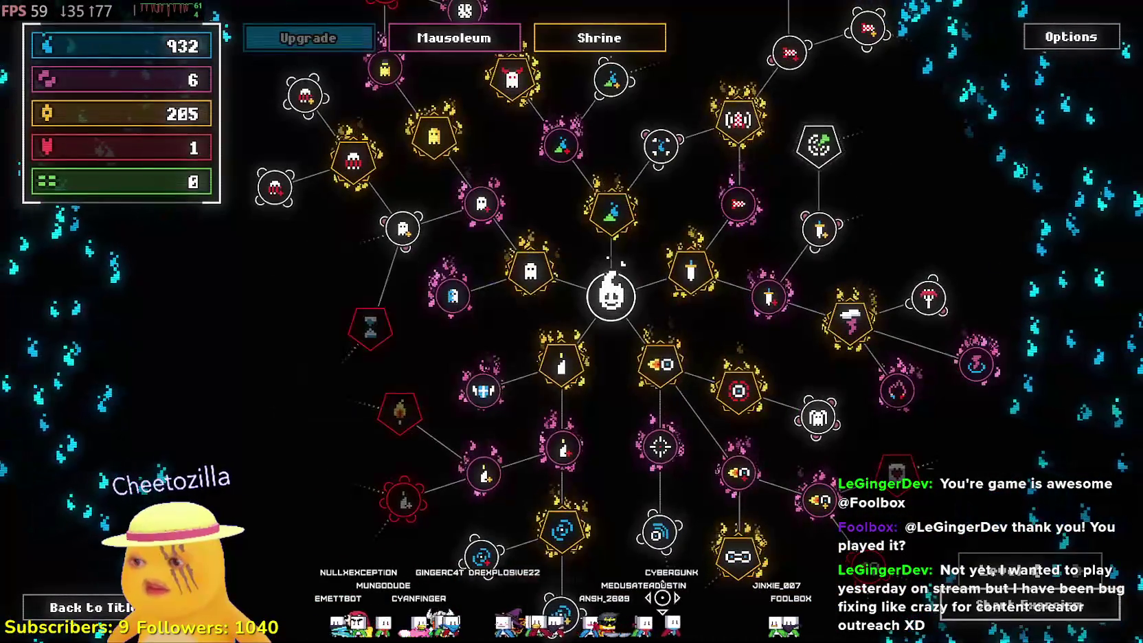
{"action": "left_click_drag", "start_coordinate": [623, 604], "coordinate": [610, 451]}
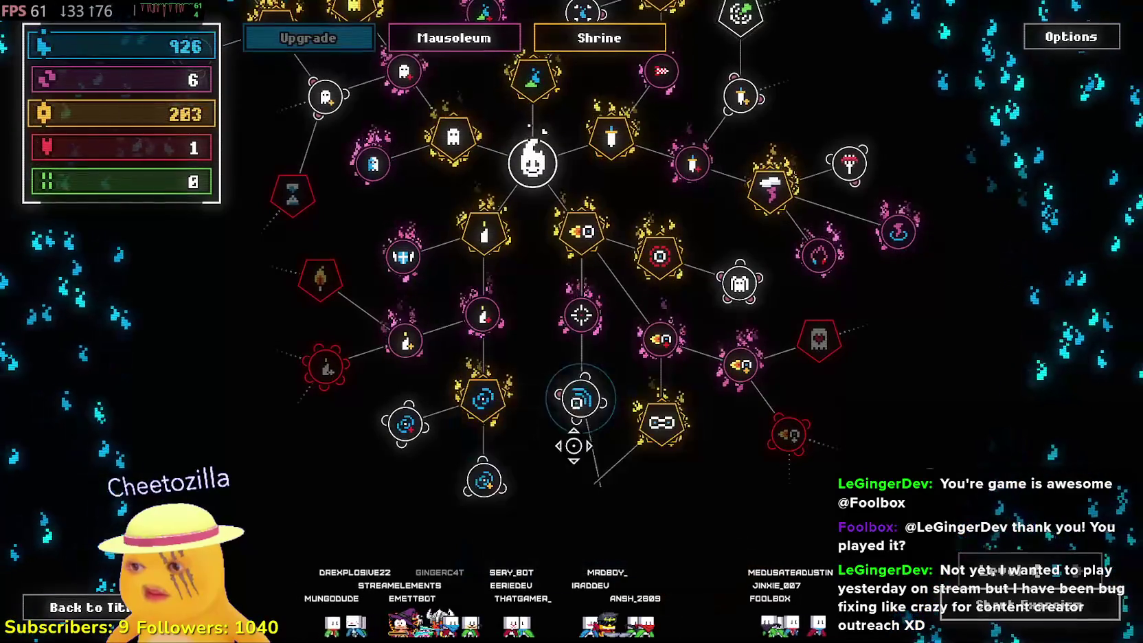
- Zoom around the tree, buy the Beam me up! upgrade, and pan up-left
{"action": "scroll", "coordinate": [580, 426], "scroll_direction": "up", "scroll_amount": 1}
{"action": "scroll", "coordinate": [566, 542], "scroll_direction": "up", "scroll_amount": 1}
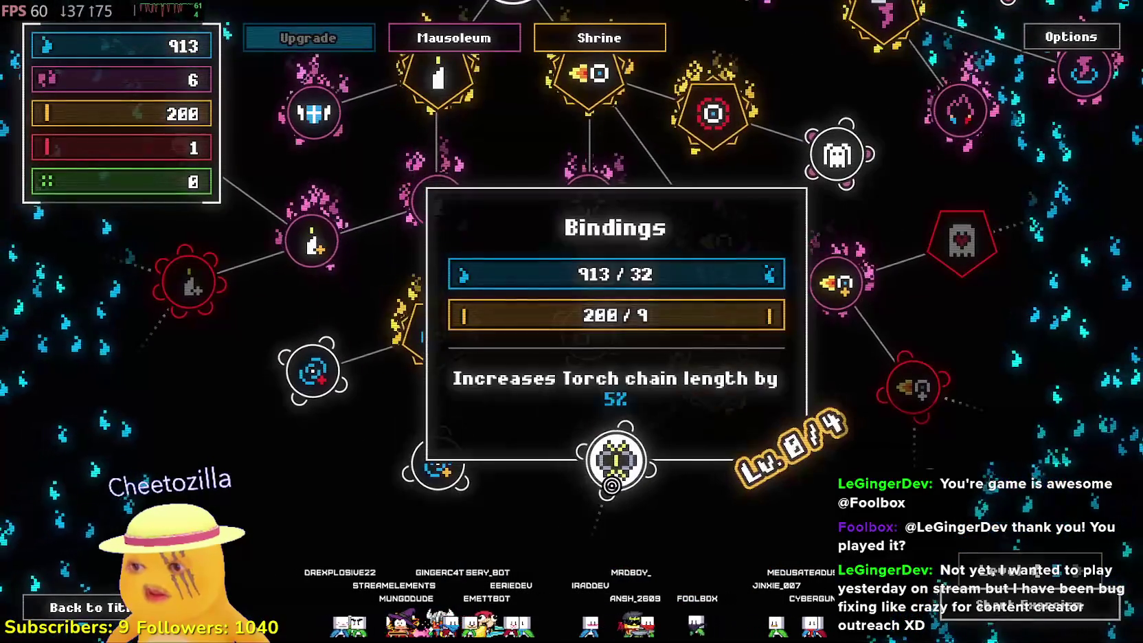
{"action": "scroll", "coordinate": [678, 541], "scroll_direction": "down", "scroll_amount": 1}
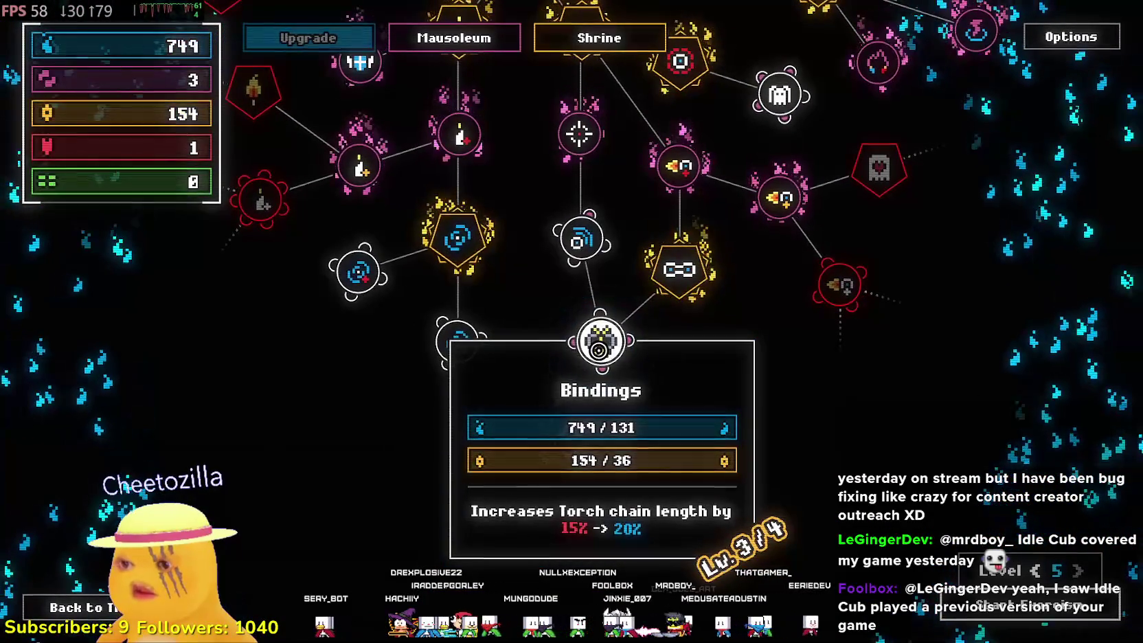
{"action": "scroll", "coordinate": [577, 332], "scroll_direction": "up", "scroll_amount": 2}
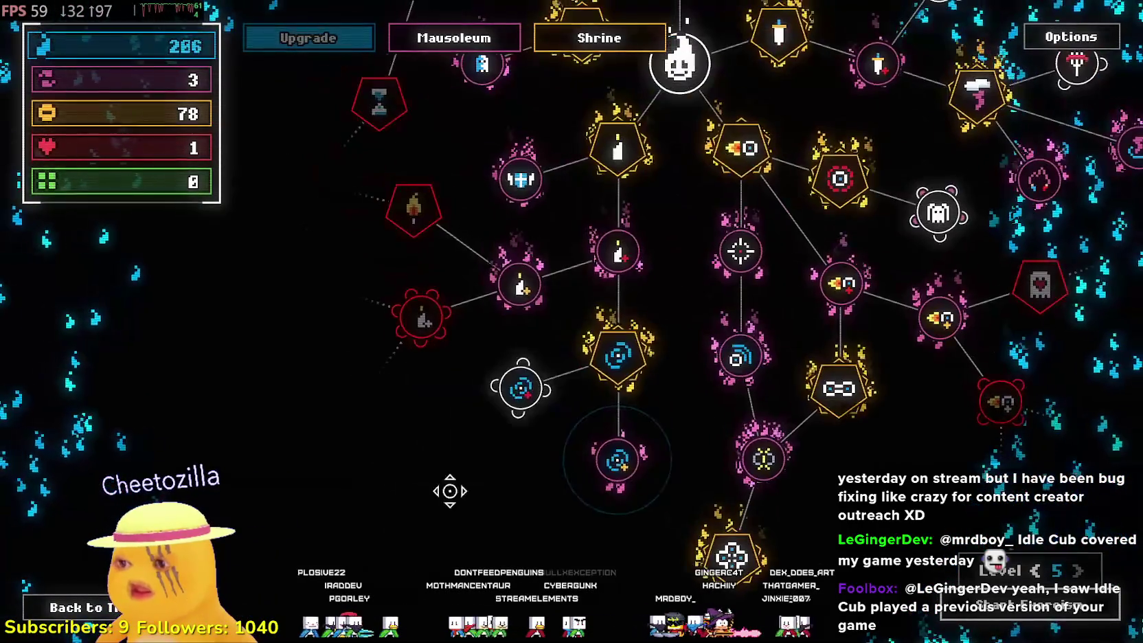
{"action": "scroll", "coordinate": [559, 356], "scroll_direction": "down", "scroll_amount": 3}
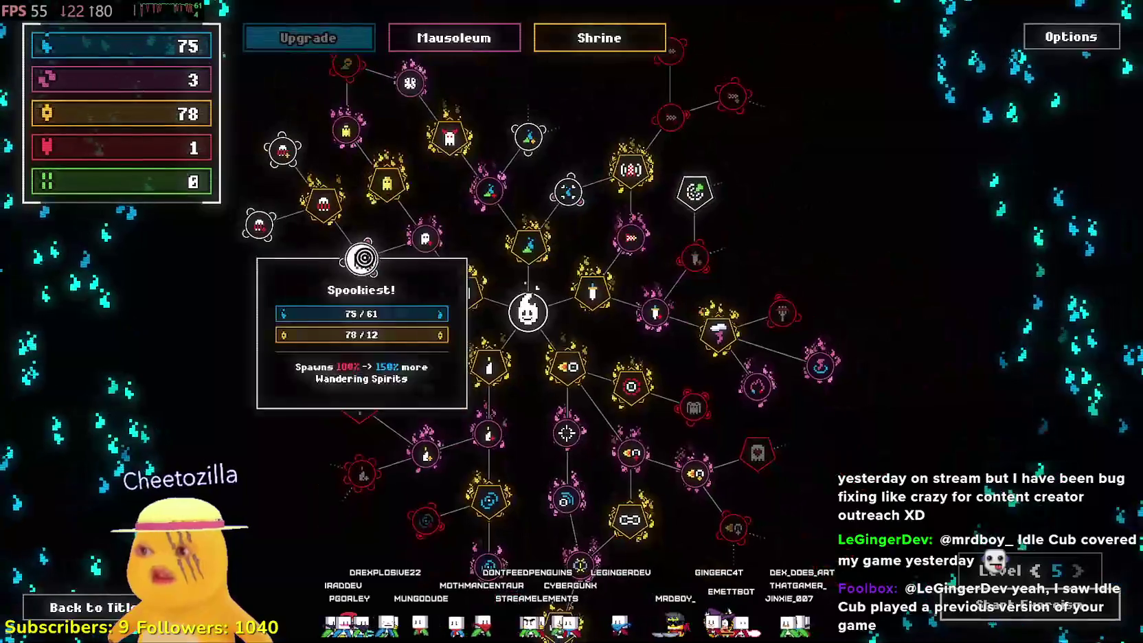
{"action": "left_click", "coordinate": [826, 288]}
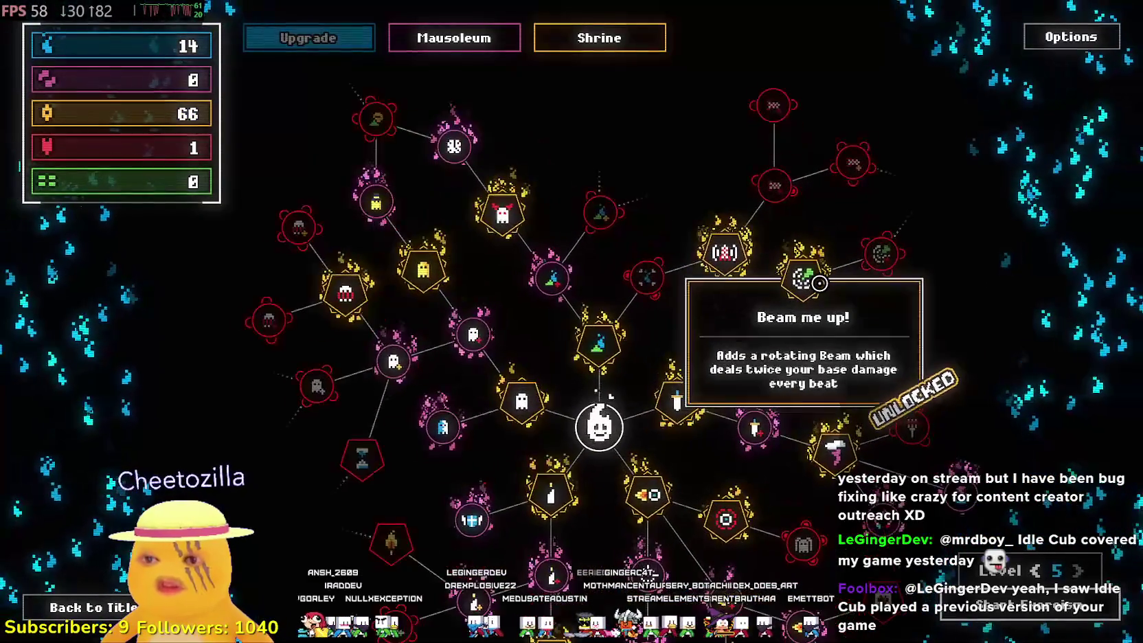
{"action": "scroll", "coordinate": [819, 282], "scroll_direction": "up", "scroll_amount": 2}
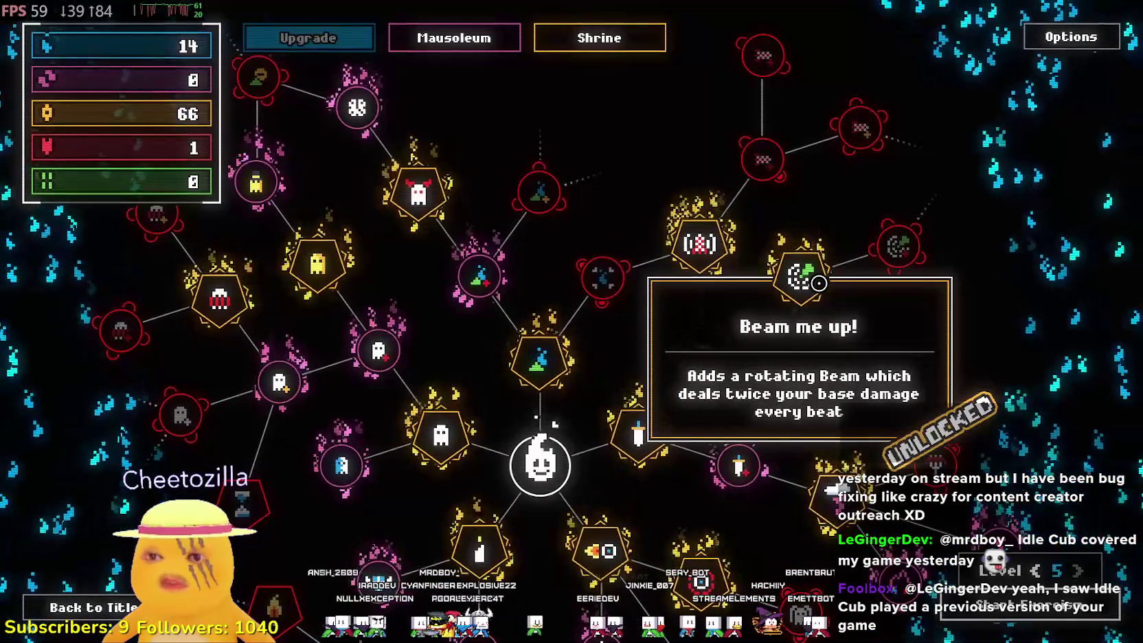
{"action": "left_click_drag", "start_coordinate": [799, 324], "coordinate": [493, 246]}
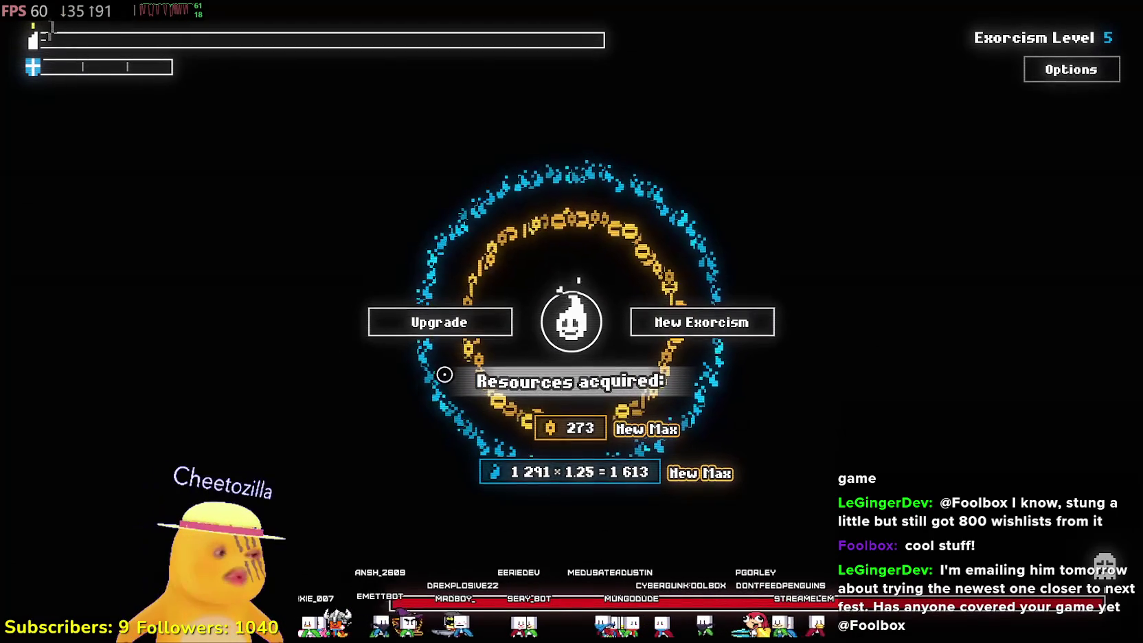
- Move on from the run's Resources acquired results screen
{"action": "key", "text": "space"}
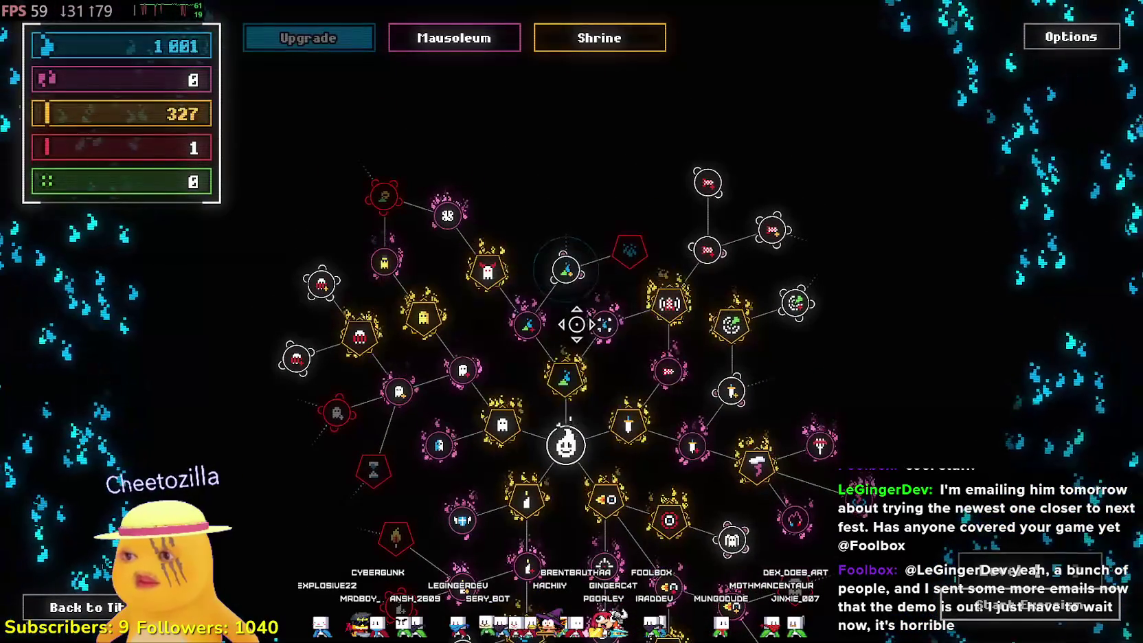
- Buy Even More Strength on the zoomed-in upgrade tree, then start a New Exorcism run
{"action": "key", "text": "s"}
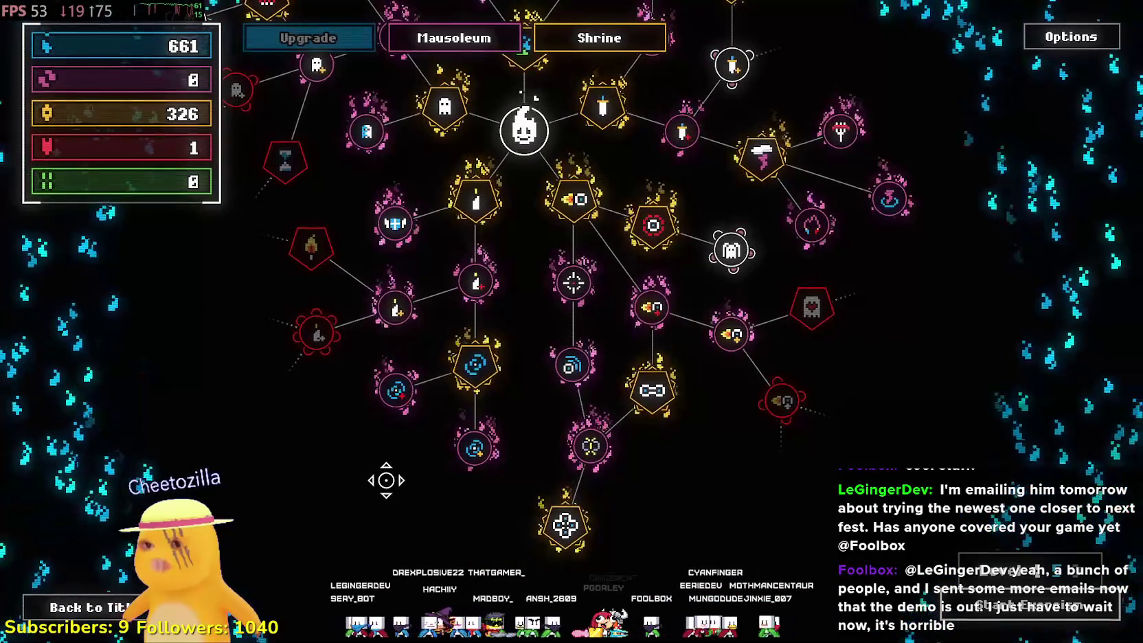
{"action": "left_click_drag", "start_coordinate": [730, 268], "coordinate": [910, 463]}
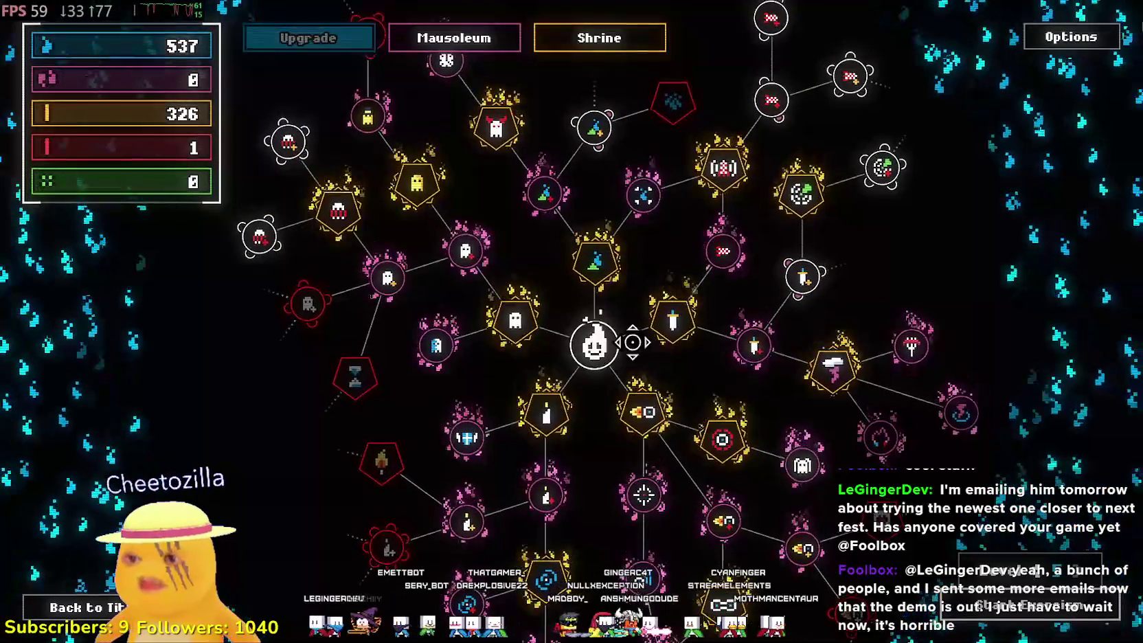
{"action": "left_click", "coordinate": [911, 346]}
{"action": "left_click_drag", "start_coordinate": [934, 204], "coordinate": [760, 314]}
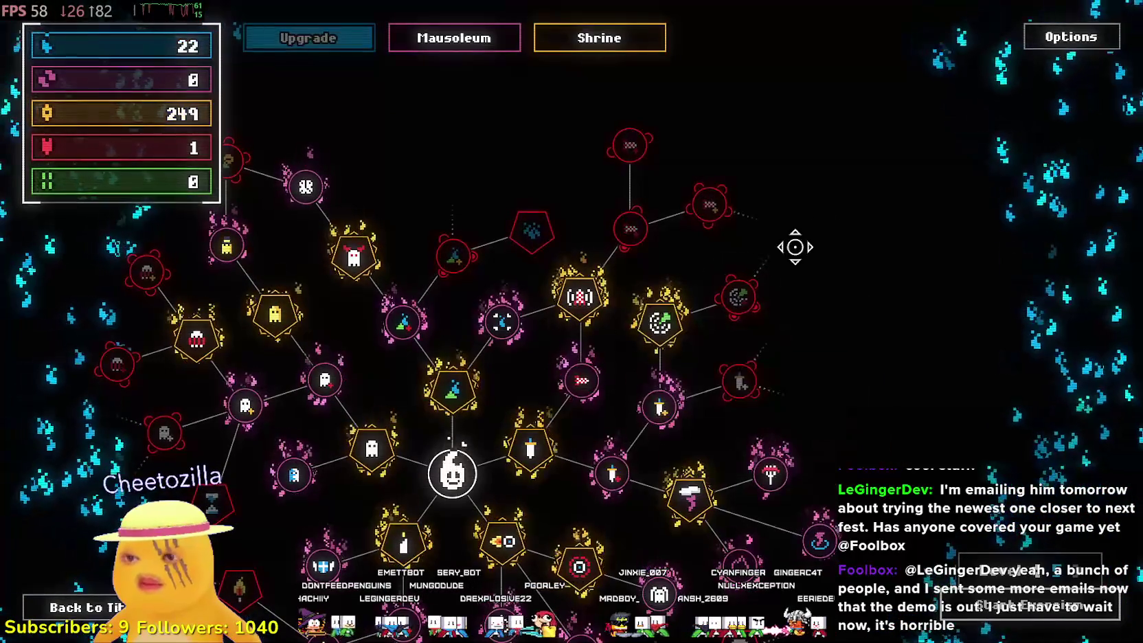
{"action": "mouse_move", "coordinate": [676, 298]}
{"action": "left_mouse_down"}
{"action": "mouse_move", "coordinate": [949, 332]}
{"action": "mouse_move", "coordinate": [699, 196]}
{"action": "left_mouse_up"}
{"action": "mouse_move", "coordinate": [665, 358]}
{"action": "left_mouse_down"}
{"action": "mouse_move", "coordinate": [819, 243]}
{"action": "mouse_move", "coordinate": [831, 184]}
{"action": "mouse_move", "coordinate": [727, 471]}
{"action": "mouse_move", "coordinate": [447, 229]}
{"action": "mouse_move", "coordinate": [464, 196]}
{"action": "mouse_move", "coordinate": [408, 211]}
{"action": "left_mouse_up"}
{"action": "key", "text": "space"}
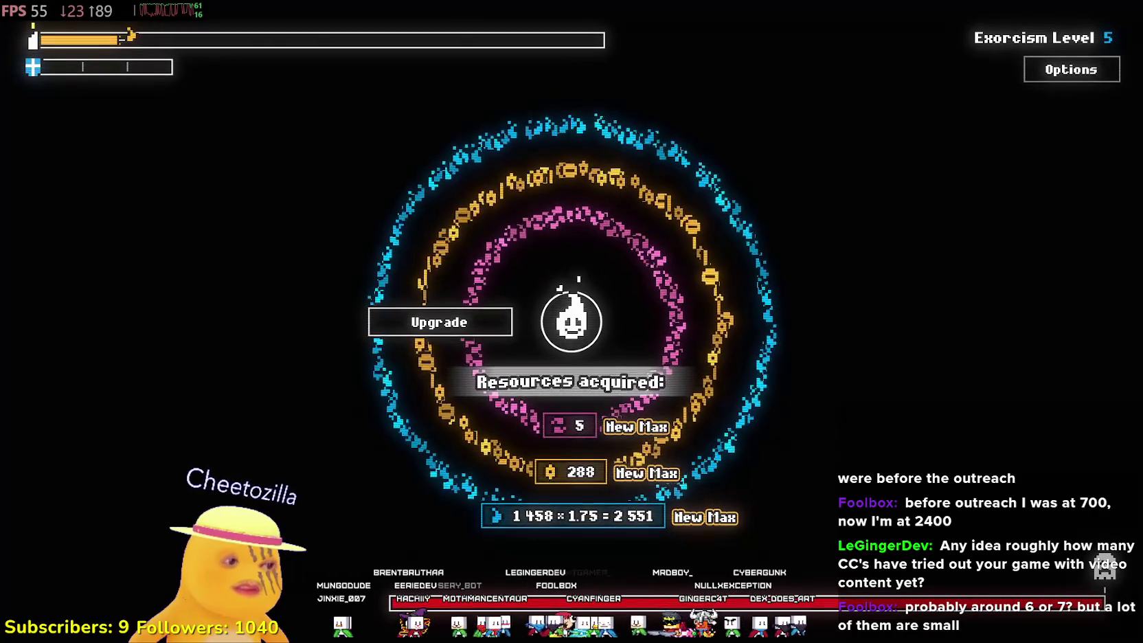
- Switch from the finished SCOPECREEP run to the Steam library
{"action": "key", "text": "alt+Tab"}
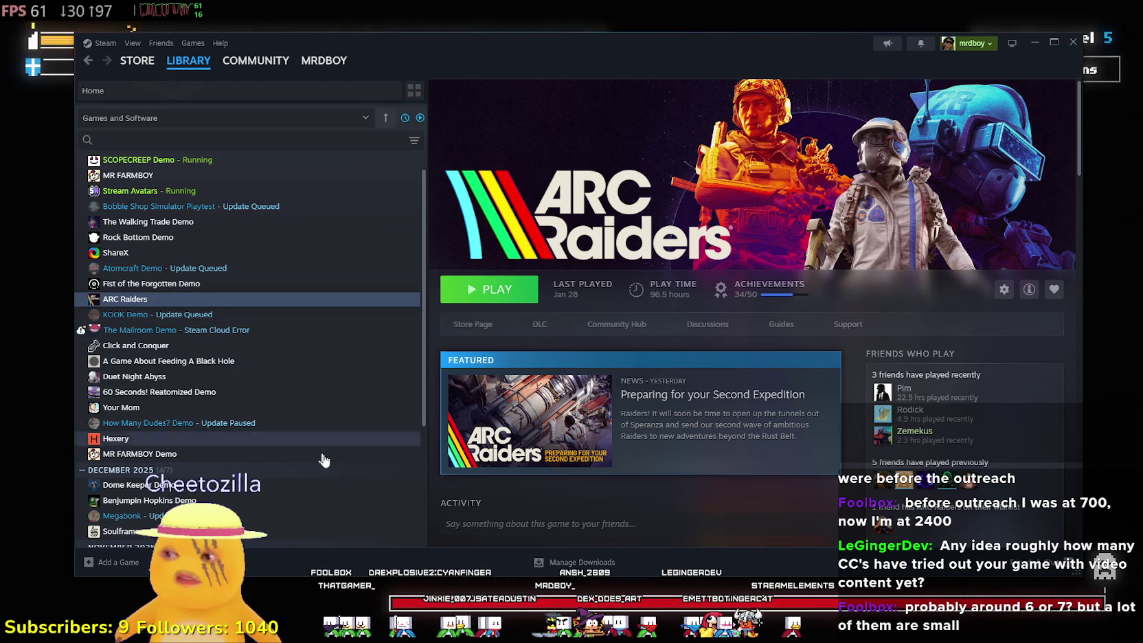
- Open the store page for A Game About Feeding A Black Hole from the Steam library
{"action": "left_click", "coordinate": [272, 206]}
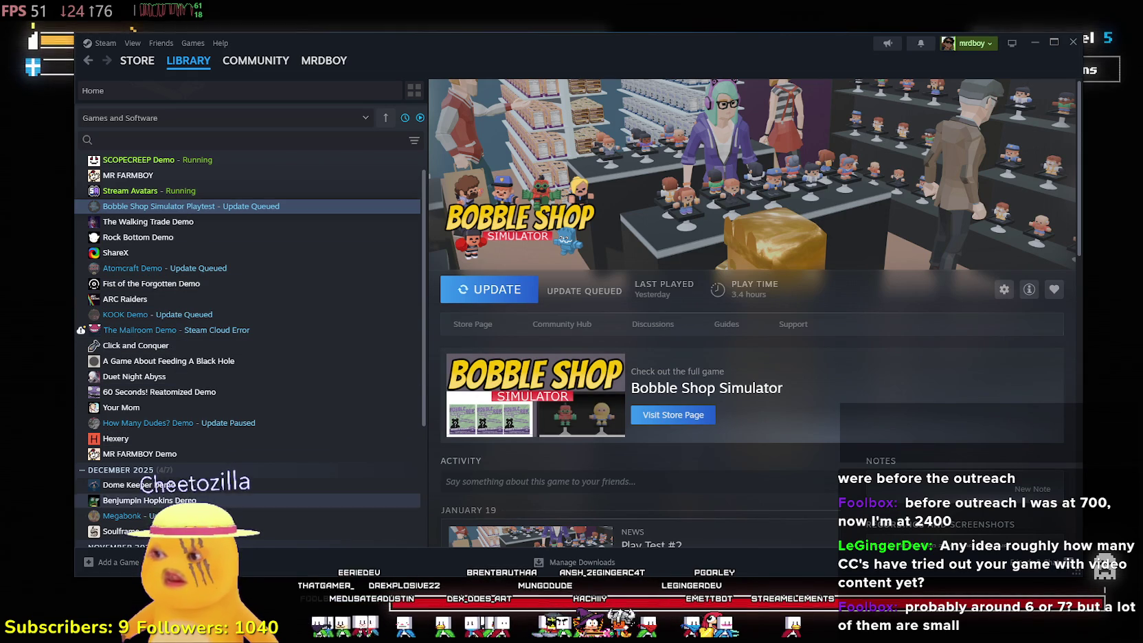
{"action": "scroll", "coordinate": [223, 416], "scroll_direction": "down", "scroll_amount": 3}
{"action": "scroll", "coordinate": [225, 416], "scroll_direction": "up", "scroll_amount": 3}
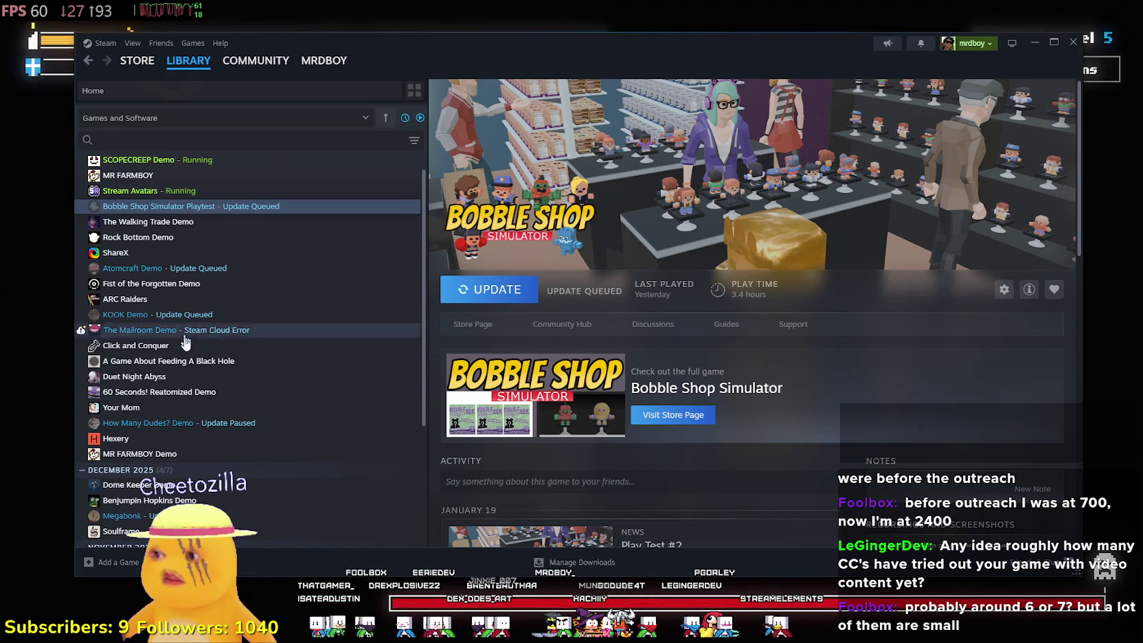
{"action": "left_click", "coordinate": [155, 360]}
{"action": "left_click", "coordinate": [467, 323]}
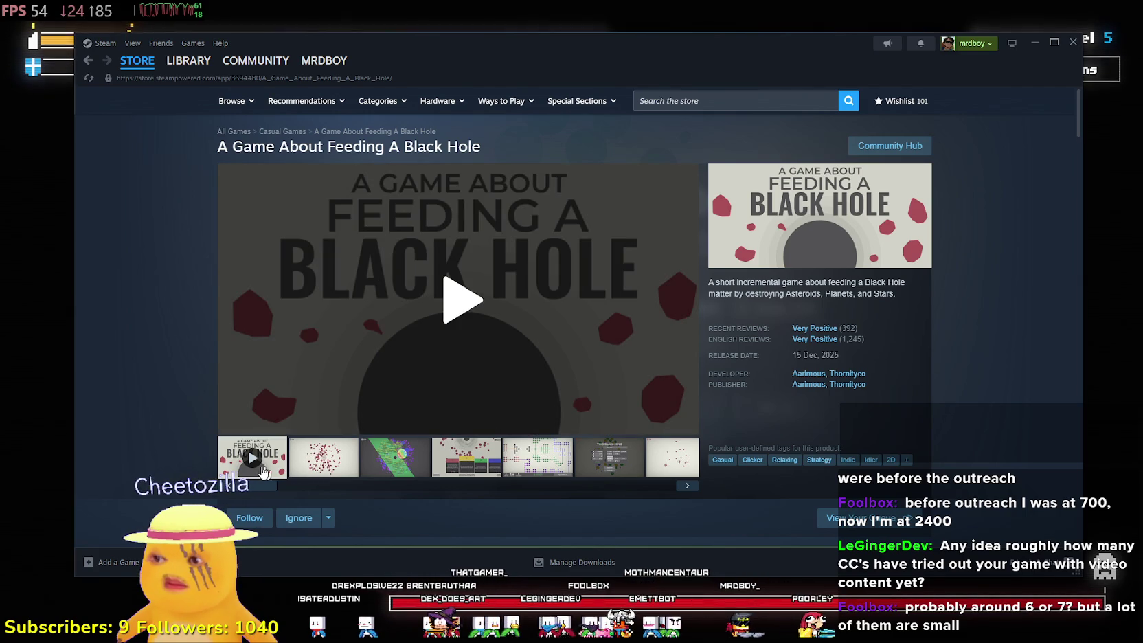
- Play the trailer, pause it at 0:17, and snip that region of the store page
{"action": "left_click", "coordinate": [446, 322]}
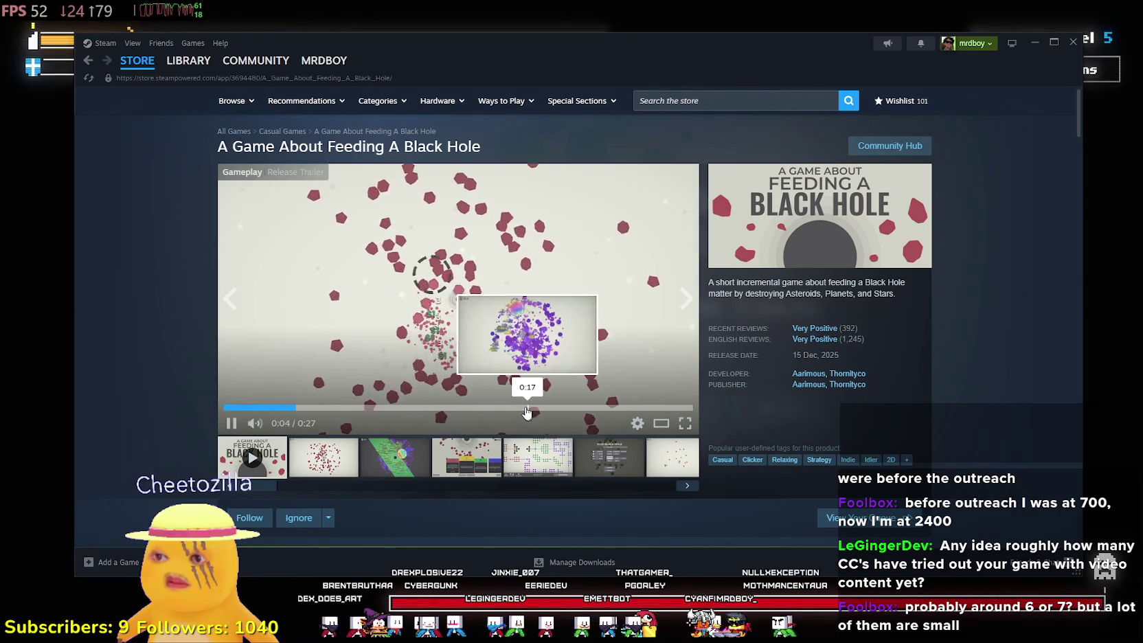
{"action": "left_click", "coordinate": [519, 408]}
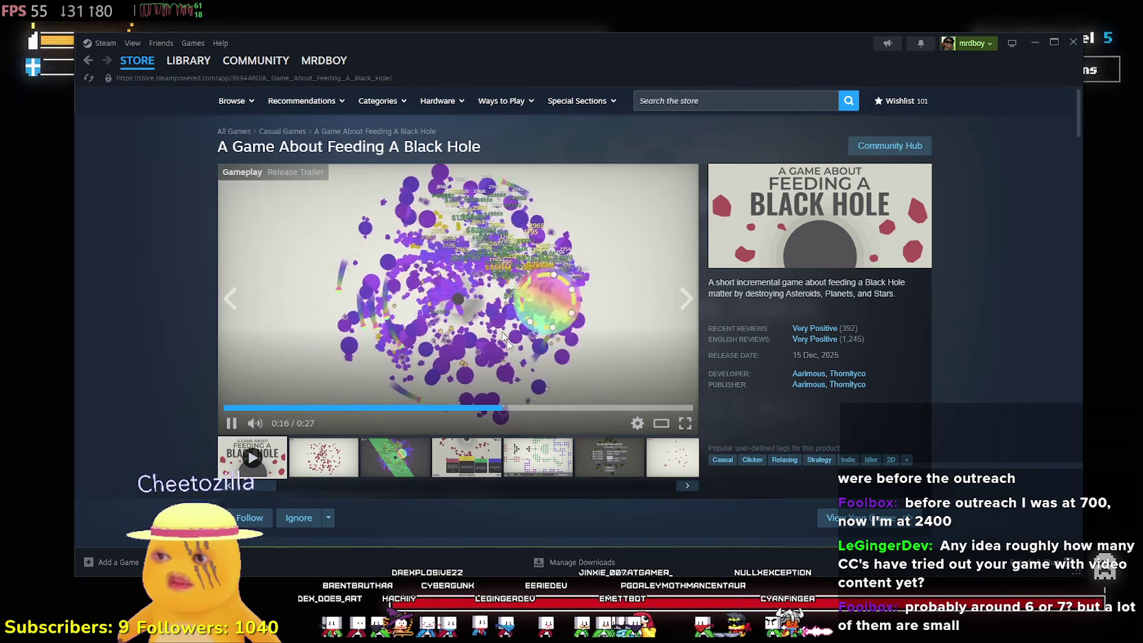
{"action": "left_click", "coordinate": [542, 256]}
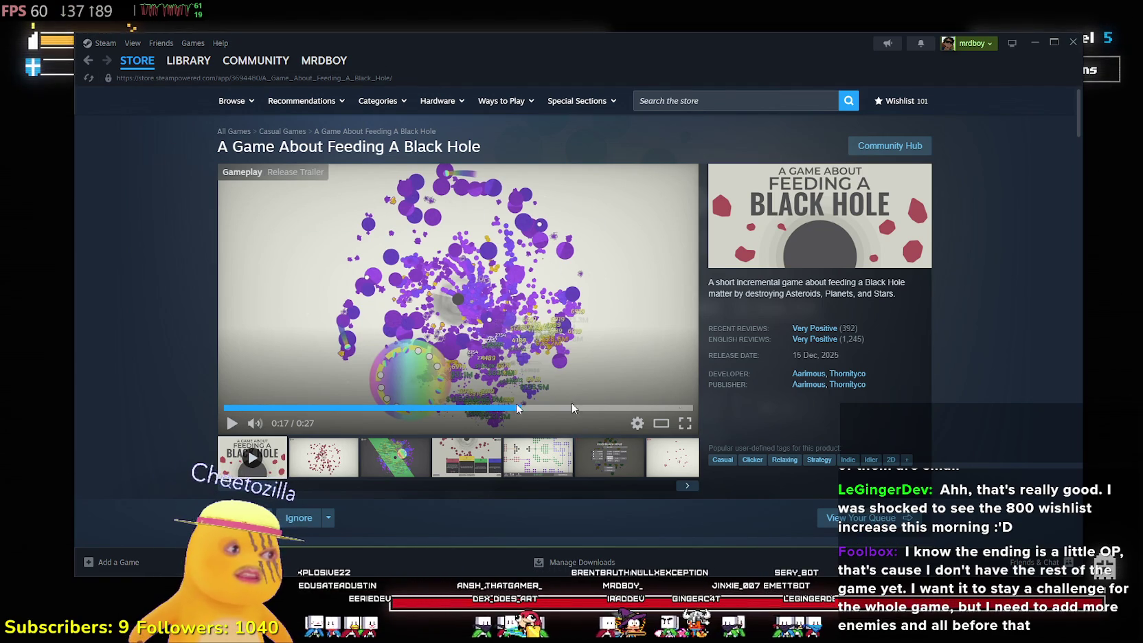
{"action": "key", "text": "super+shift+s"}
{"action": "left_click_drag", "start_coordinate": [204, 127], "coordinate": [721, 493]}
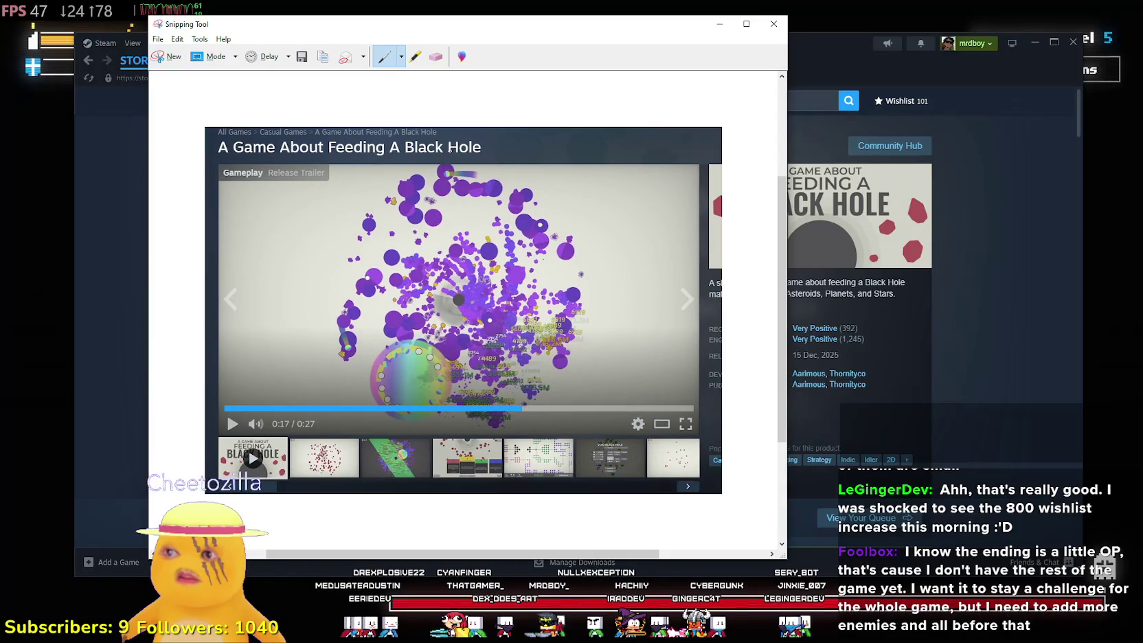
- Circle the top cluster and left purple blob in red, then close Snipping Tool
{"action": "left_click_drag", "start_coordinate": [467, 195], "coordinate": [438, 162]}
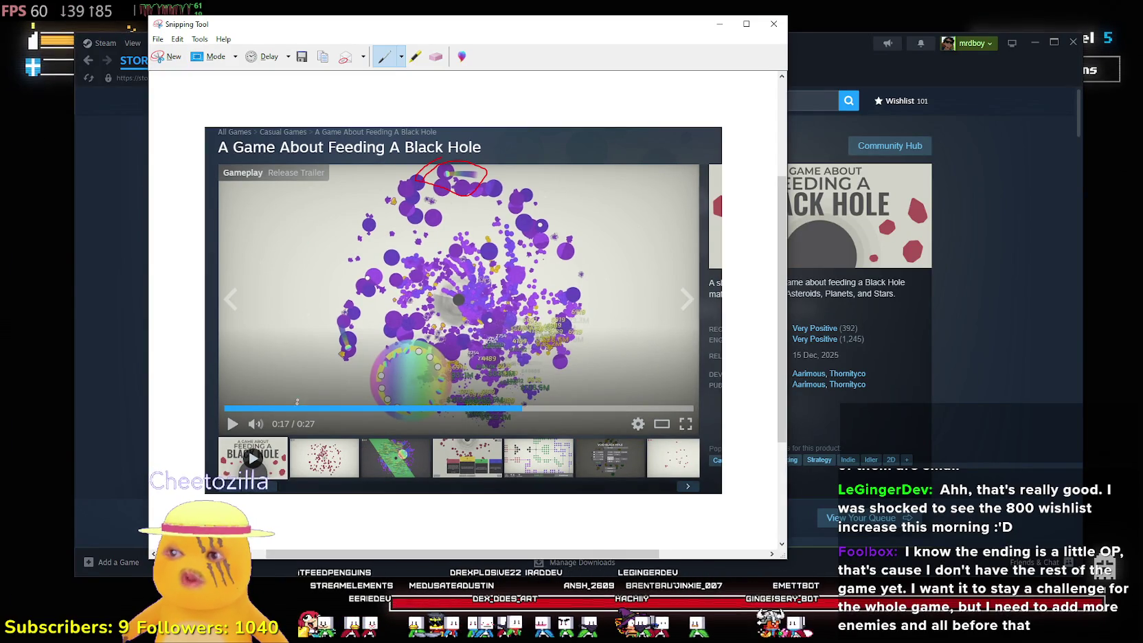
{"action": "left_click_drag", "start_coordinate": [344, 353], "coordinate": [346, 361]}
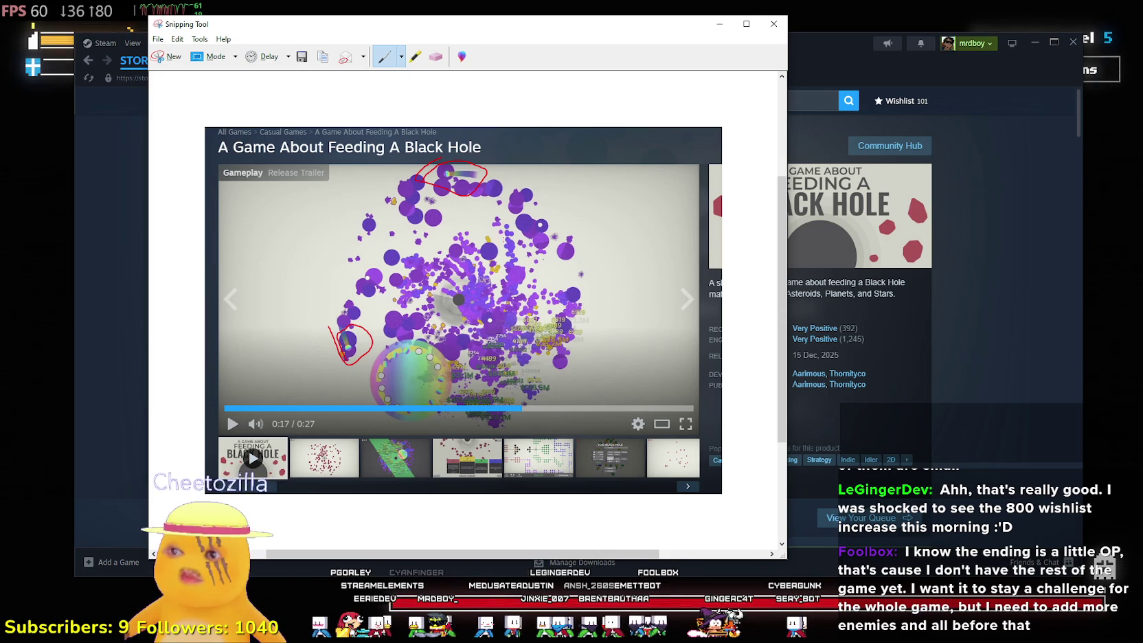
{"action": "left_click", "coordinate": [178, 40]}
{"action": "key", "text": "Escape"}
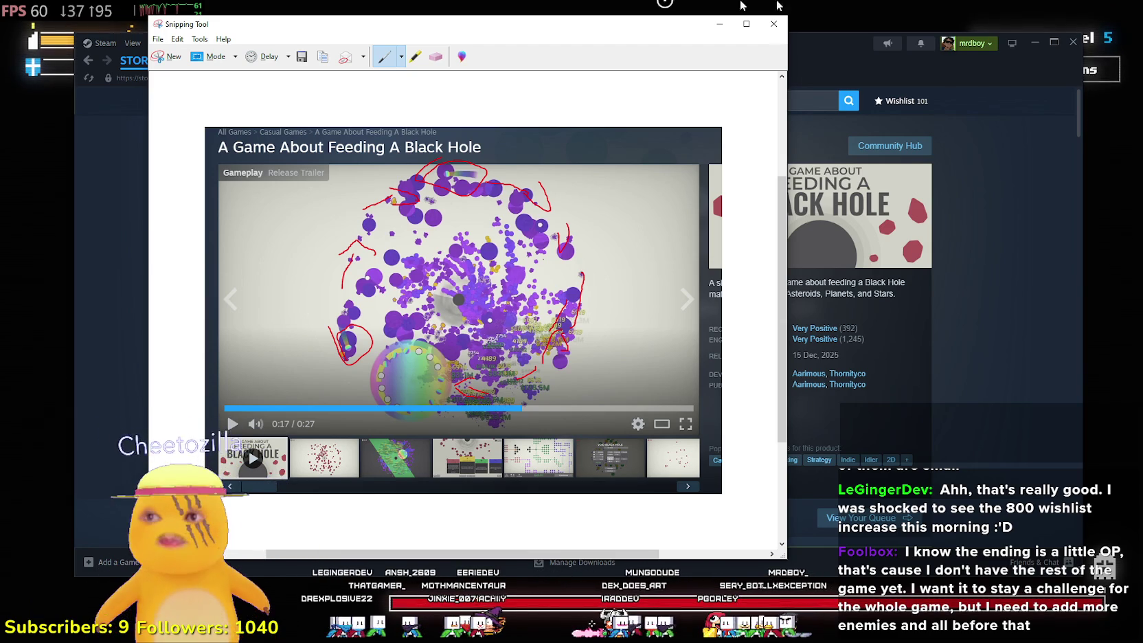
{"action": "left_click", "coordinate": [773, 23]}
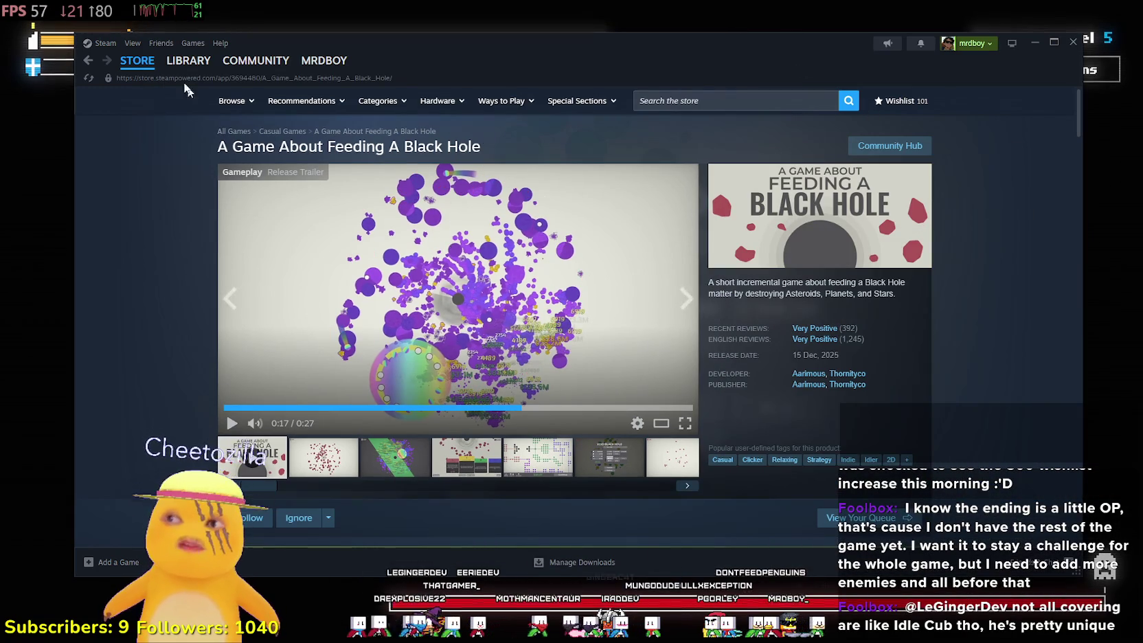
- Bring SCOPECREEP back, open the Shrine, and dismiss the end-of-demo message
{"action": "mouse_move", "coordinate": [131, 66]}
{"action": "left_click", "coordinate": [2, 335]}
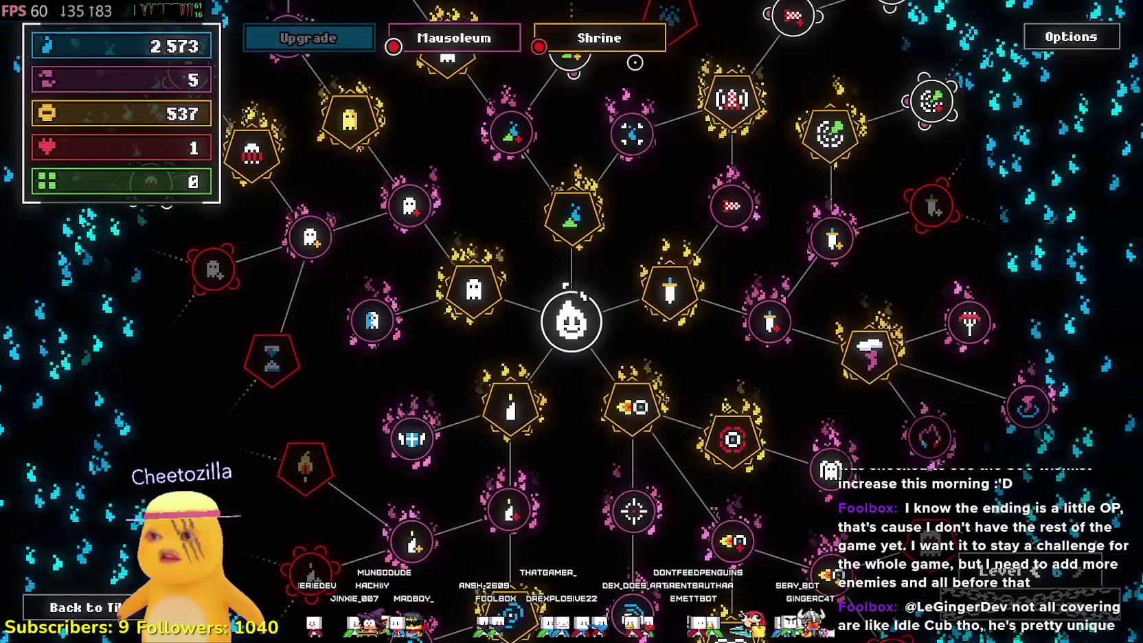
{"action": "left_click", "coordinate": [626, 43]}
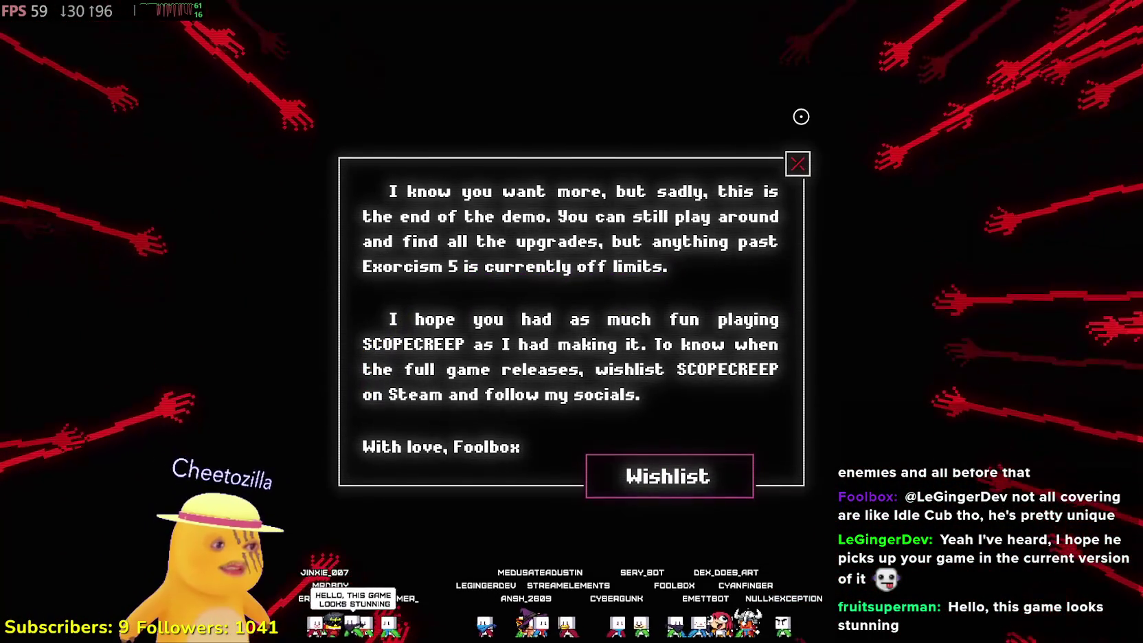
{"action": "left_click", "coordinate": [797, 164]}
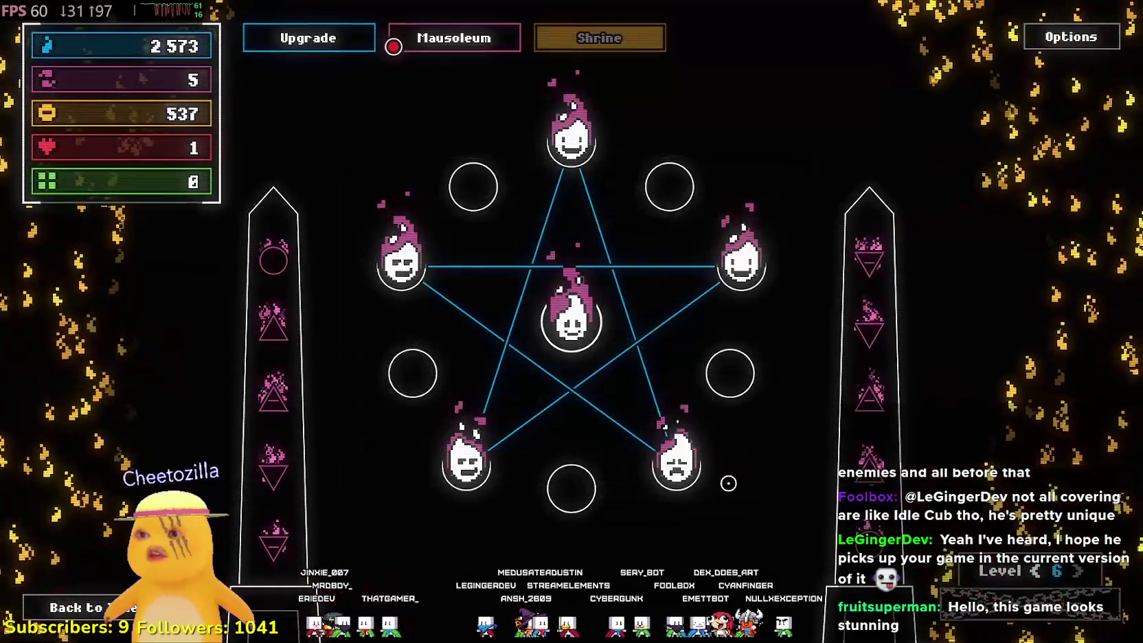
- Visit the upgrade grid and Shrine view again, then bring the annotated snip forward
{"action": "left_click", "coordinate": [276, 27]}
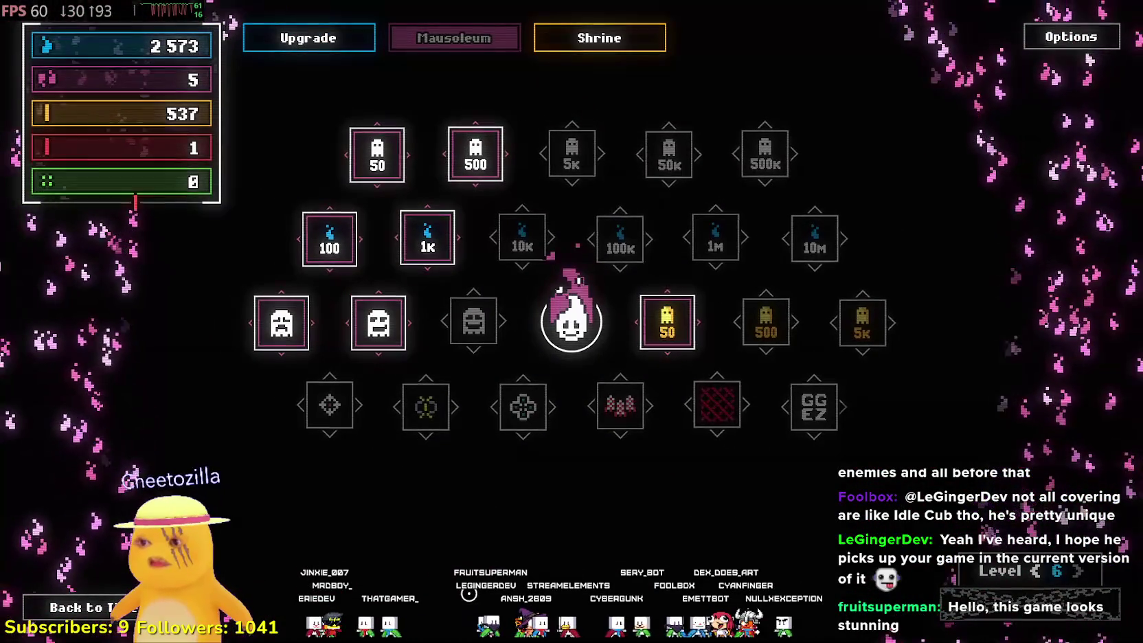
{"action": "left_click", "coordinate": [599, 38]}
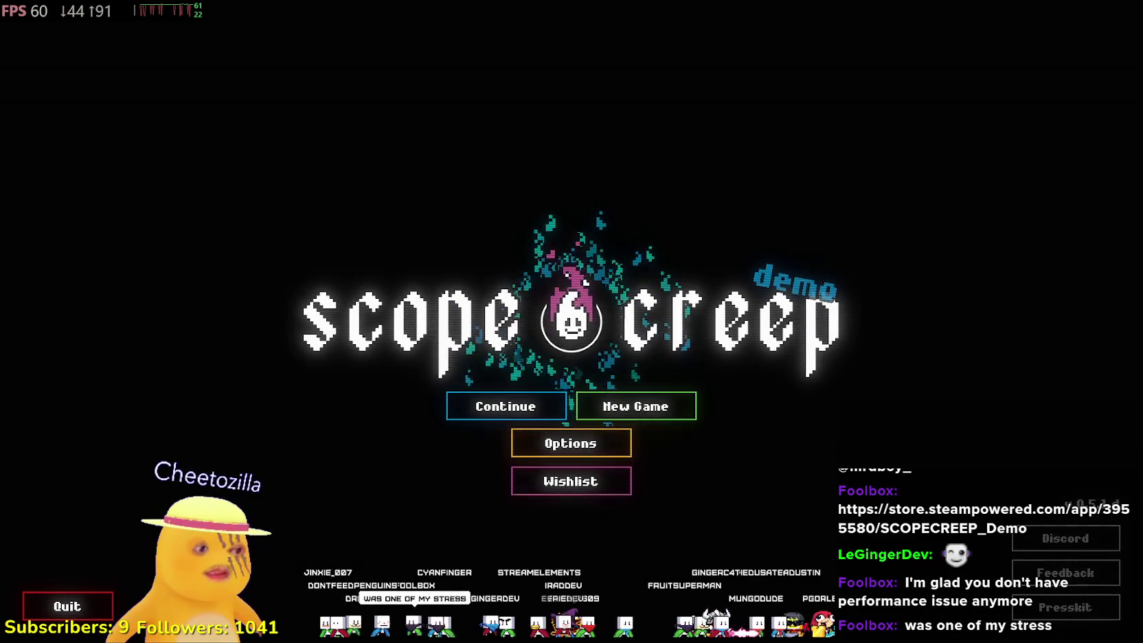
{"action": "key", "text": "alt+Tab"}
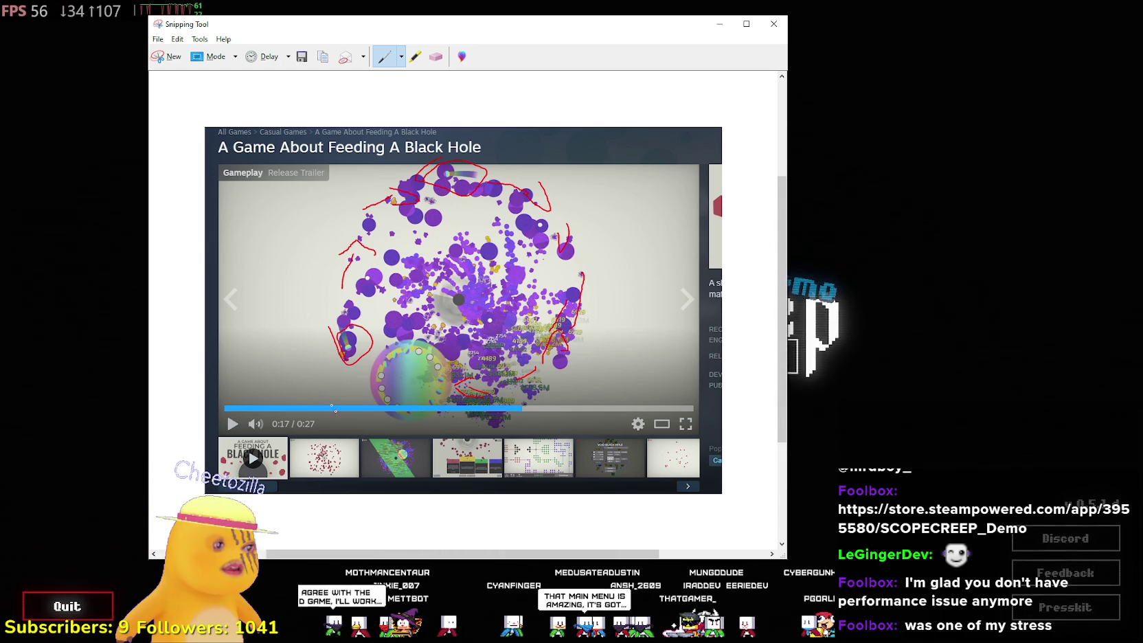
- Nudge the annotated snip window right, then close it without saving
{"action": "left_click_drag", "start_coordinate": [645, 35], "coordinate": [693, 39]}
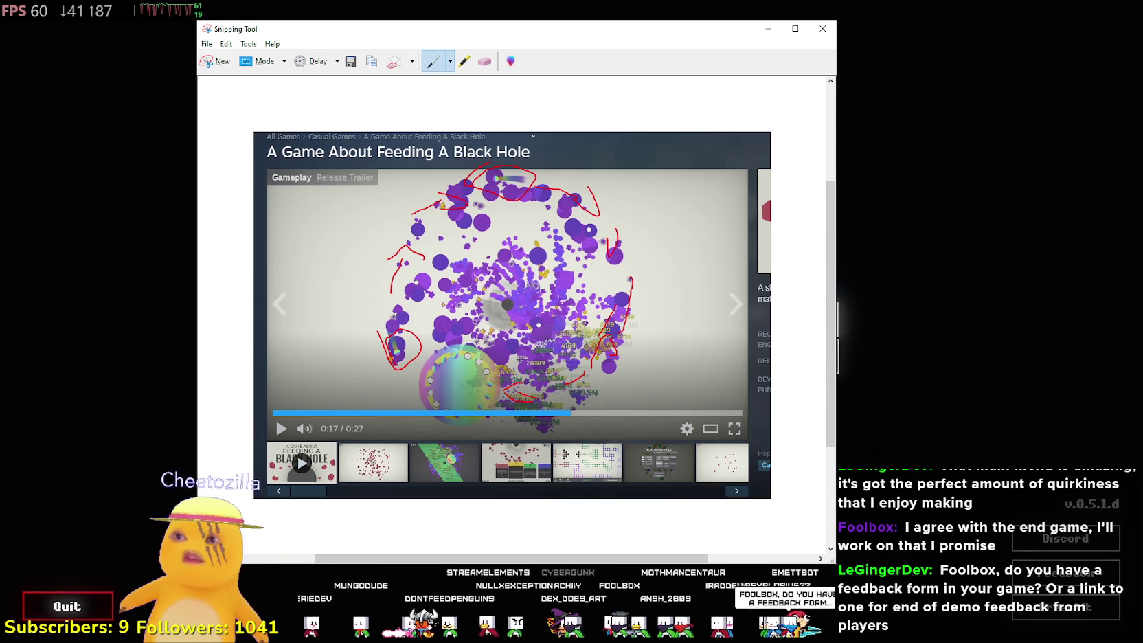
{"action": "left_click", "coordinate": [823, 28]}
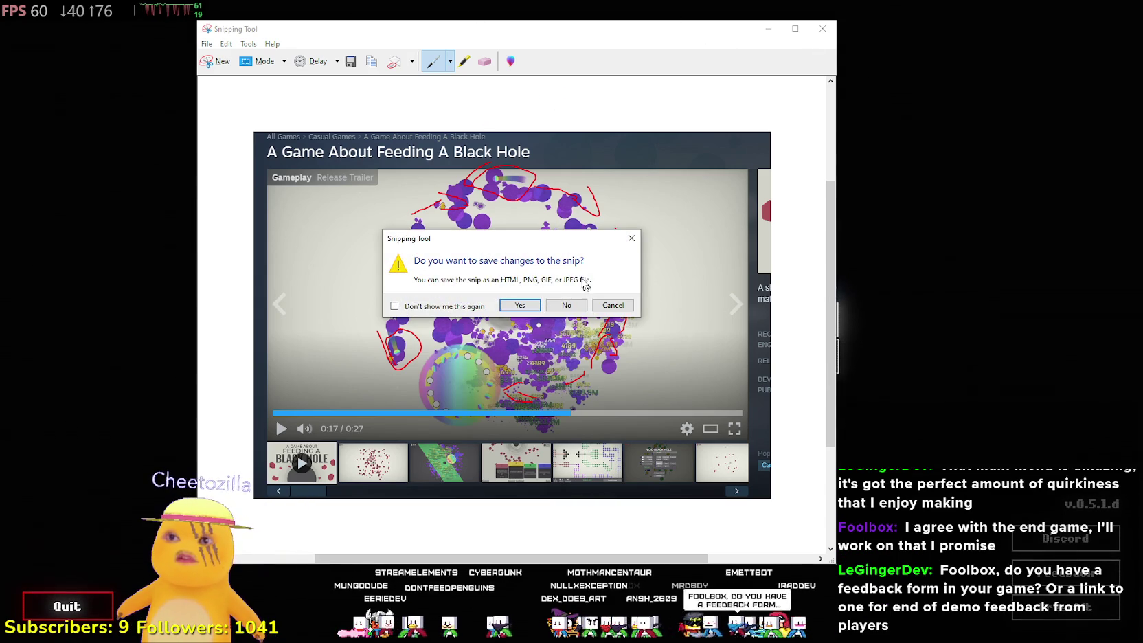
{"action": "left_click", "coordinate": [559, 307]}
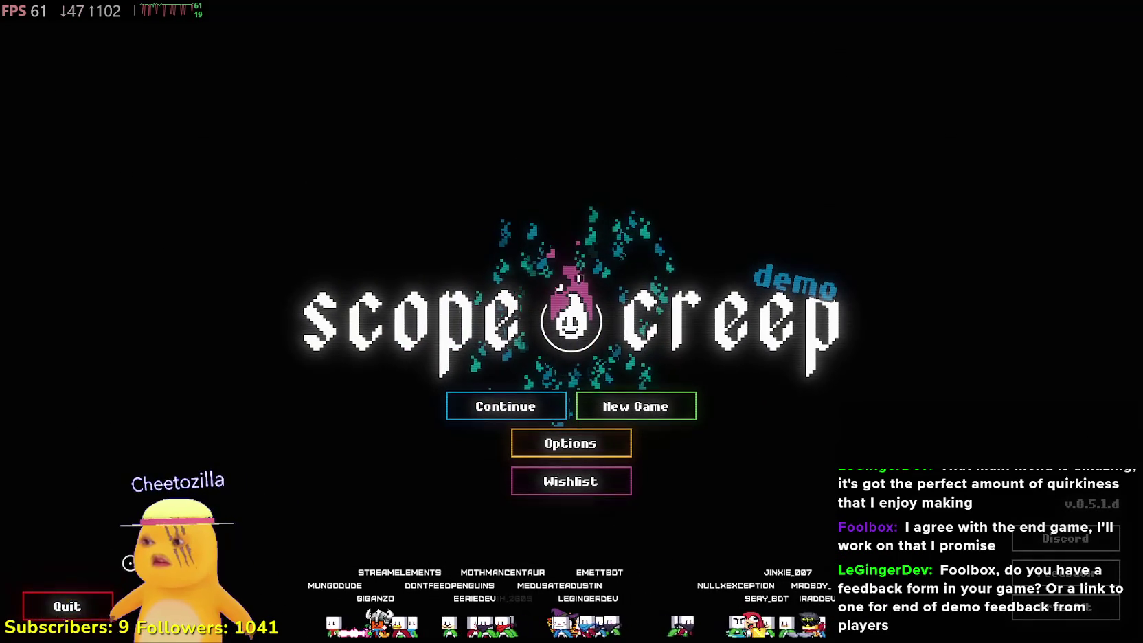
- Quit the SCOPECREEP demo, view a screenshot, browse the library home page, then return to the store
{"action": "left_click", "coordinate": [95, 611]}
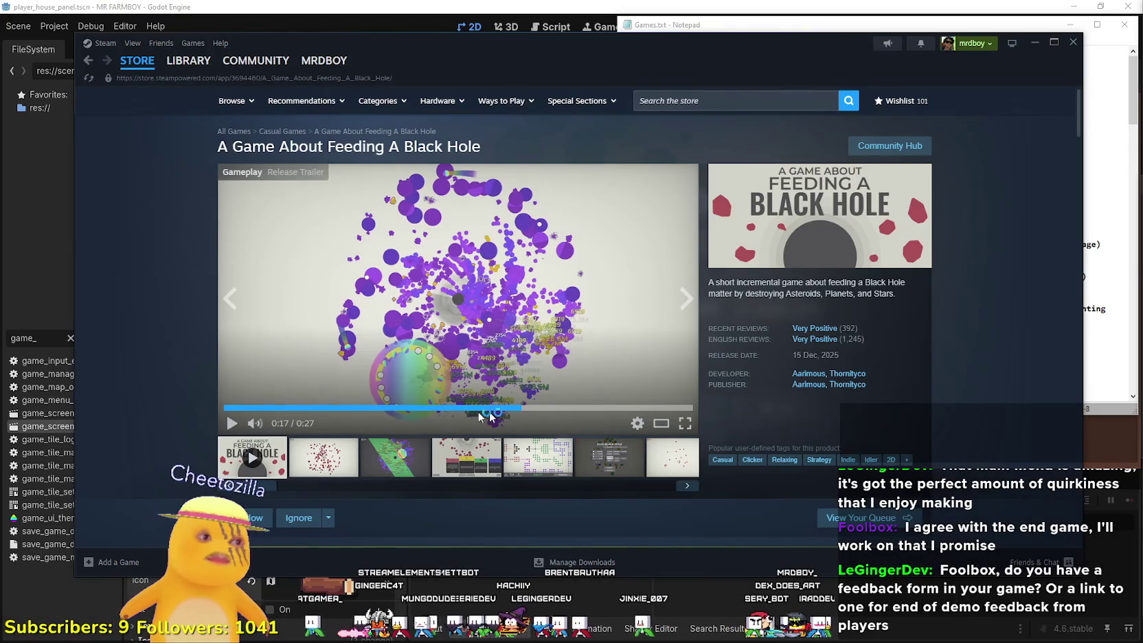
{"action": "left_click", "coordinate": [442, 473]}
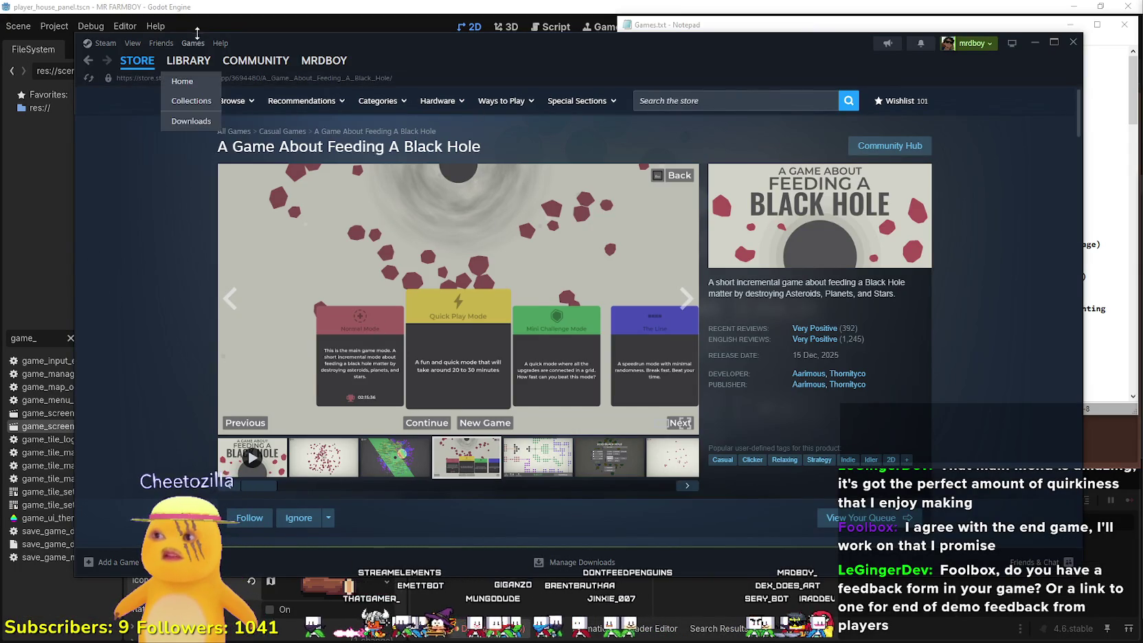
{"action": "left_click", "coordinate": [177, 72]}
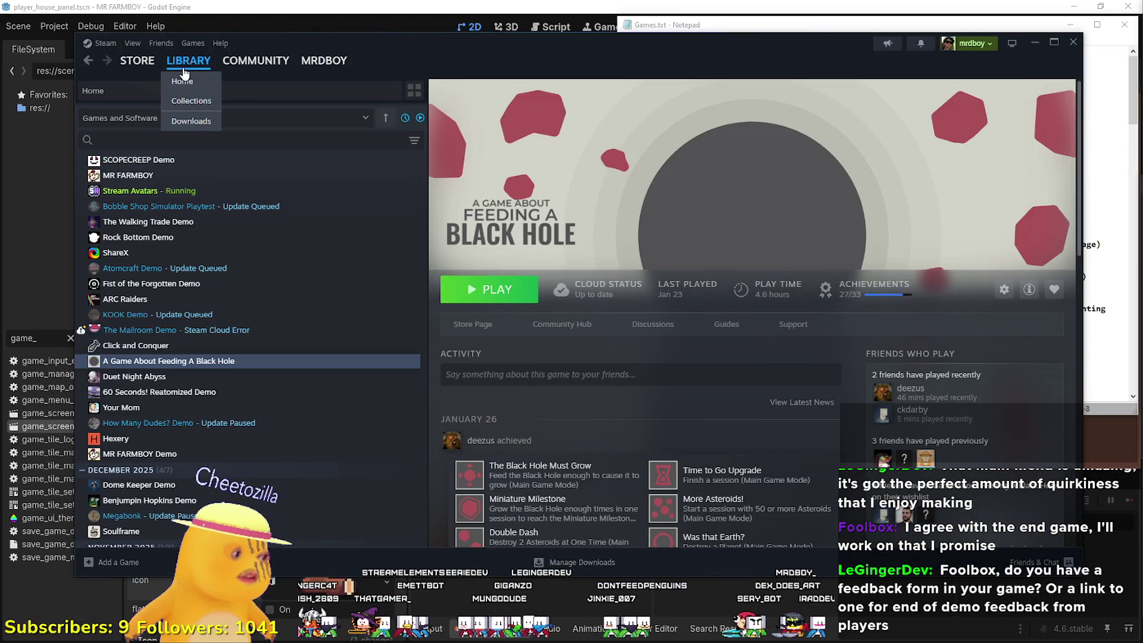
{"action": "left_click", "coordinate": [189, 81]}
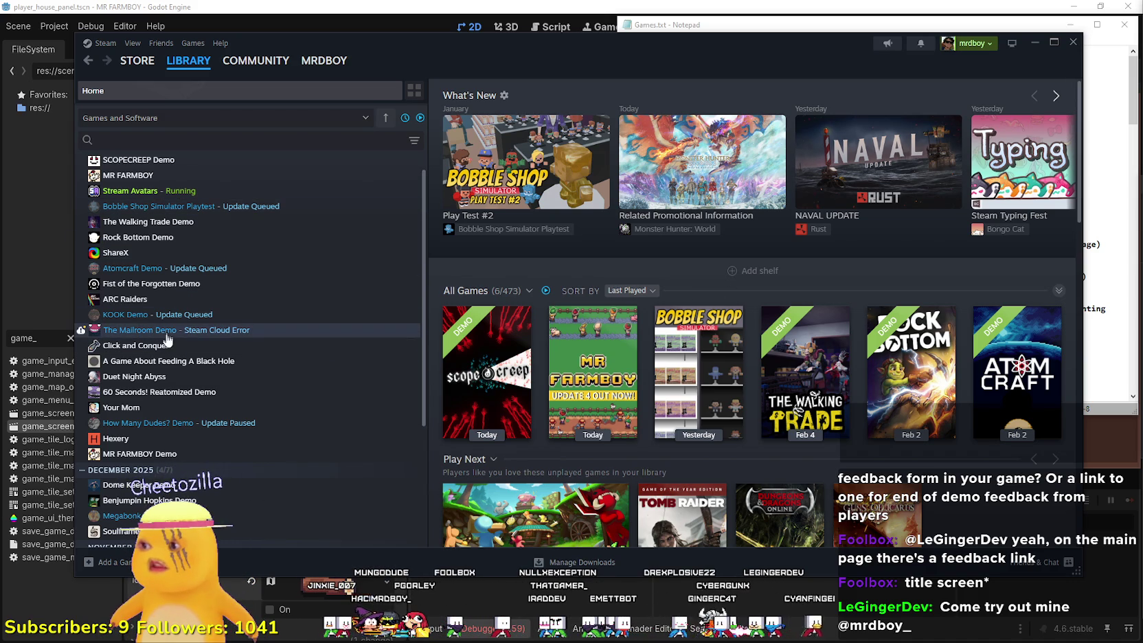
{"action": "scroll", "coordinate": [227, 309], "scroll_direction": "down", "scroll_amount": 3}
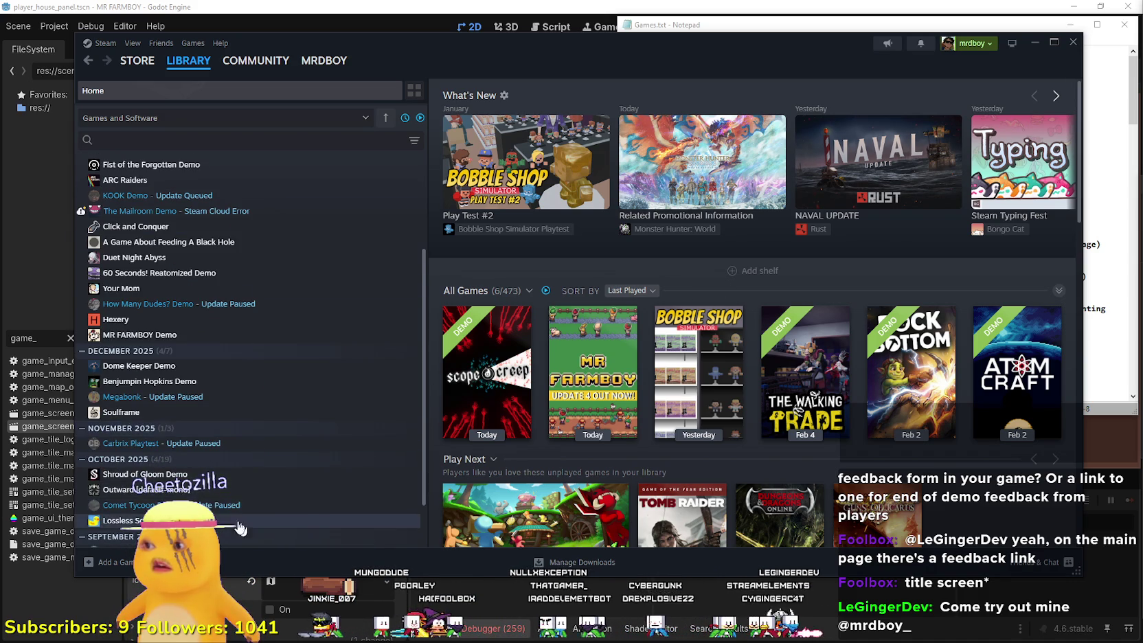
{"action": "scroll", "coordinate": [247, 522], "scroll_direction": "up", "scroll_amount": 4}
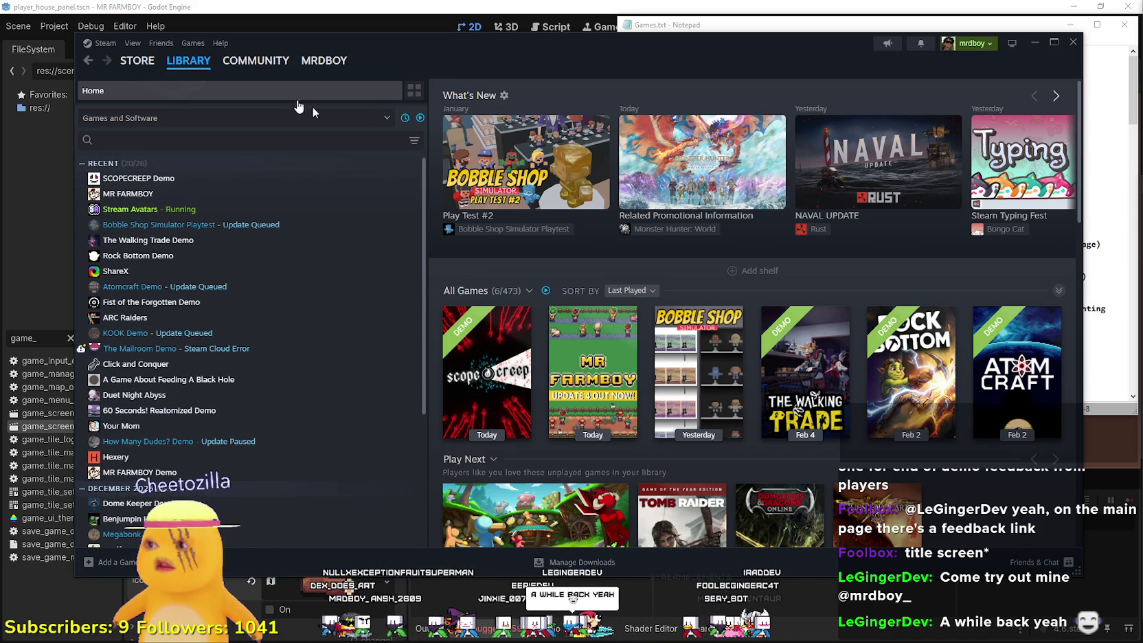
{"action": "left_click", "coordinate": [132, 42]}
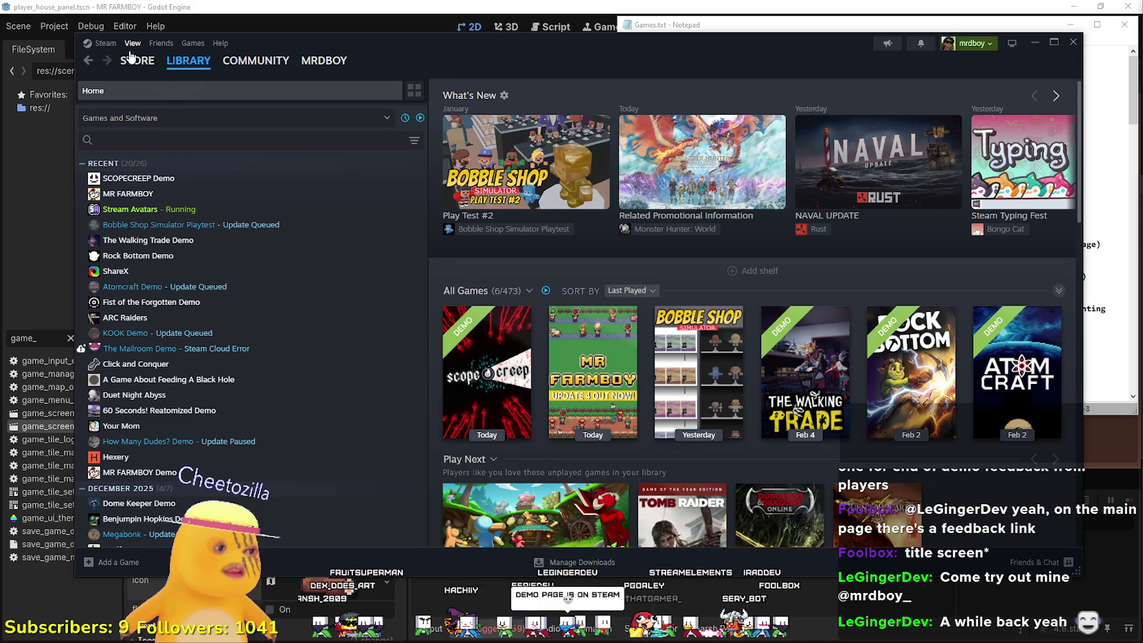
{"action": "left_click", "coordinate": [127, 61]}
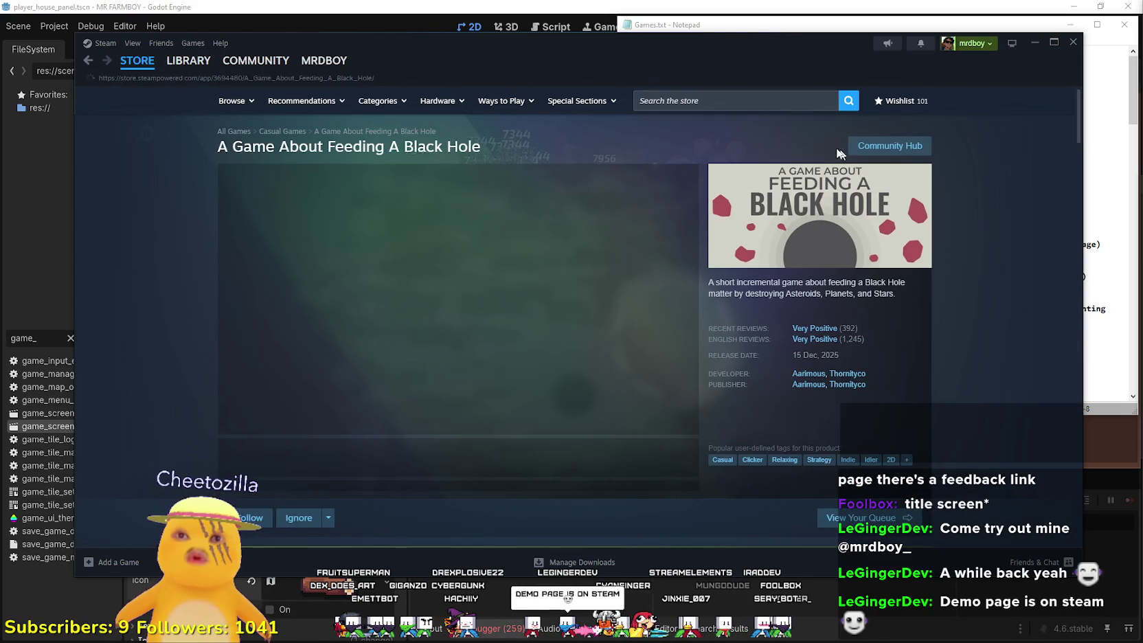
- Go through the wishlist to the All Hail the Orb store page
{"action": "left_click", "coordinate": [787, 100]}
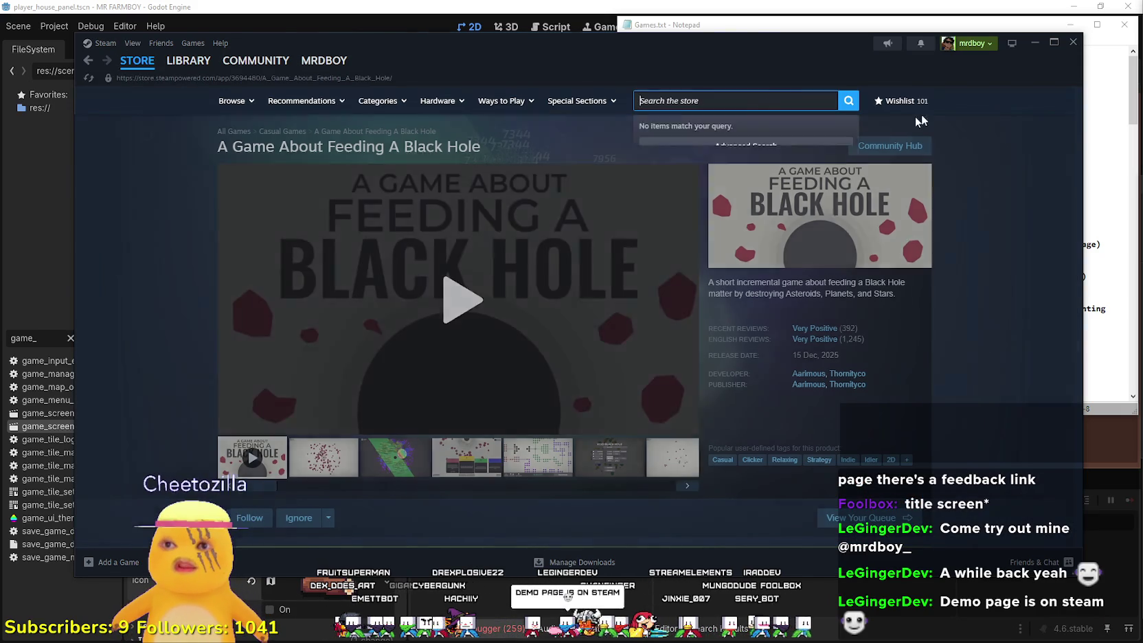
{"action": "left_click", "coordinate": [922, 104]}
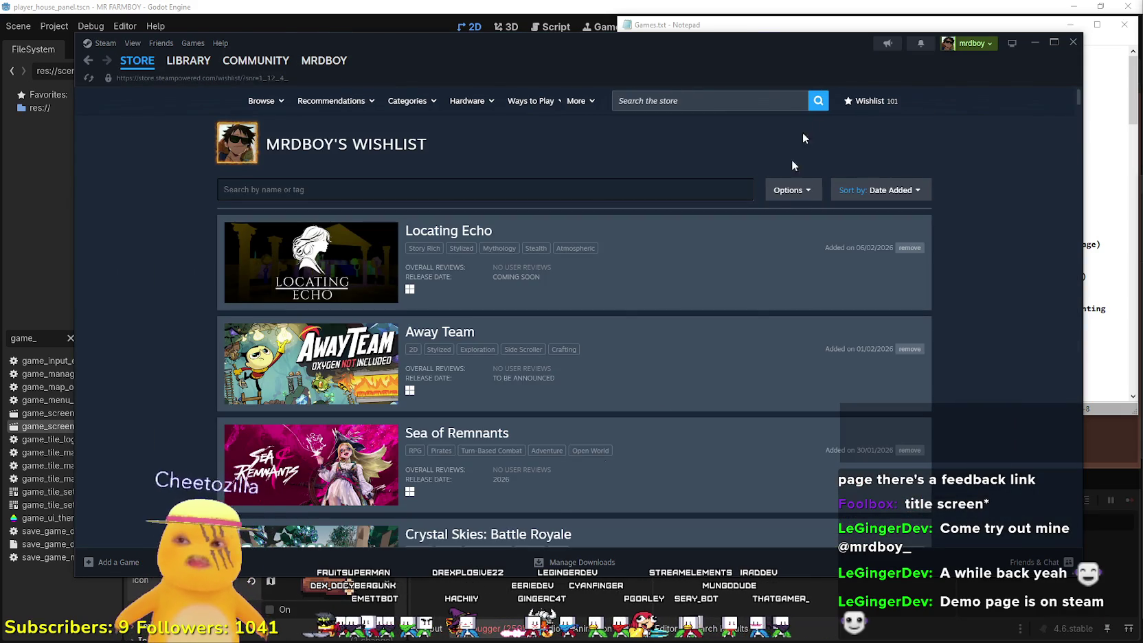
{"action": "scroll", "coordinate": [565, 467], "scroll_direction": "down", "scroll_amount": 13}
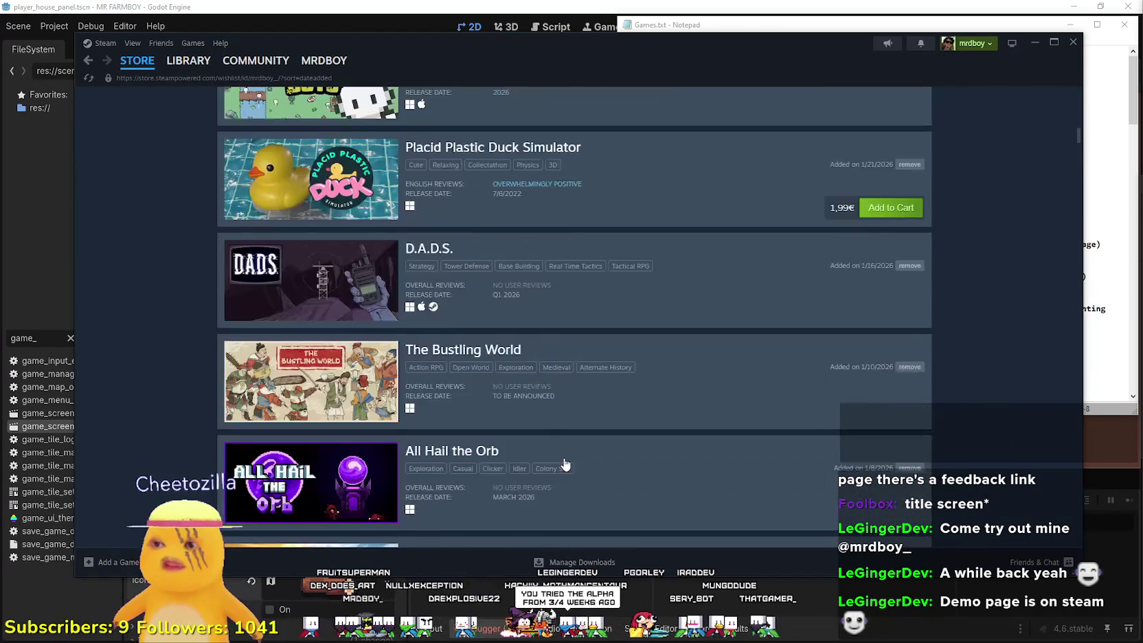
{"action": "scroll", "coordinate": [563, 465], "scroll_direction": "down", "scroll_amount": 3}
{"action": "left_click", "coordinate": [310, 240]}
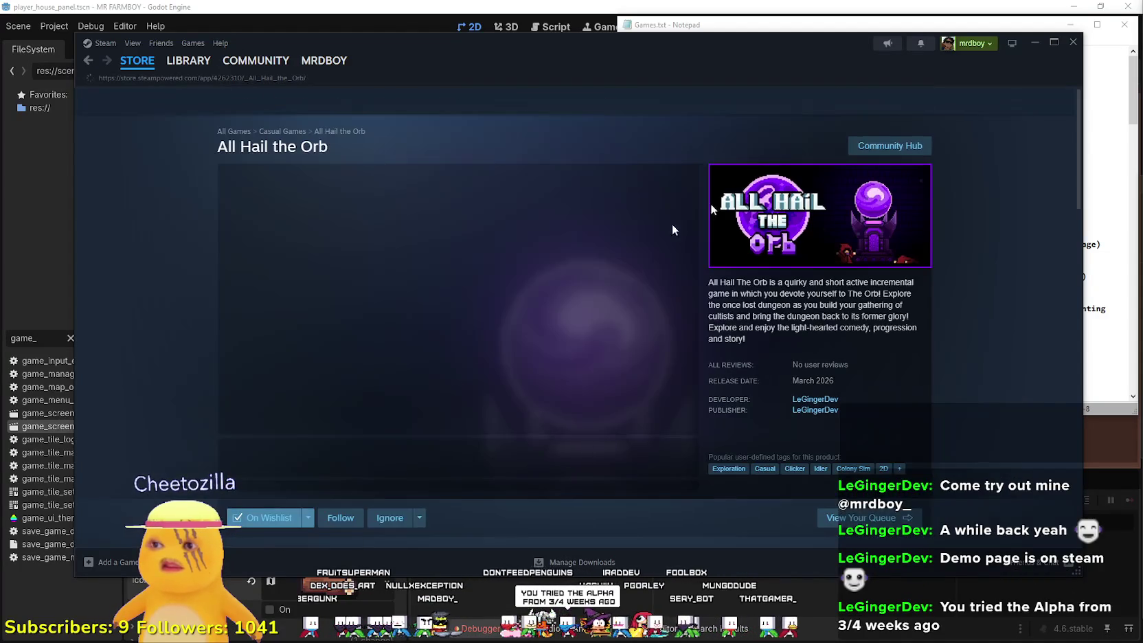
- Start installing the All Hail the Orb Demo from its store page
{"action": "scroll", "coordinate": [565, 325], "scroll_direction": "down", "scroll_amount": 4}
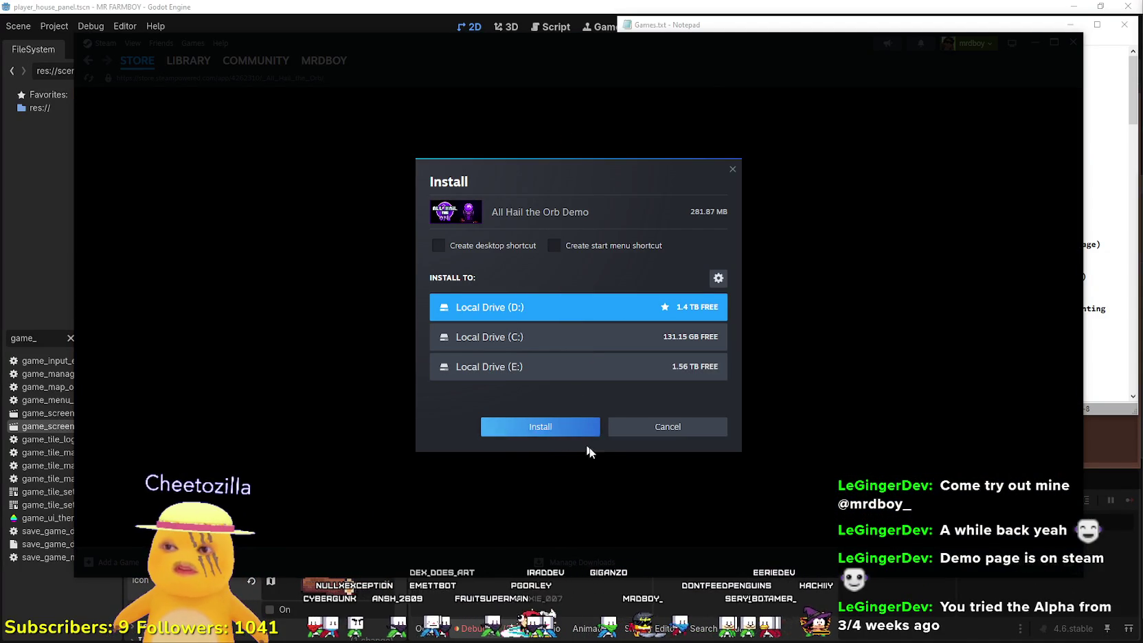
{"action": "left_click", "coordinate": [593, 430]}
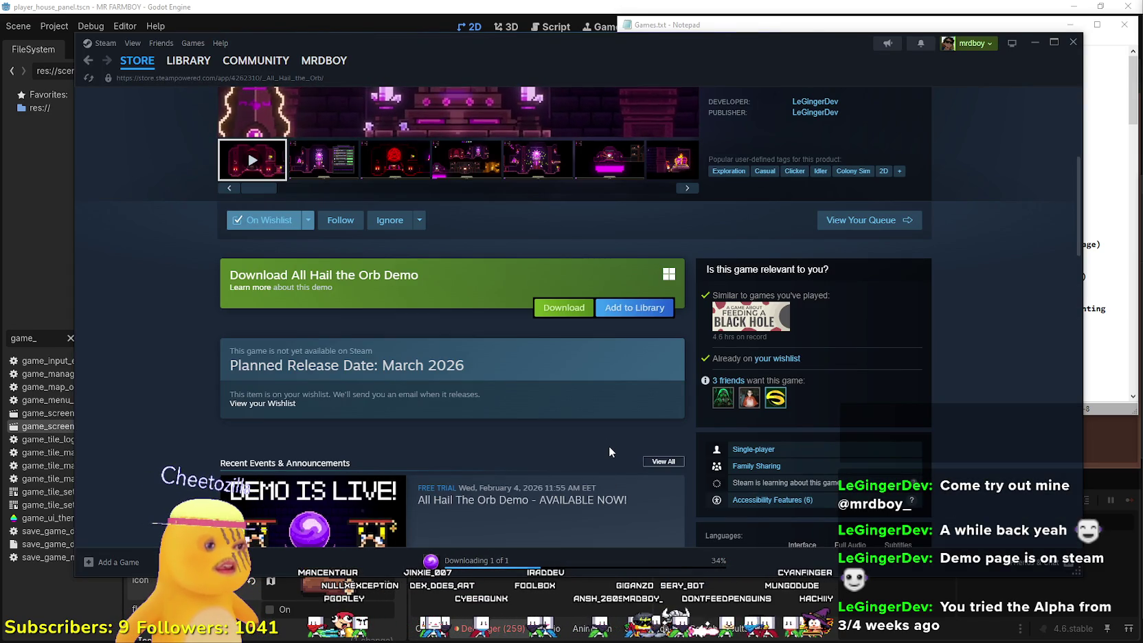
{"action": "scroll", "coordinate": [476, 311], "scroll_direction": "up", "scroll_amount": 1}
{"action": "scroll", "coordinate": [475, 313], "scroll_direction": "up", "scroll_amount": 4}
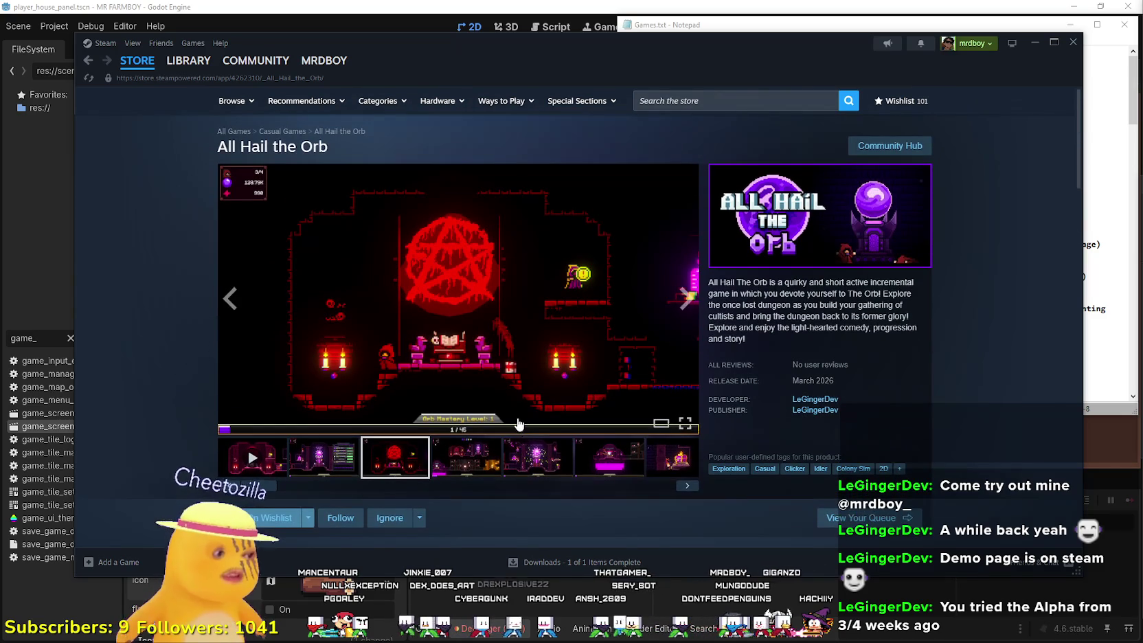
{"action": "mouse_move", "coordinate": [173, 65]}
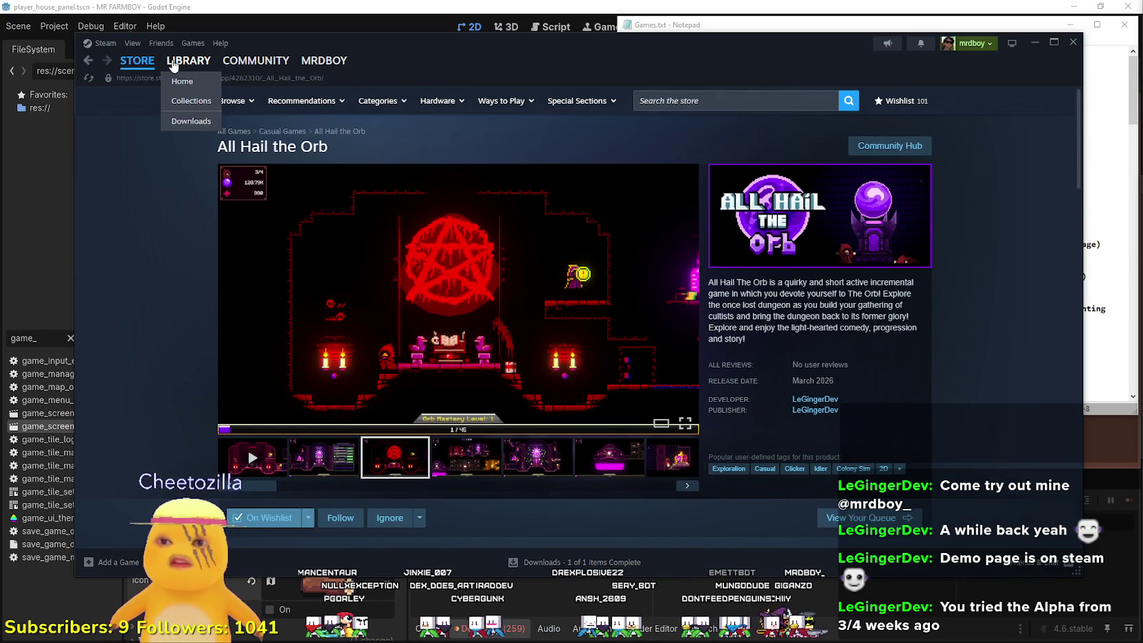
{"action": "scroll", "coordinate": [565, 487], "scroll_direction": "down", "scroll_amount": 8}
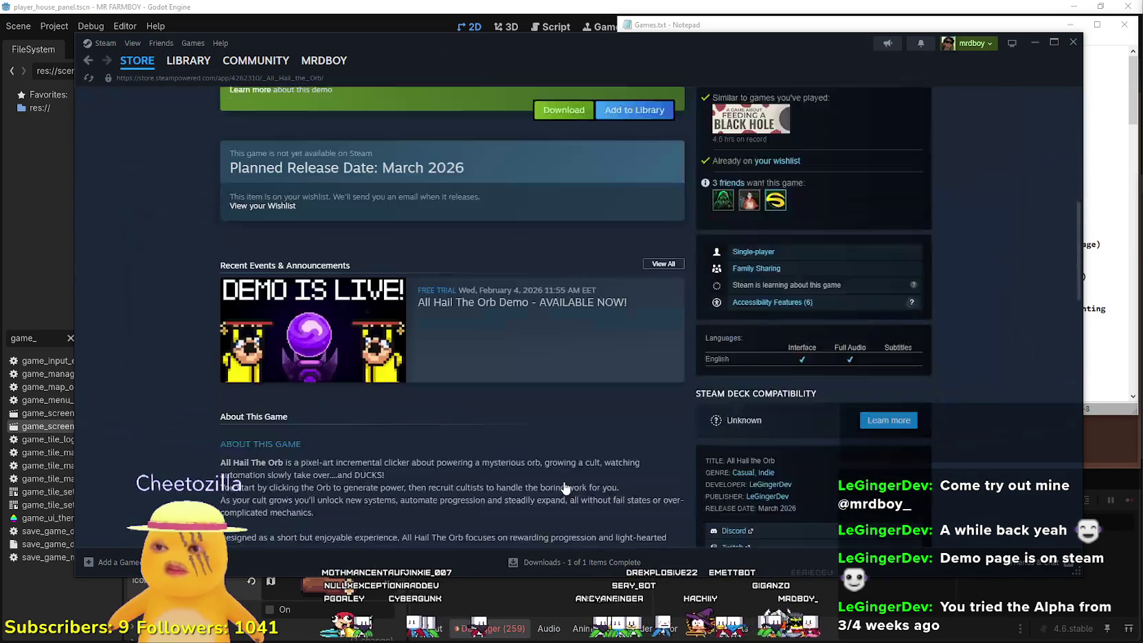
{"action": "scroll", "coordinate": [563, 486], "scroll_direction": "down", "scroll_amount": 10}
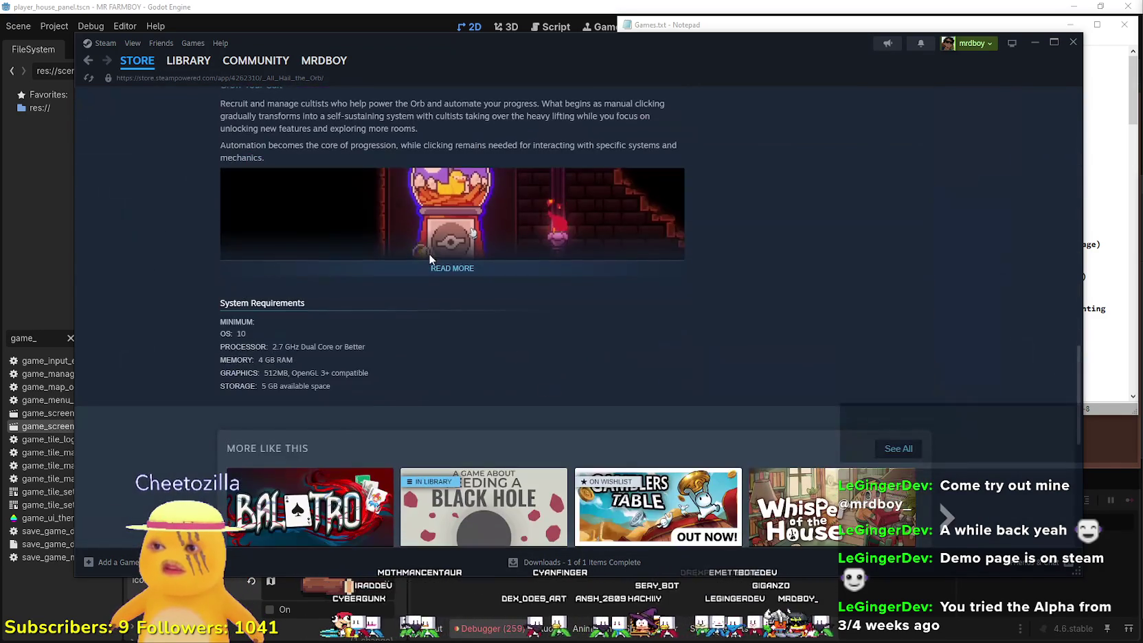
- Expand and read the full game description, then switch to the game library
{"action": "left_click", "coordinate": [443, 261]}
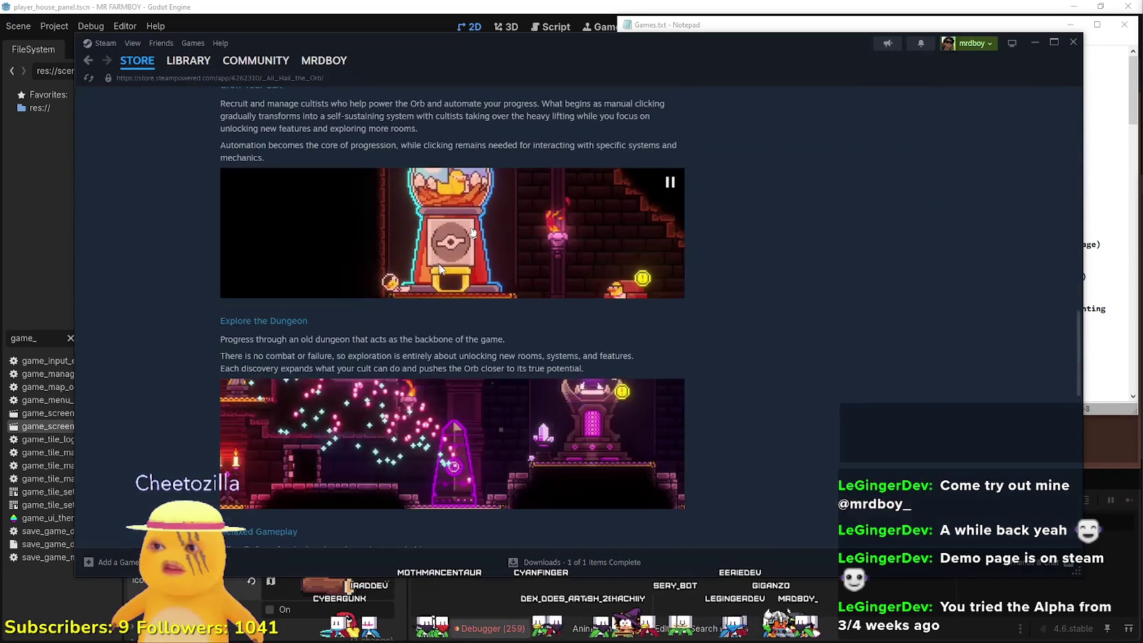
{"action": "scroll", "coordinate": [481, 323], "scroll_direction": "down", "scroll_amount": 5}
{"action": "scroll", "coordinate": [532, 373], "scroll_direction": "up", "scroll_amount": 10}
{"action": "scroll", "coordinate": [570, 375], "scroll_direction": "up", "scroll_amount": 9}
{"action": "scroll", "coordinate": [563, 369], "scroll_direction": "down", "scroll_amount": 3}
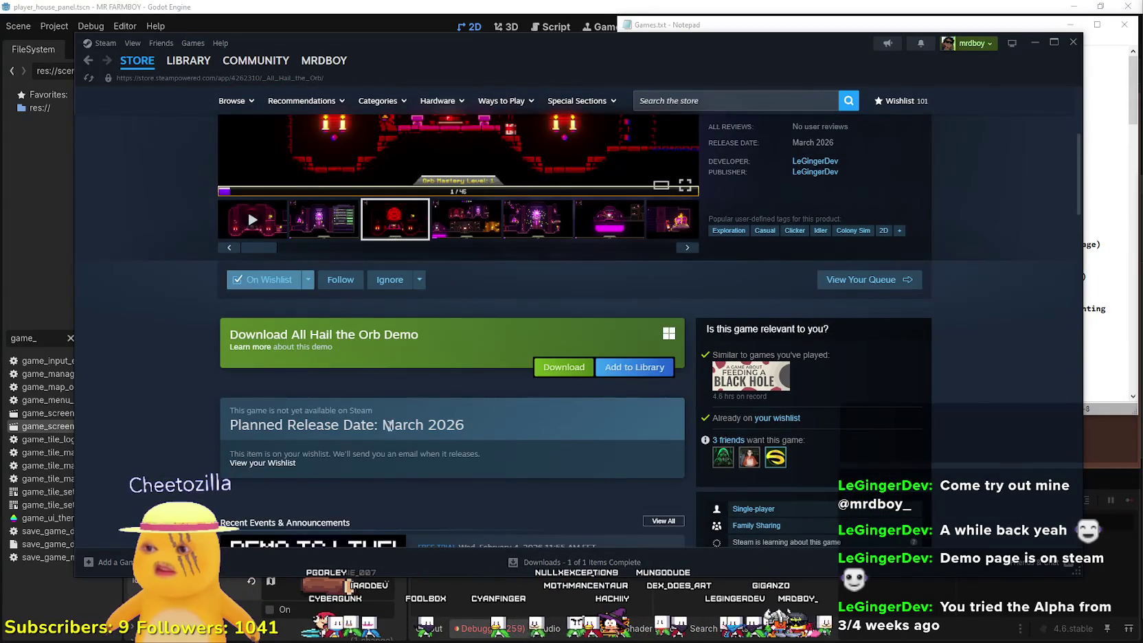
{"action": "scroll", "coordinate": [494, 426], "scroll_direction": "up", "scroll_amount": 3}
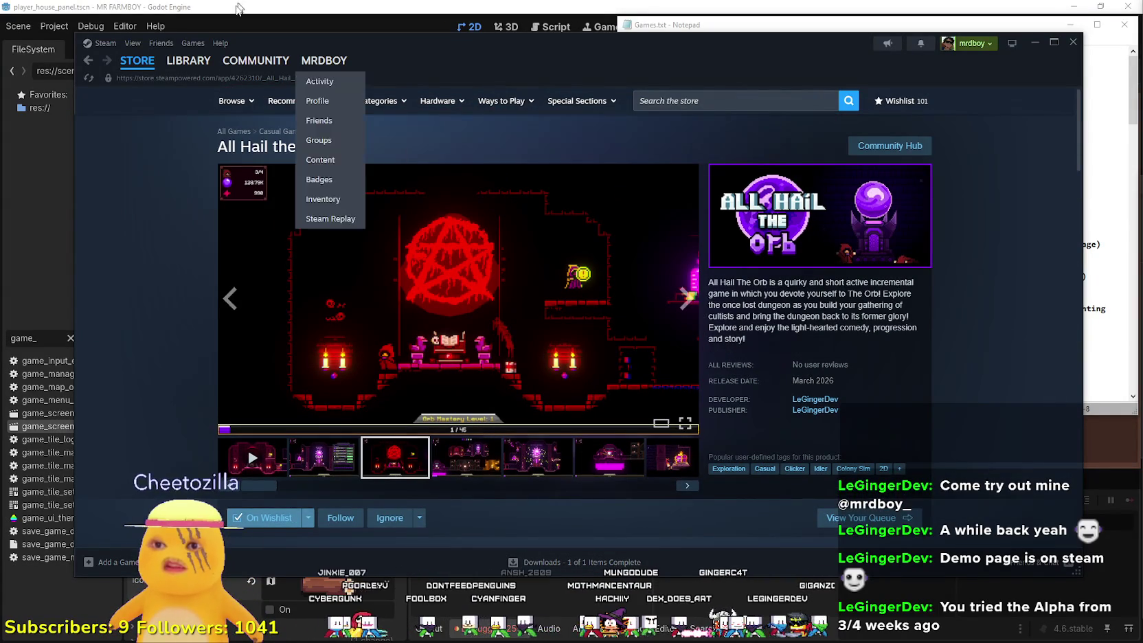
{"action": "left_click", "coordinate": [188, 61]}
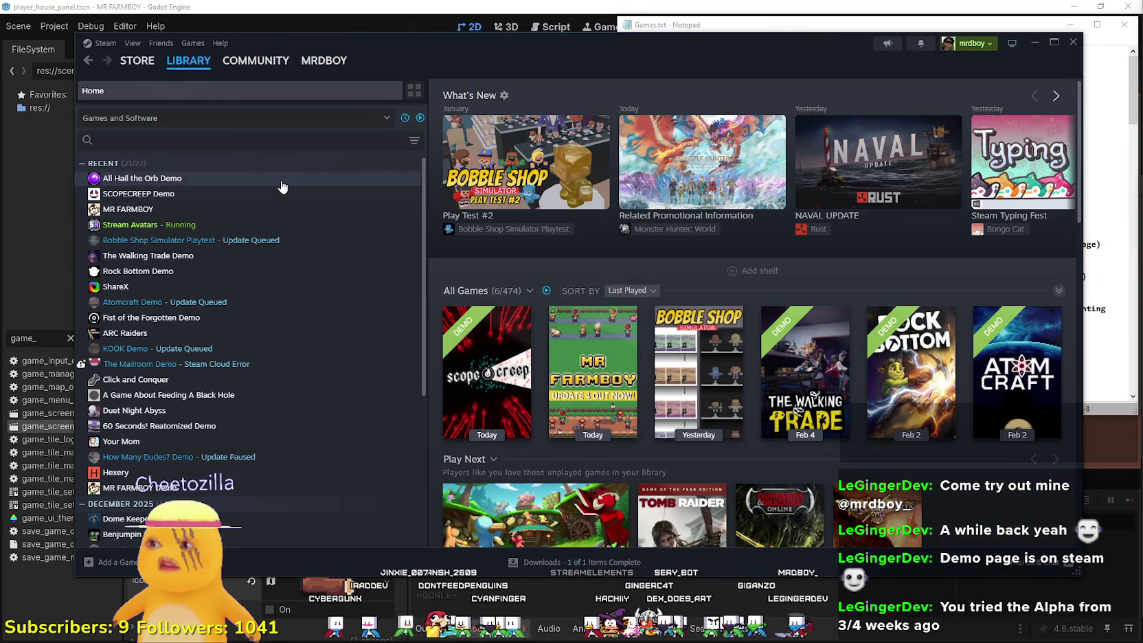
- Launch the All Hail the Orb Demo, open its Settings, and bring up Task Manager
{"action": "double_click", "coordinate": [280, 180]}
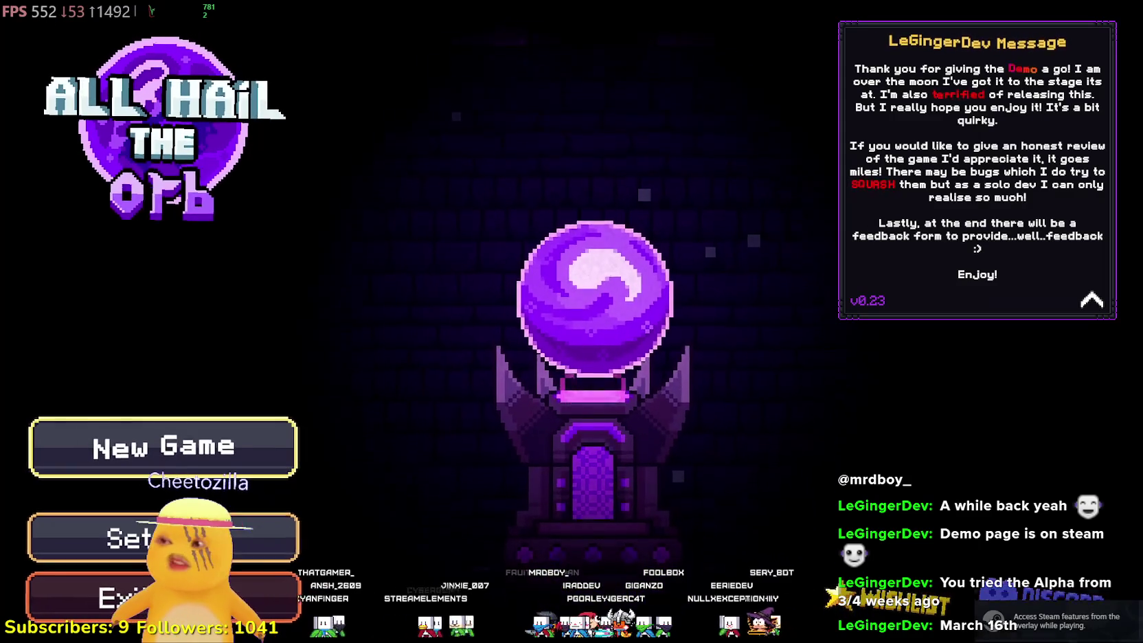
{"action": "left_click", "coordinate": [200, 538]}
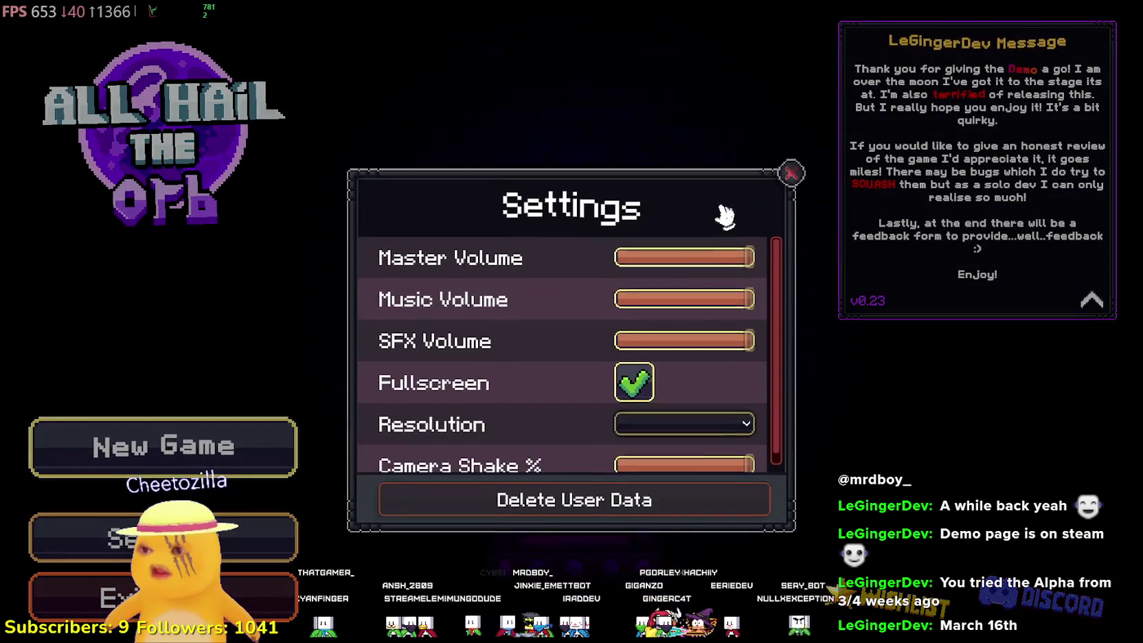
{"action": "scroll", "coordinate": [649, 399], "scroll_direction": "down", "scroll_amount": 1}
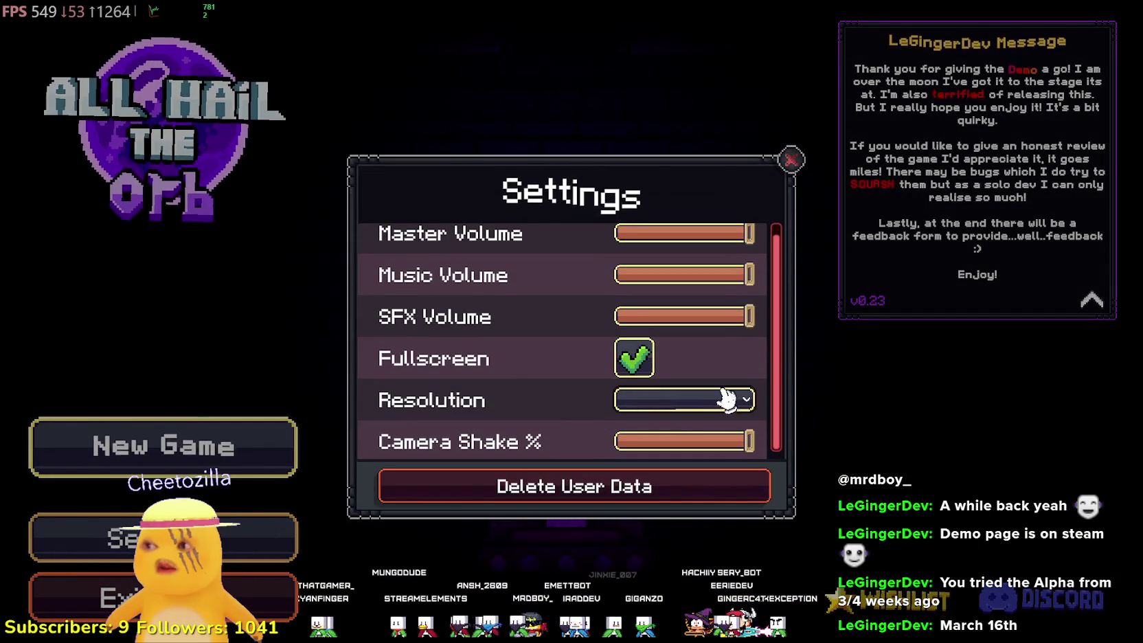
{"action": "mouse_move", "coordinate": [781, 371]}
{"action": "left_mouse_down"}
{"action": "mouse_move", "coordinate": [781, 388]}
{"action": "mouse_move", "coordinate": [781, 273]}
{"action": "mouse_move", "coordinate": [781, 385]}
{"action": "left_mouse_up"}
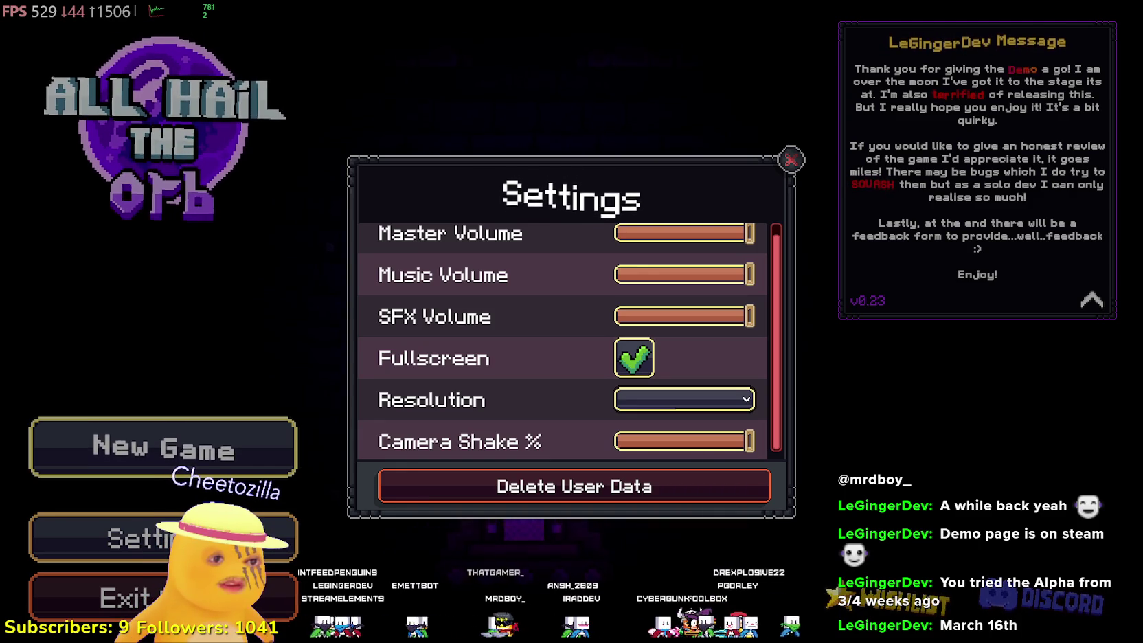
{"action": "key", "text": "ctrl+shift+Escape"}
{"action": "left_click", "coordinate": [469, 138]}
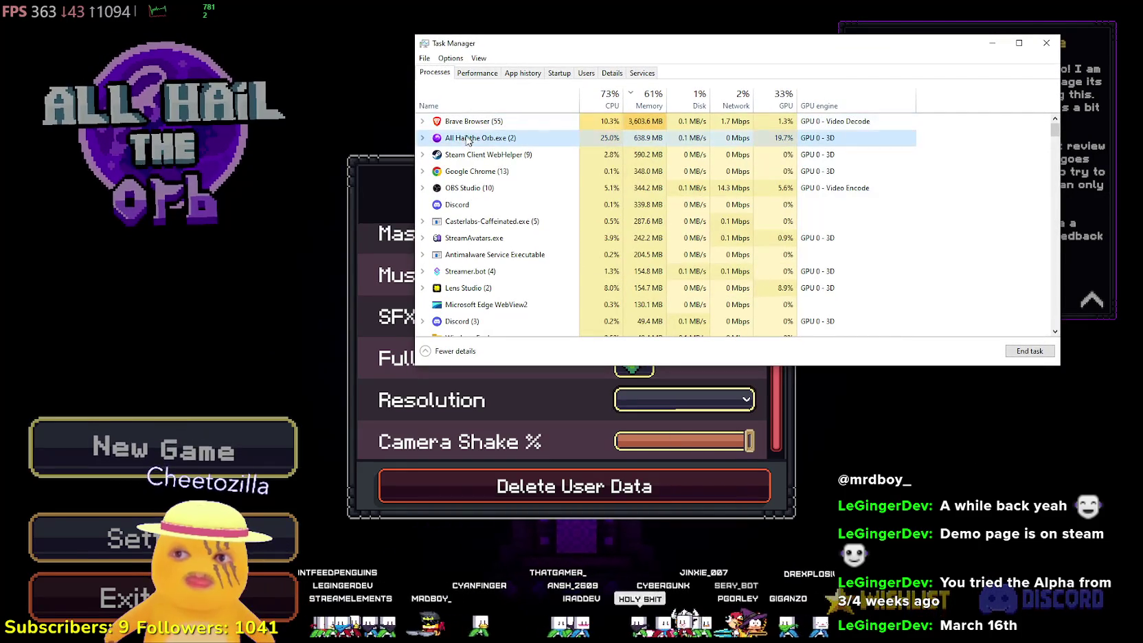
{"action": "double_click", "coordinate": [443, 138]}
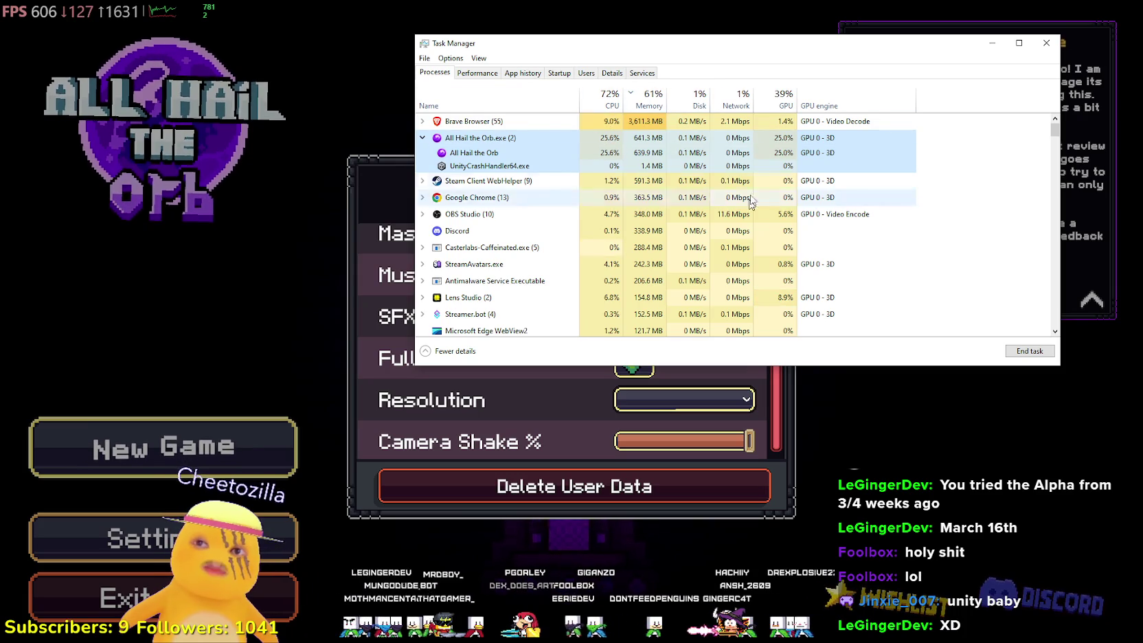
{"action": "scroll", "coordinate": [601, 199], "scroll_direction": "down", "scroll_amount": 1}
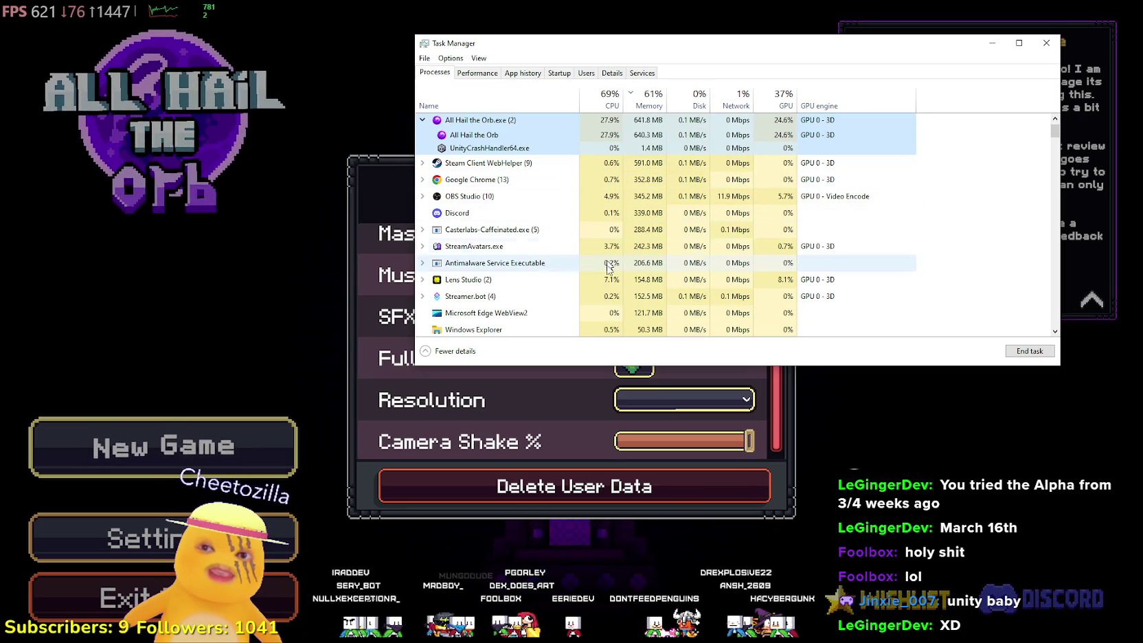
{"action": "scroll", "coordinate": [591, 170], "scroll_direction": "down", "scroll_amount": 5}
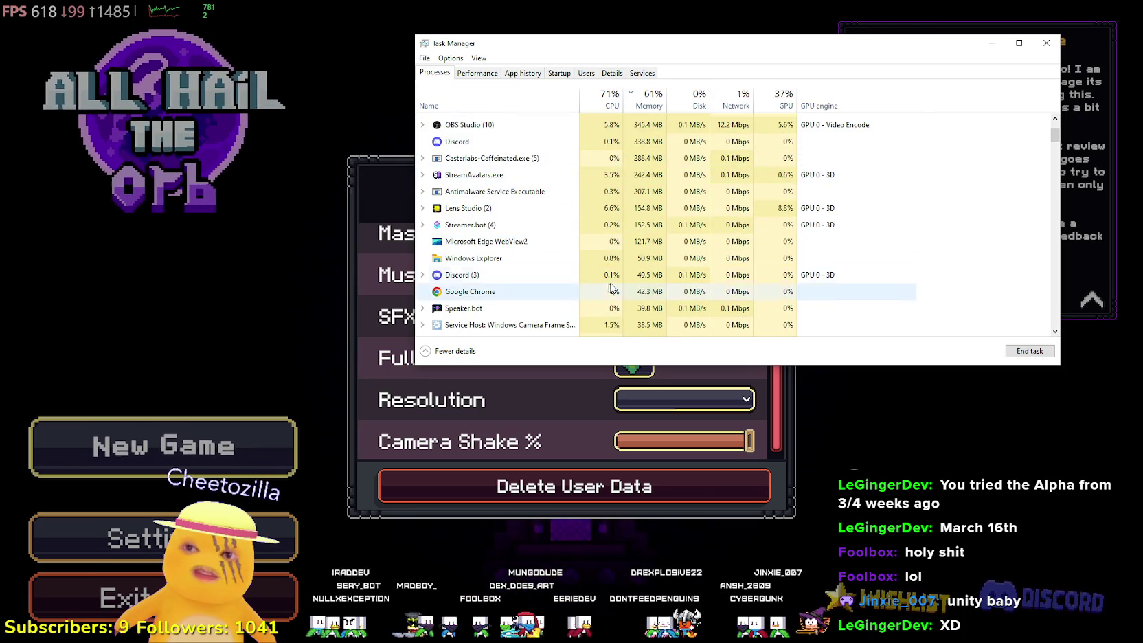
{"action": "key", "text": "a"}
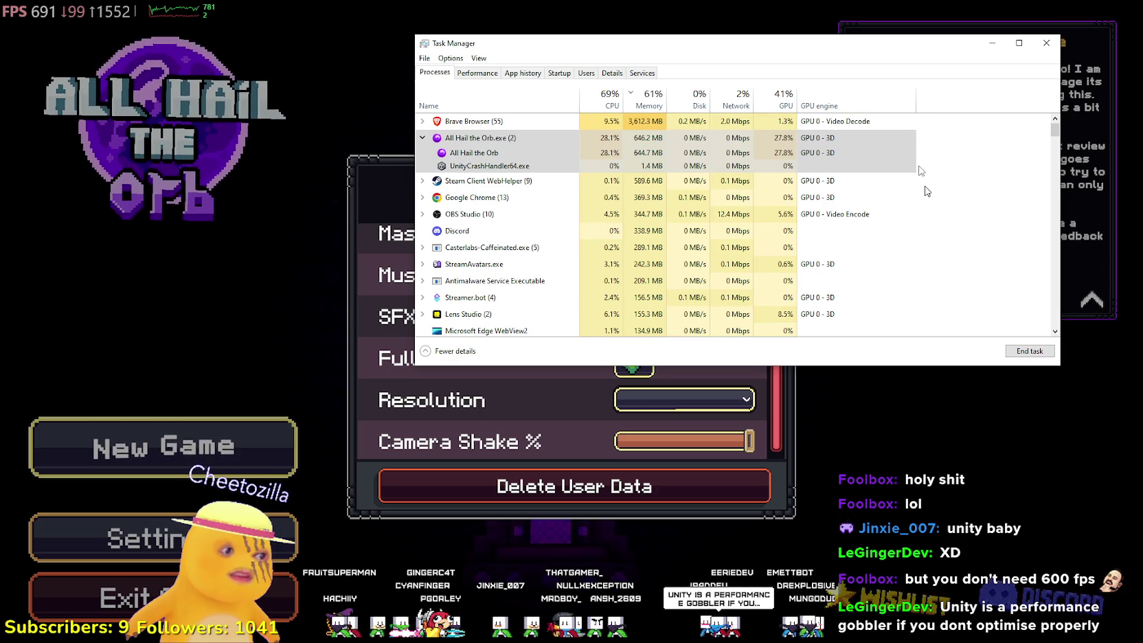
{"action": "left_click_drag", "start_coordinate": [754, 39], "coordinate": [761, 53]}
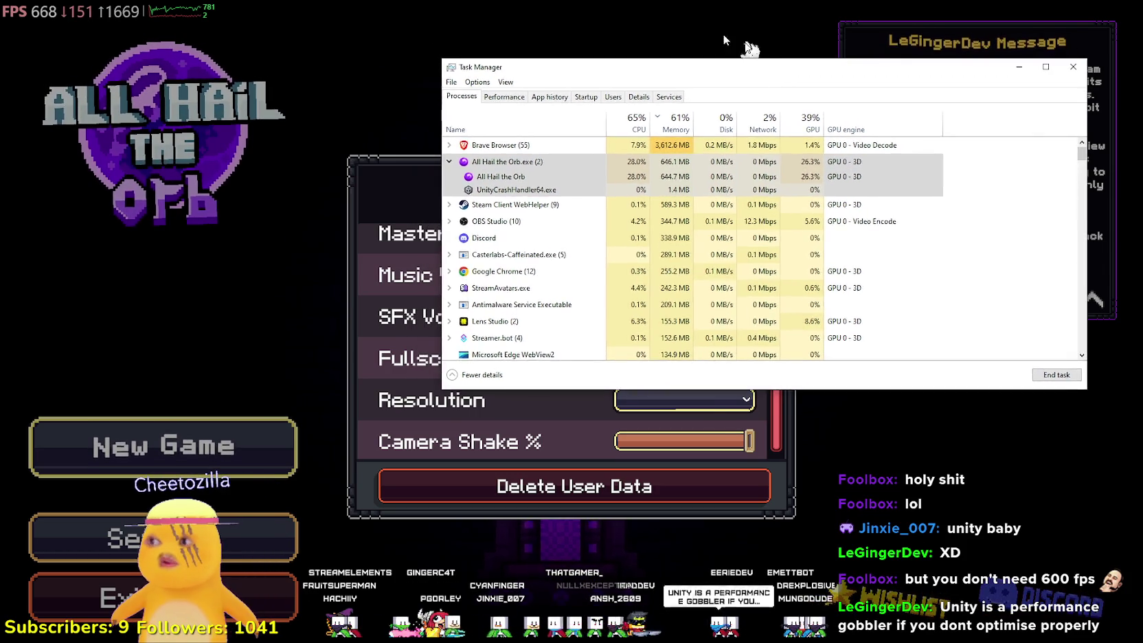
{"action": "left_click", "coordinate": [318, 563]}
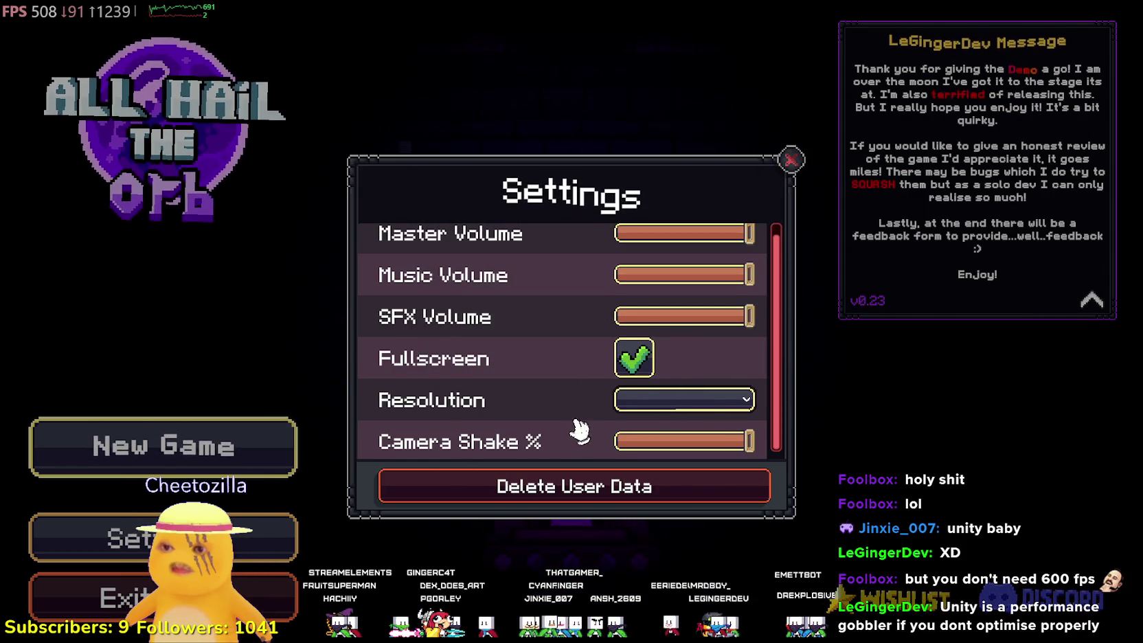
- Adjust and close the Settings panel, then start a New Game
{"action": "mouse_move", "coordinate": [779, 313]}
{"action": "left_mouse_down"}
{"action": "mouse_move", "coordinate": [776, 321]}
{"action": "mouse_move", "coordinate": [775, 201]}
{"action": "mouse_move", "coordinate": [765, 489]}
{"action": "mouse_move", "coordinate": [496, 415]}
{"action": "left_mouse_up"}
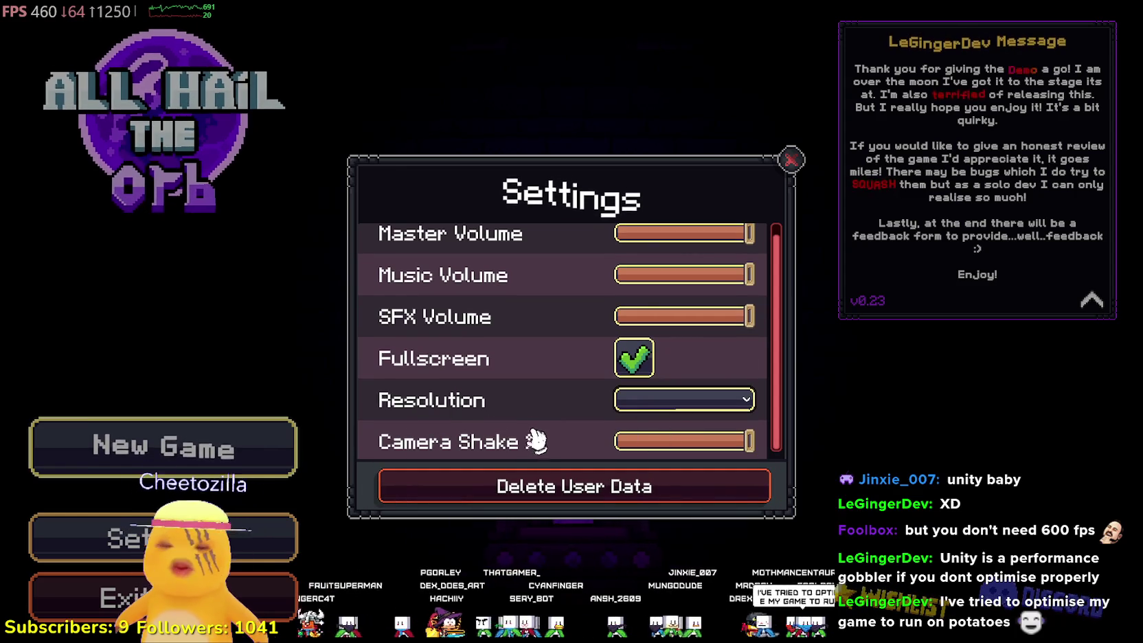
{"action": "scroll", "coordinate": [701, 386], "scroll_direction": "up", "scroll_amount": 1}
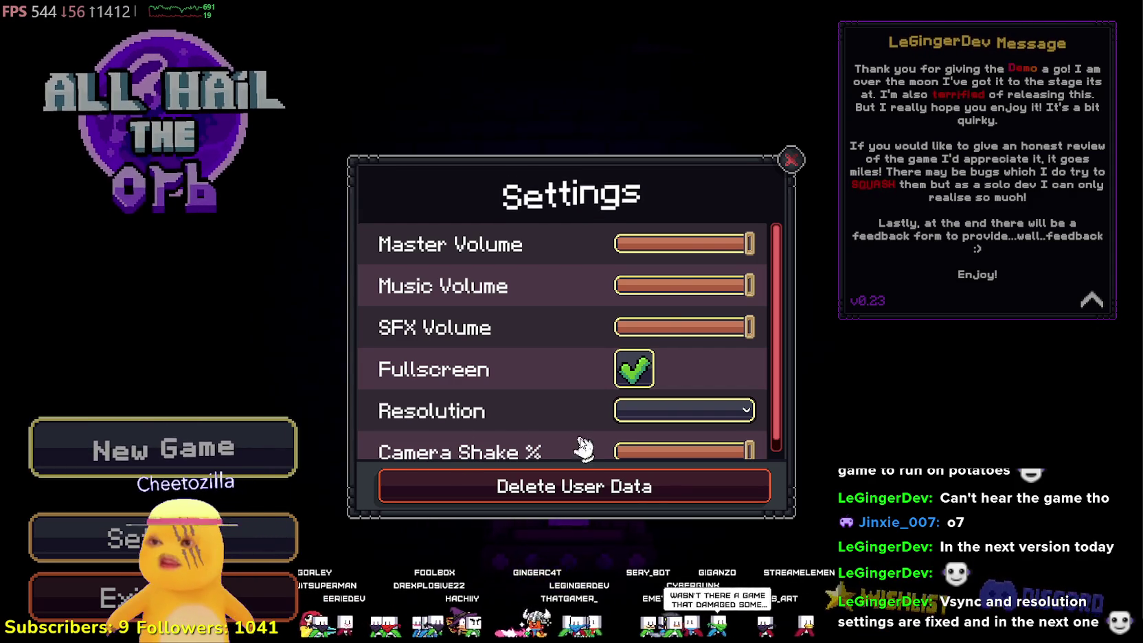
{"action": "left_click", "coordinate": [792, 160]}
{"action": "left_click", "coordinate": [292, 440]}
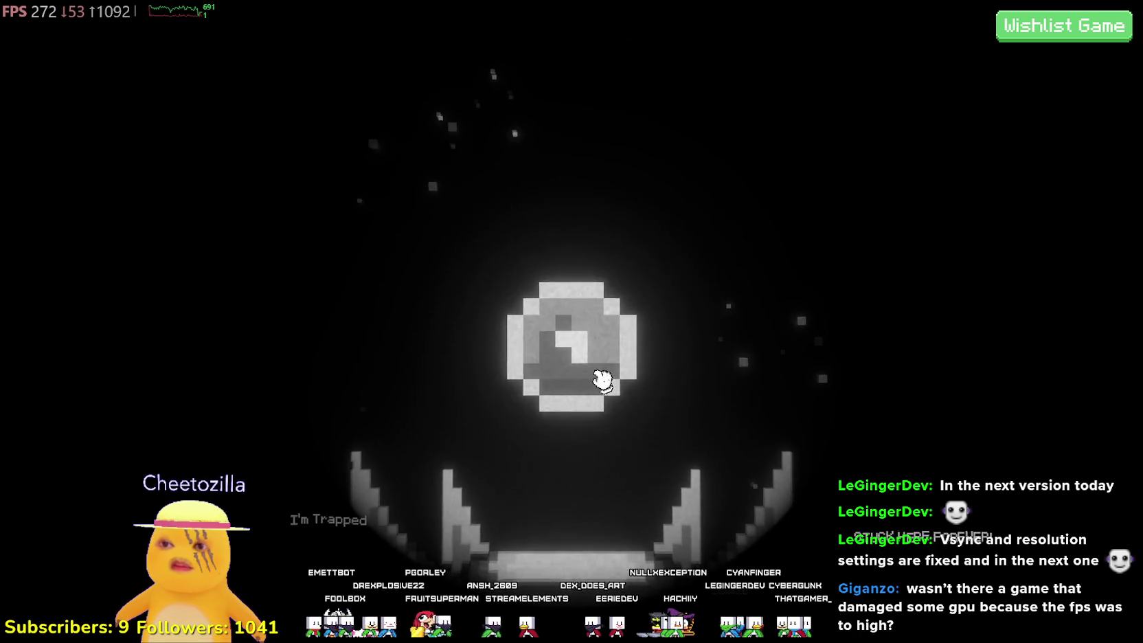
- Pour power into the orb six times until it awakens on the altar
{"action": "left_click", "coordinate": [602, 379]}
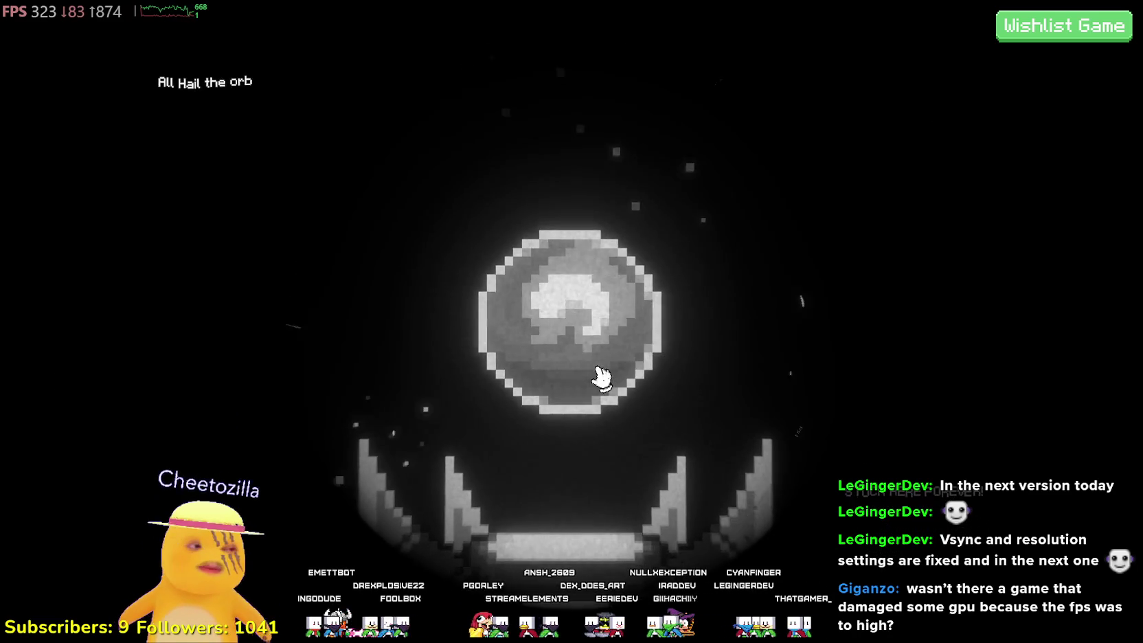
{"action": "left_click", "coordinate": [602, 379]}
{"action": "left_click", "coordinate": [602, 379]}
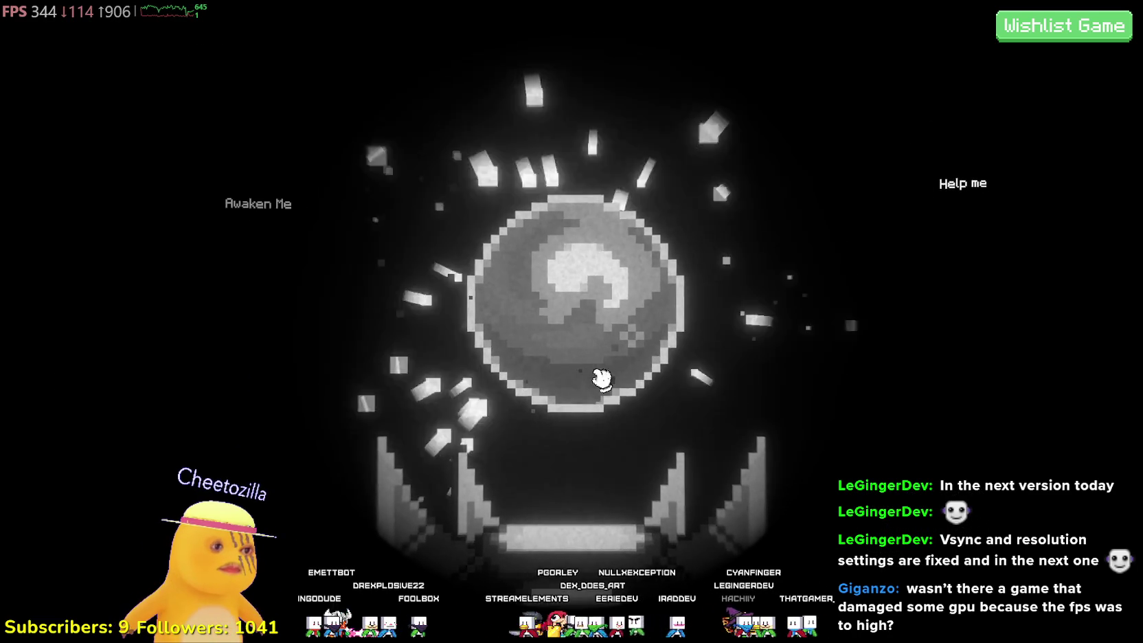
{"action": "left_click", "coordinate": [601, 378]}
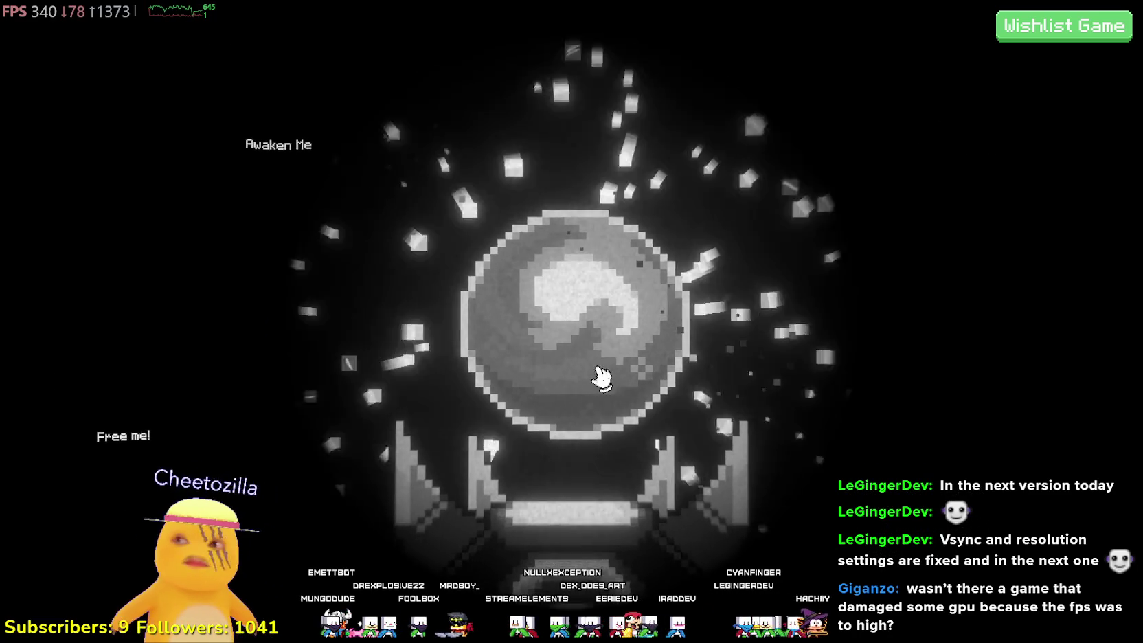
{"action": "left_click", "coordinate": [599, 375]}
{"action": "left_click", "coordinate": [596, 371]}
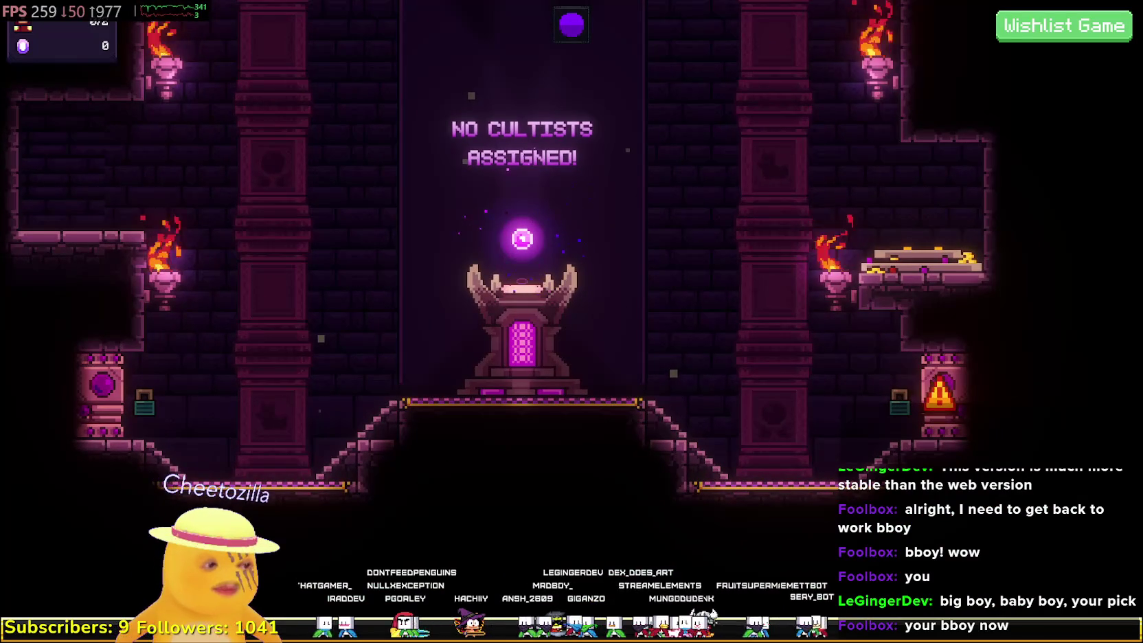
{"action": "key", "text": "ctrl+shift+Escape"}
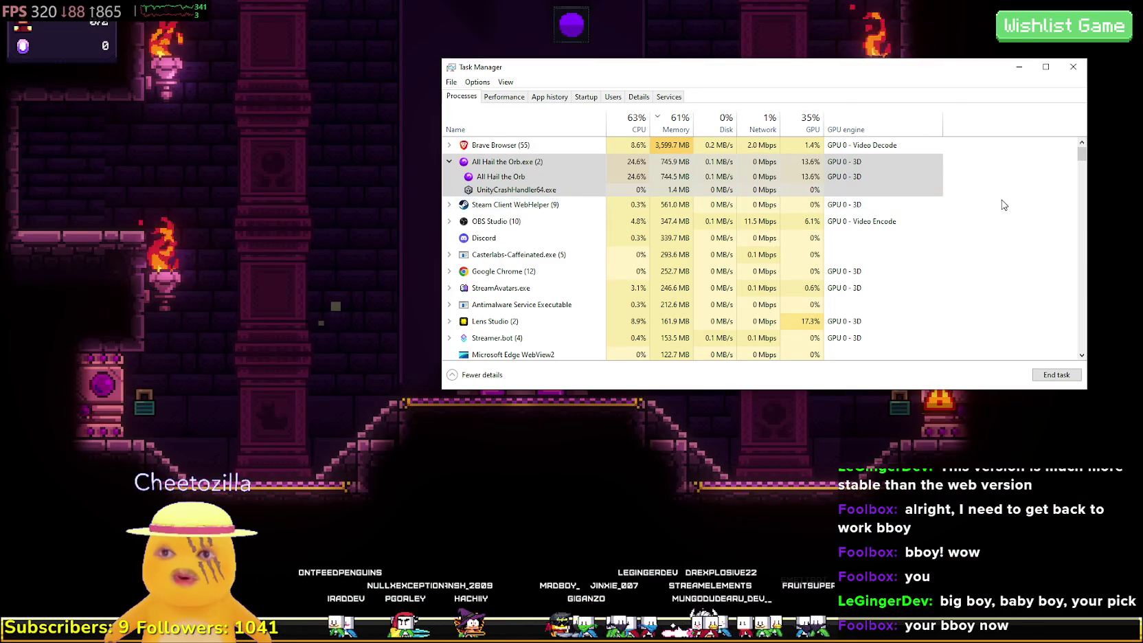
{"action": "left_click", "coordinate": [775, 55]}
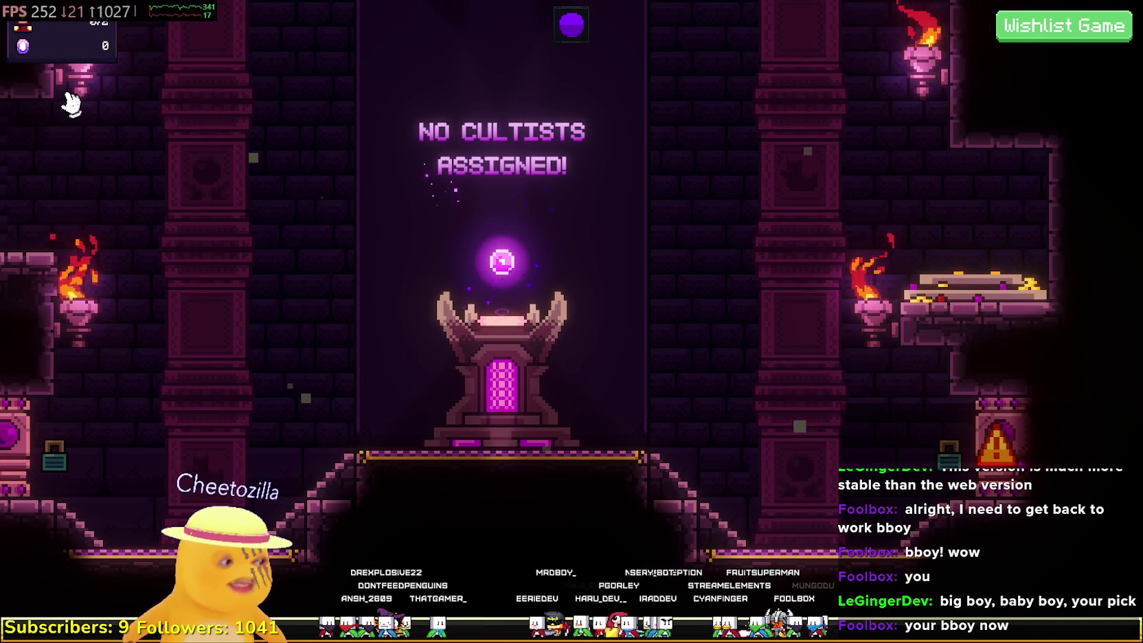
{"action": "mouse_move", "coordinate": [88, 55]}
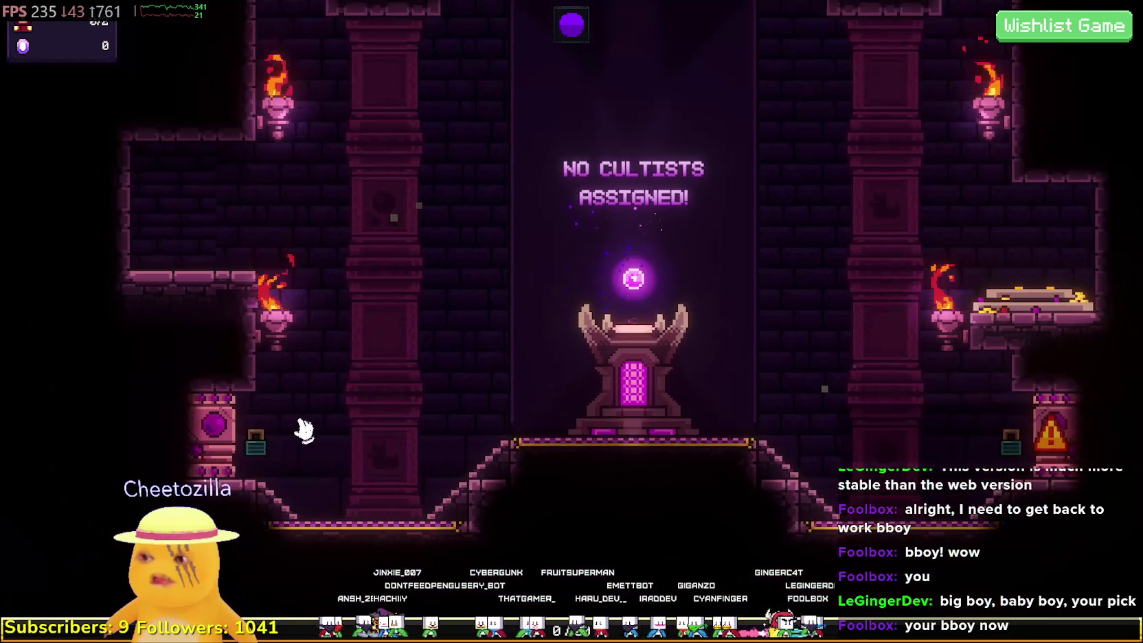
{"action": "mouse_move", "coordinate": [225, 448]}
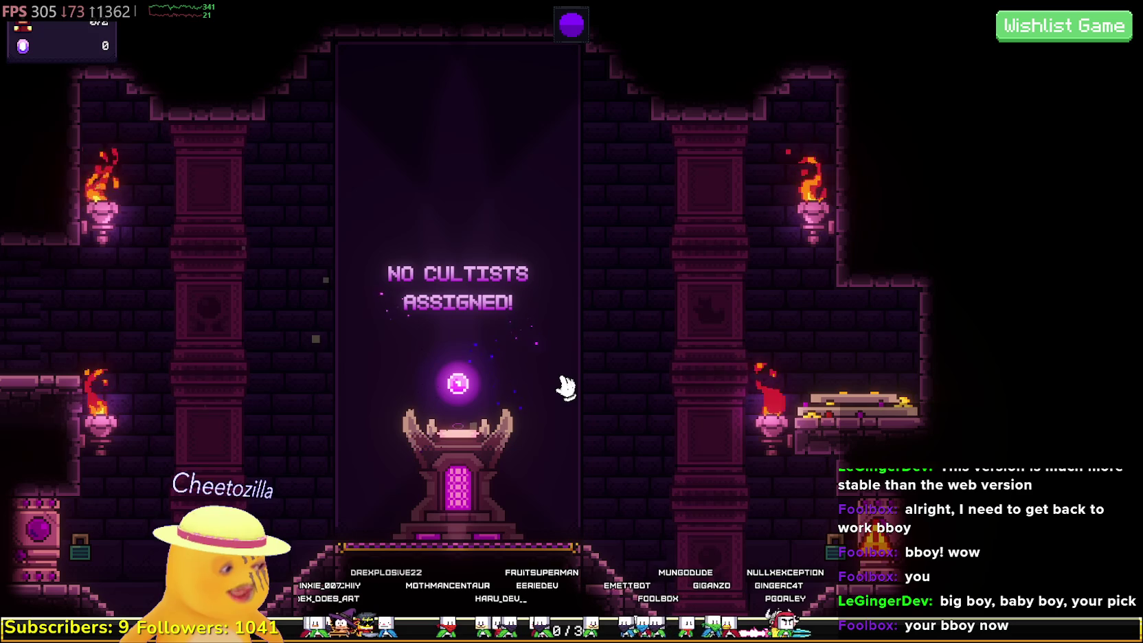
{"action": "left_click_drag", "start_coordinate": [676, 479], "coordinate": [662, 389]}
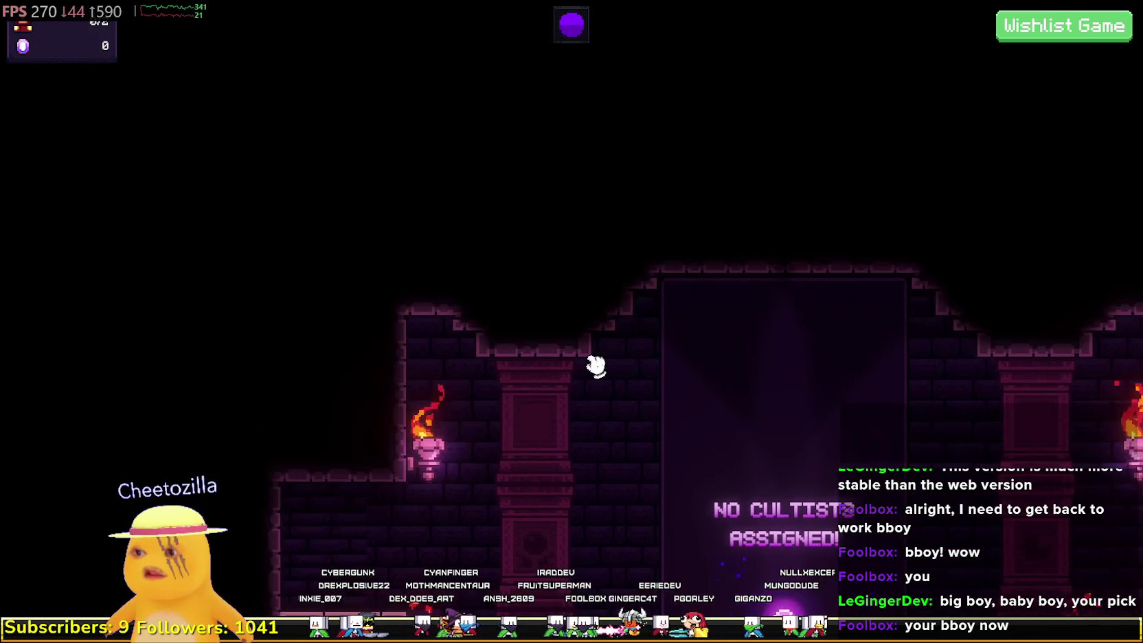
{"action": "left_click_drag", "start_coordinate": [595, 365], "coordinate": [430, 345]}
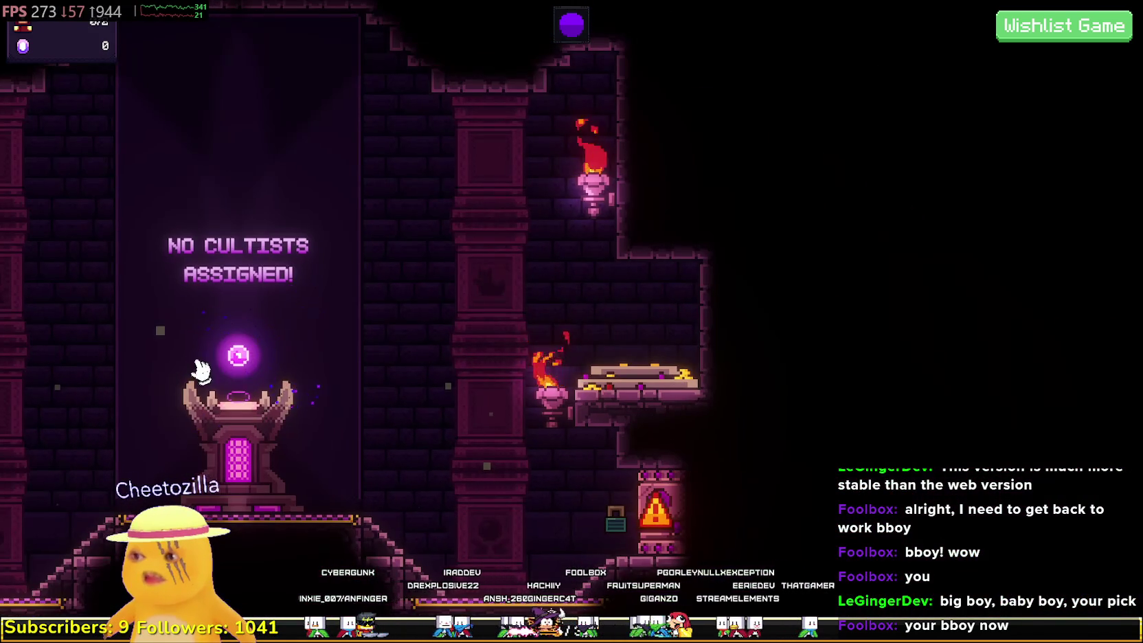
{"action": "left_click", "coordinate": [201, 371]}
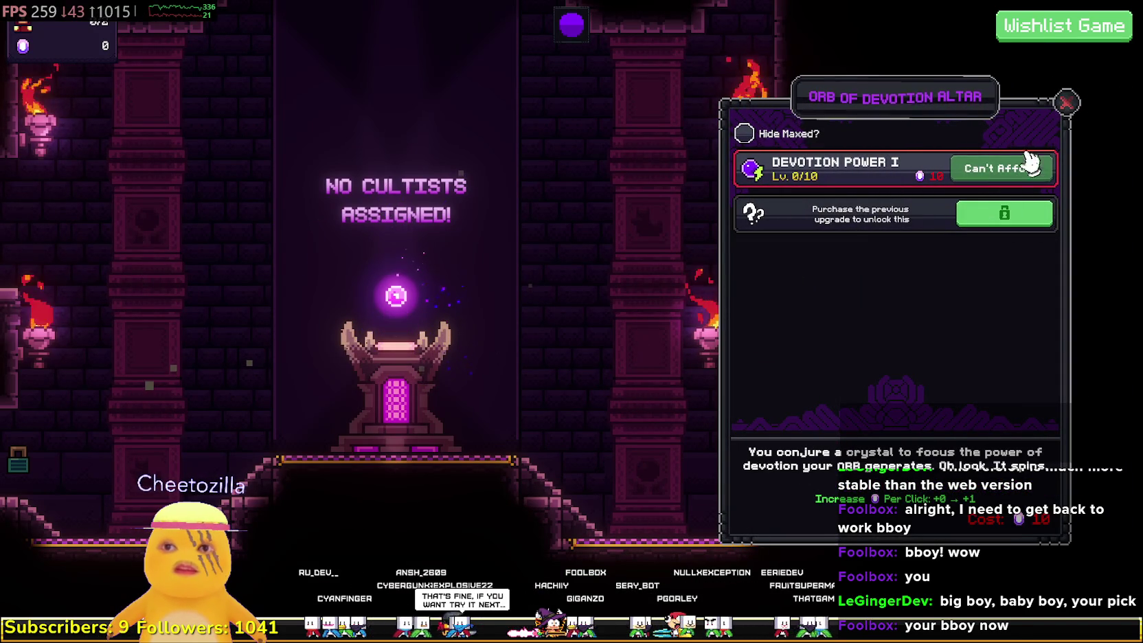
{"action": "left_click", "coordinate": [1066, 102]}
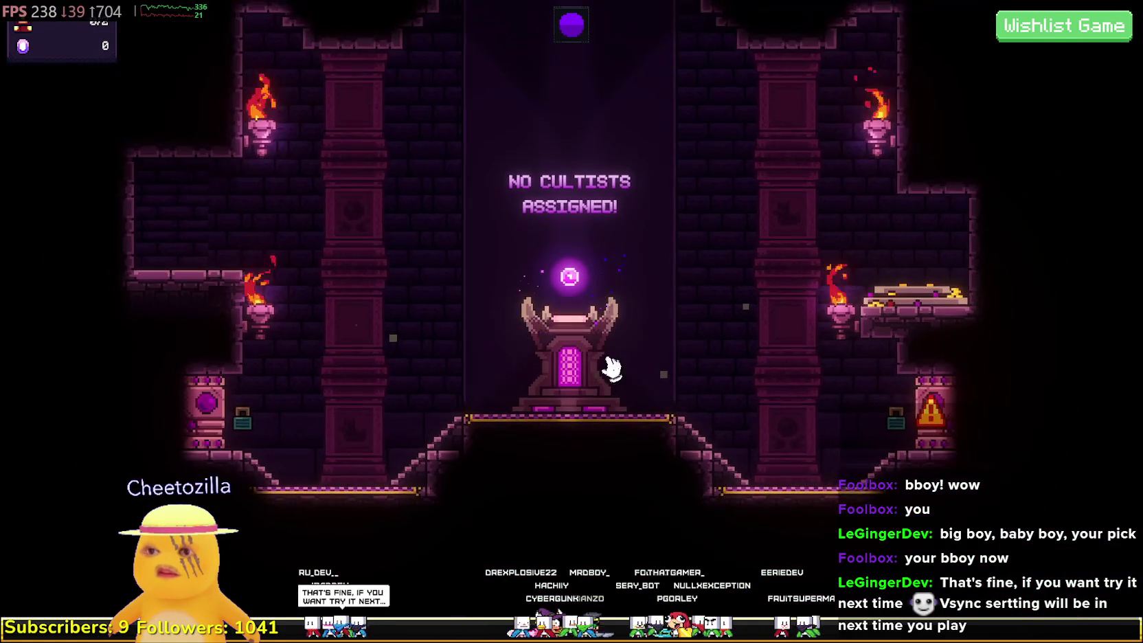
{"action": "mouse_move", "coordinate": [915, 410]}
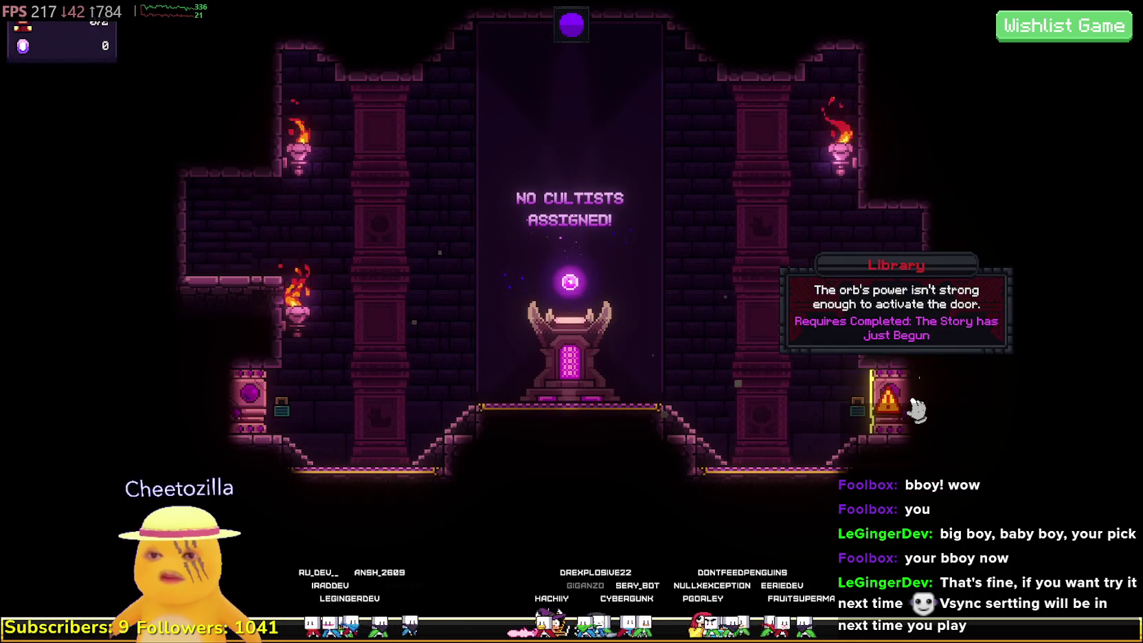
{"action": "left_click", "coordinate": [576, 288]}
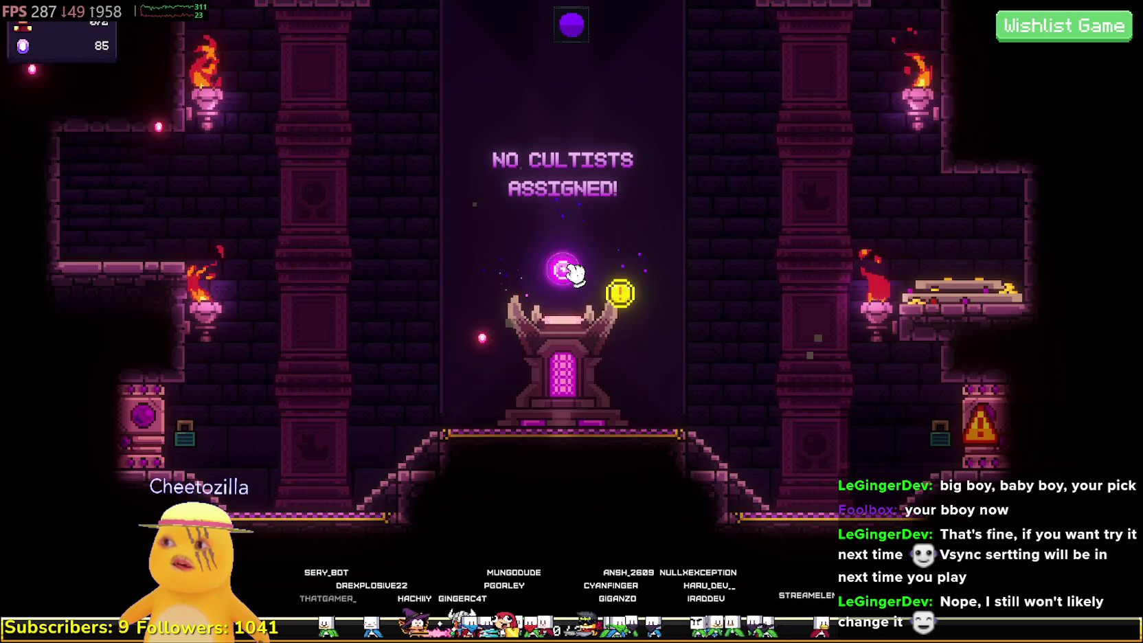
- Open the Orb of Devotion Altar upgrades, showing Devotion Power I for 10
{"action": "left_click", "coordinate": [623, 294]}
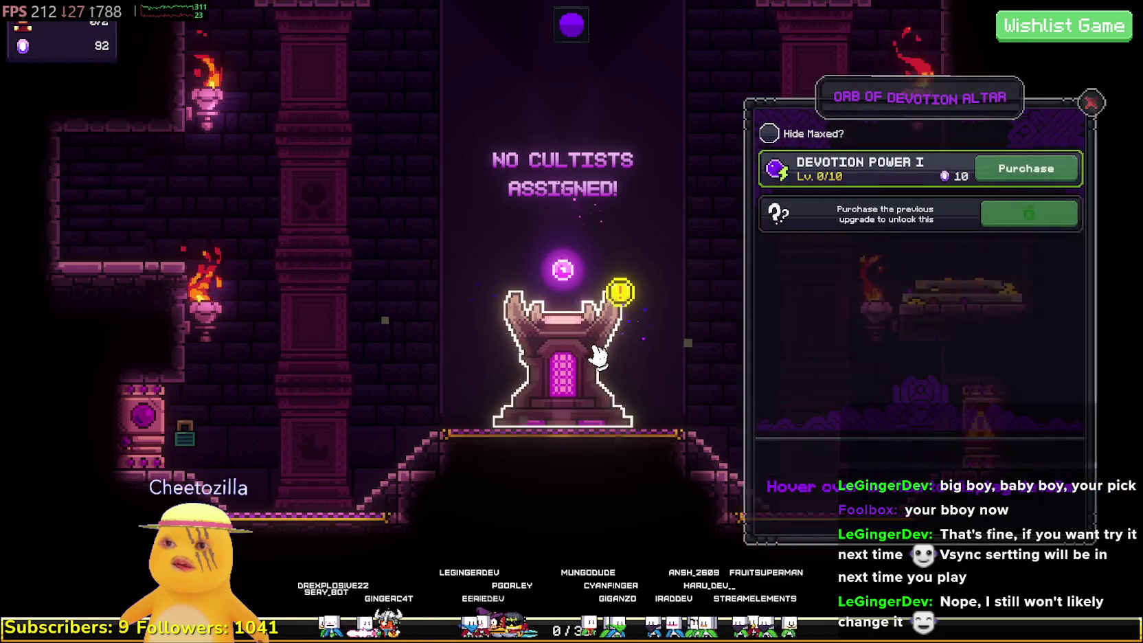
- Buy two levels of Devotion Power I and collect more devotion from the orb
{"action": "left_click", "coordinate": [1021, 180]}
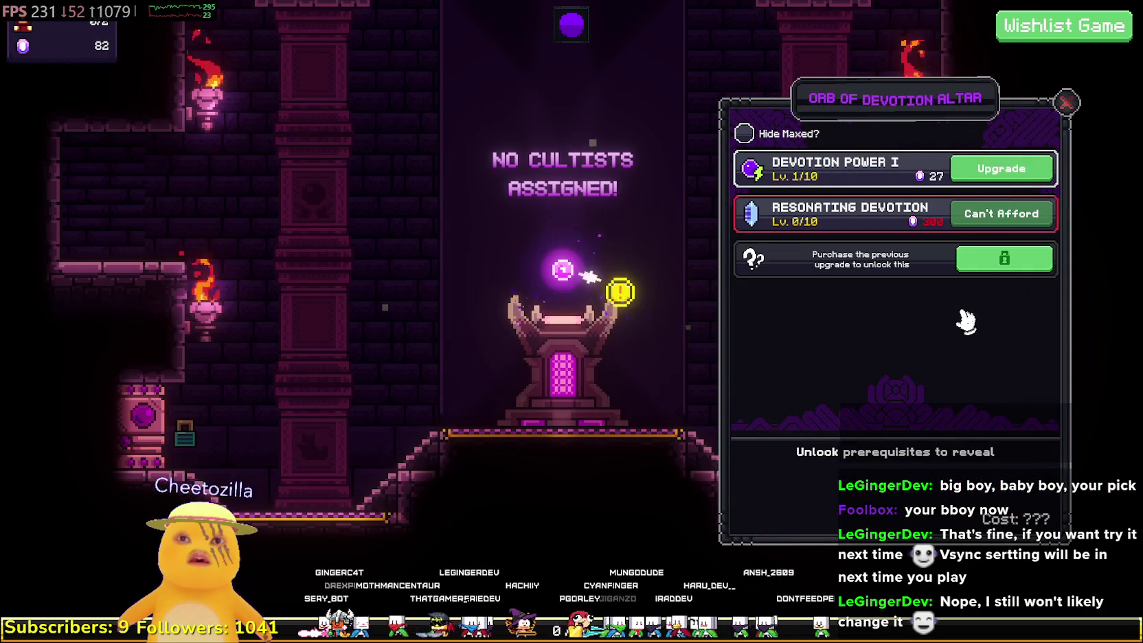
{"action": "left_click", "coordinate": [1018, 173]}
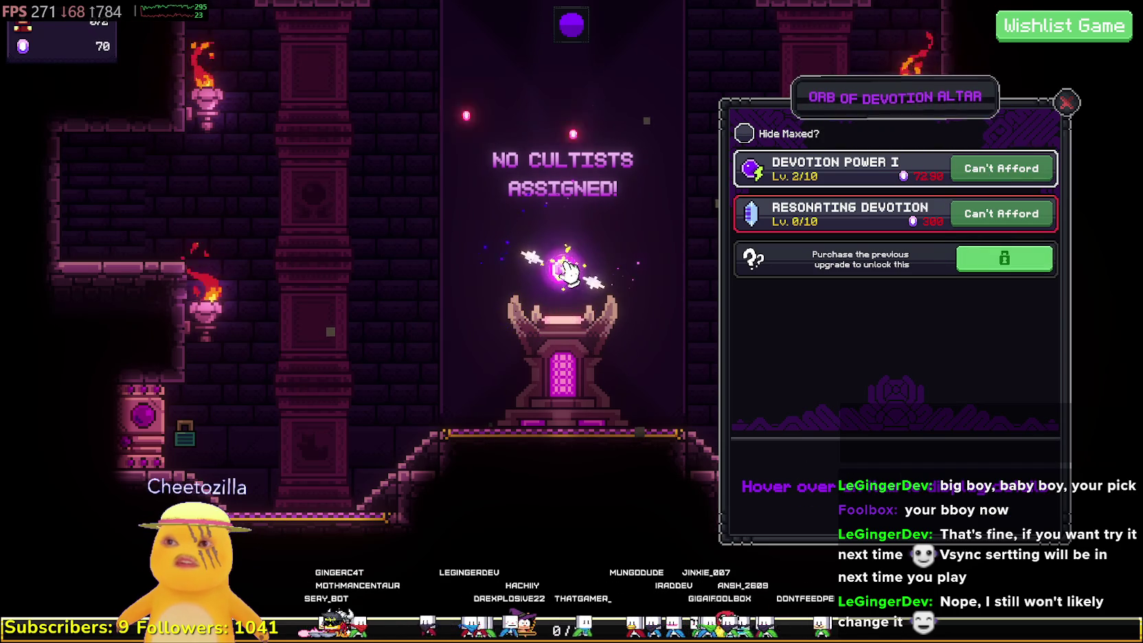
{"action": "left_click", "coordinate": [567, 271]}
{"action": "left_click", "coordinate": [567, 272]}
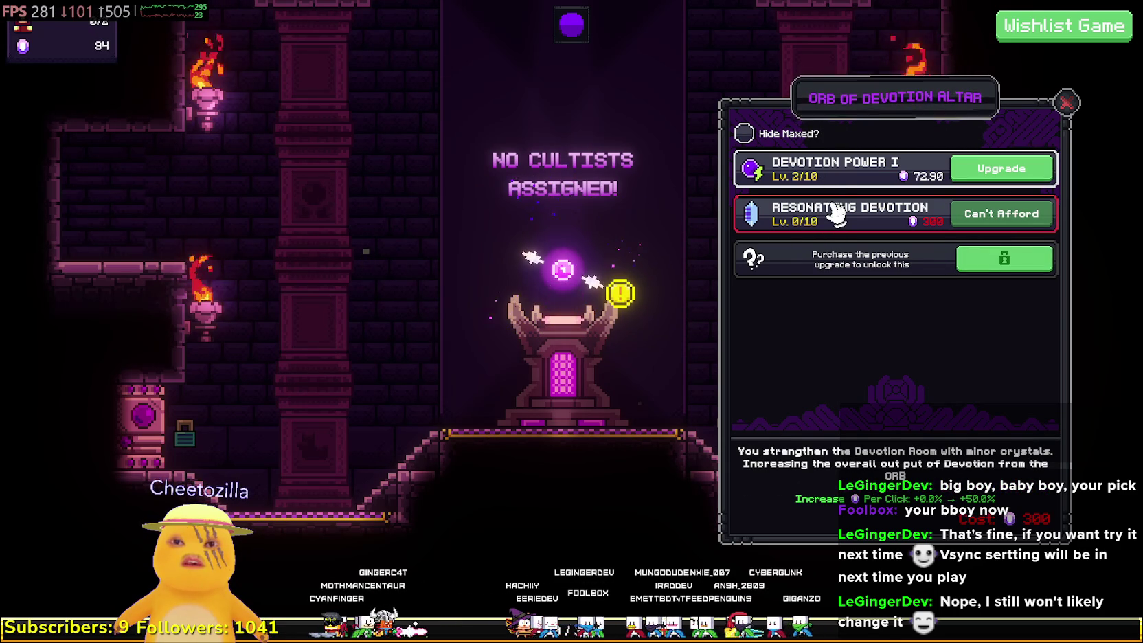
{"action": "left_click", "coordinate": [1066, 103]}
- Gather more devotion, upgrade Devotion Power I to level 3, and close the altar panel
{"action": "left_click", "coordinate": [582, 357]}
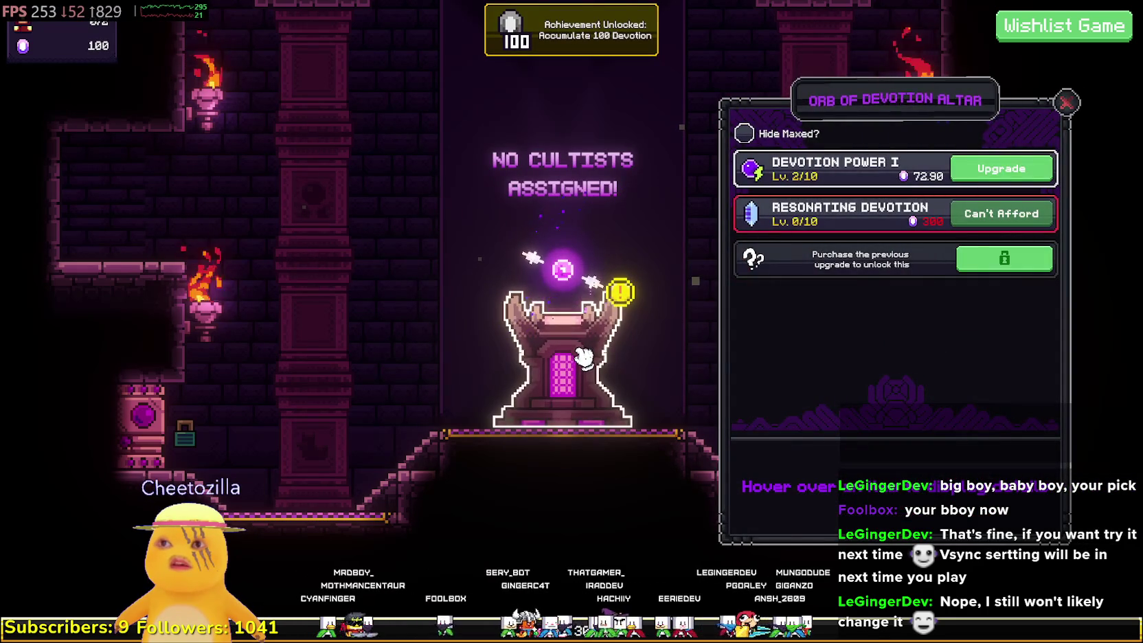
{"action": "left_click", "coordinate": [582, 357]}
{"action": "left_click", "coordinate": [543, 235]}
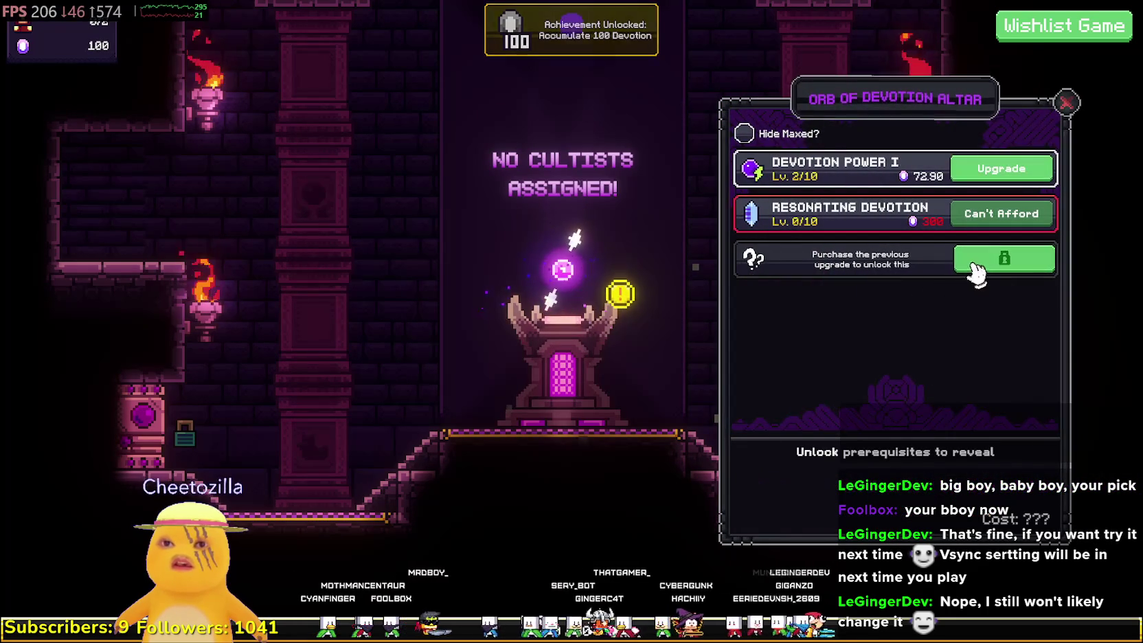
{"action": "left_click", "coordinate": [1019, 170]}
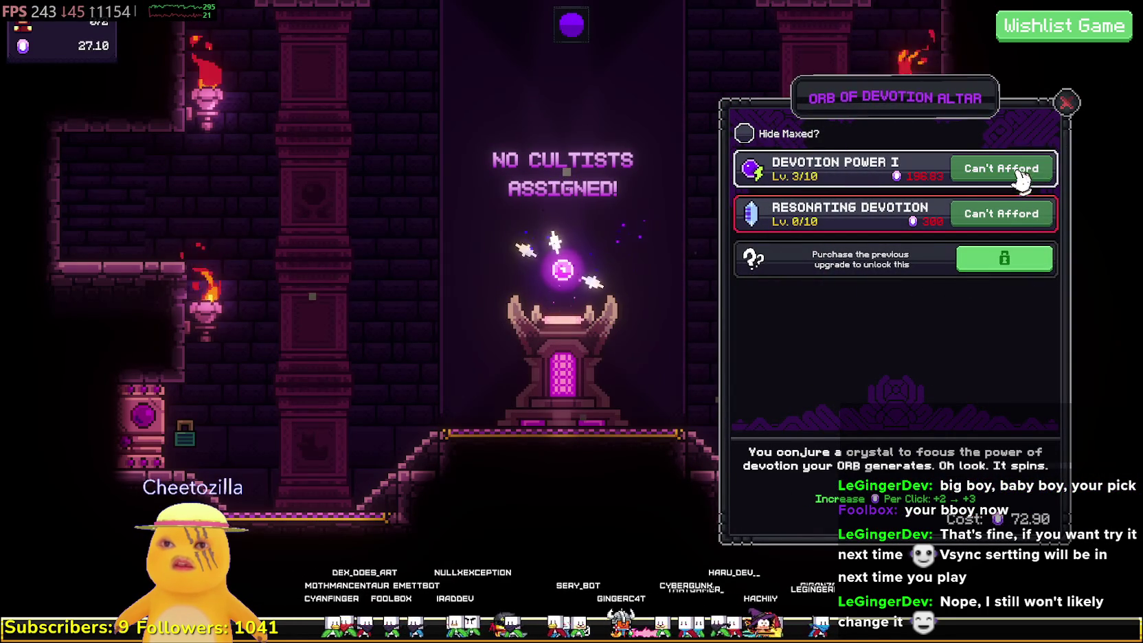
{"action": "left_click", "coordinate": [1067, 103]}
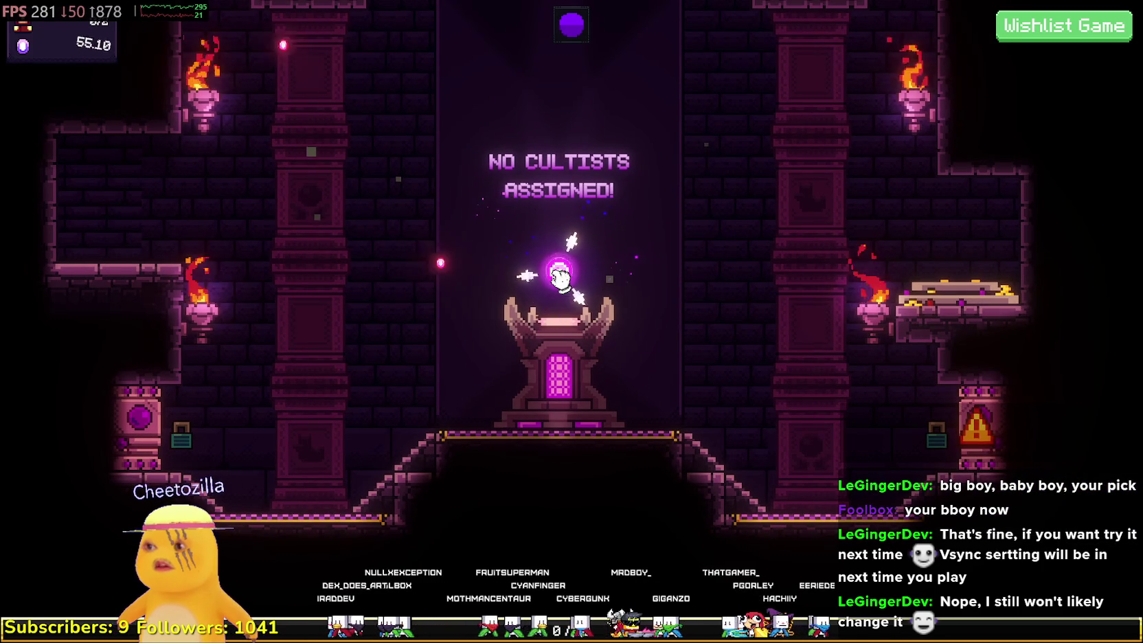
{"action": "mouse_move", "coordinate": [1004, 459]}
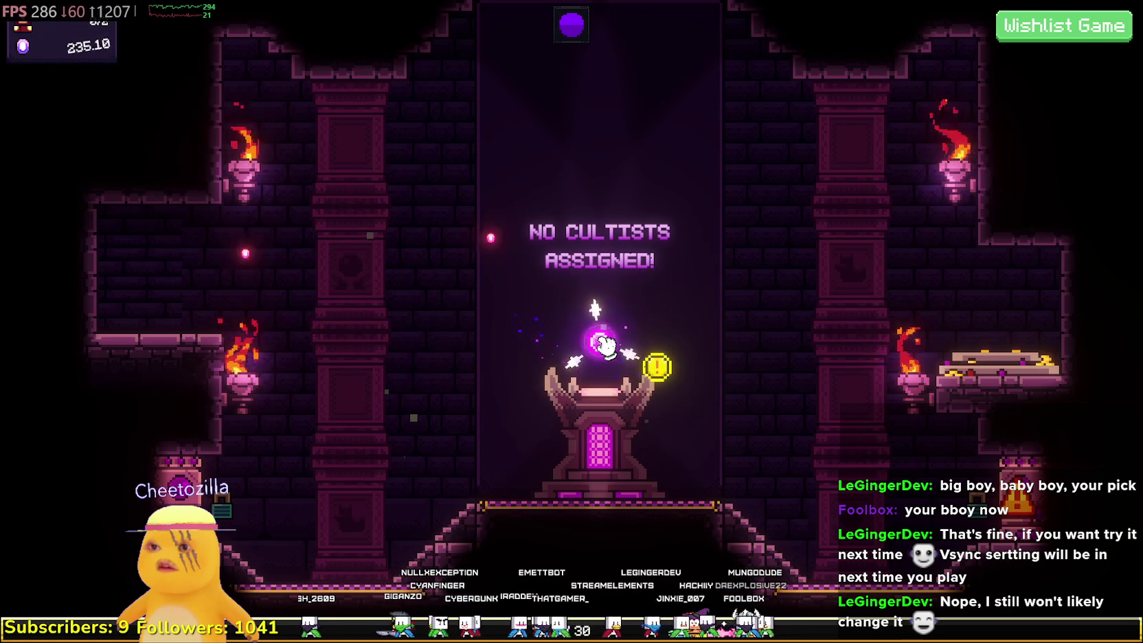
- Check the altar upgrades, then rapidly collect devotion from the orb
{"action": "left_click", "coordinate": [594, 395]}
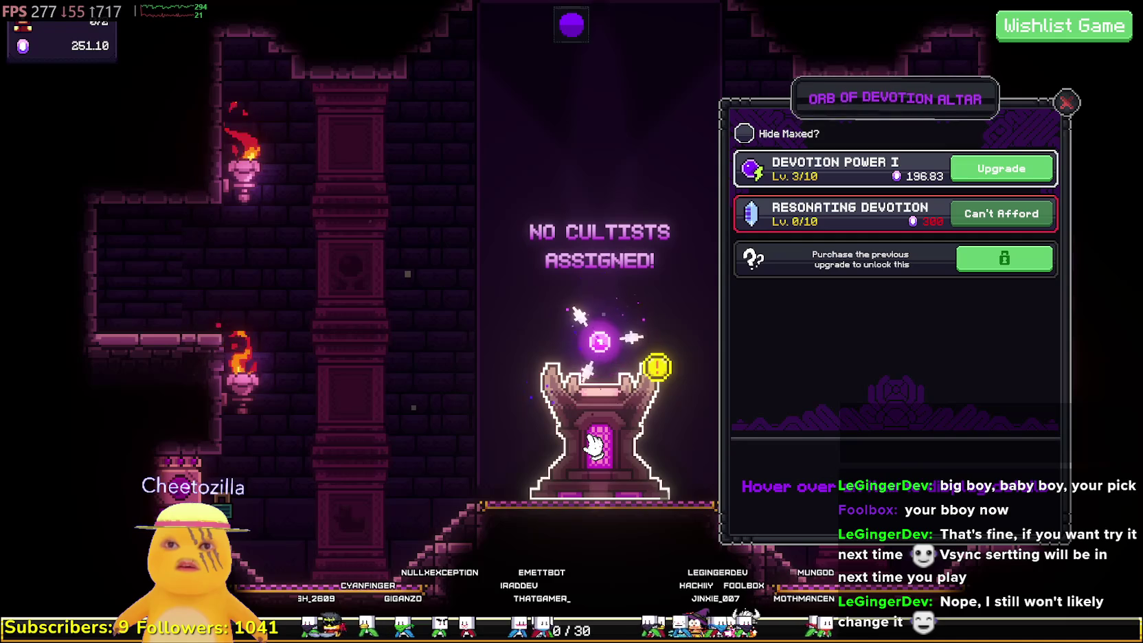
{"action": "mouse_move", "coordinate": [768, 161]}
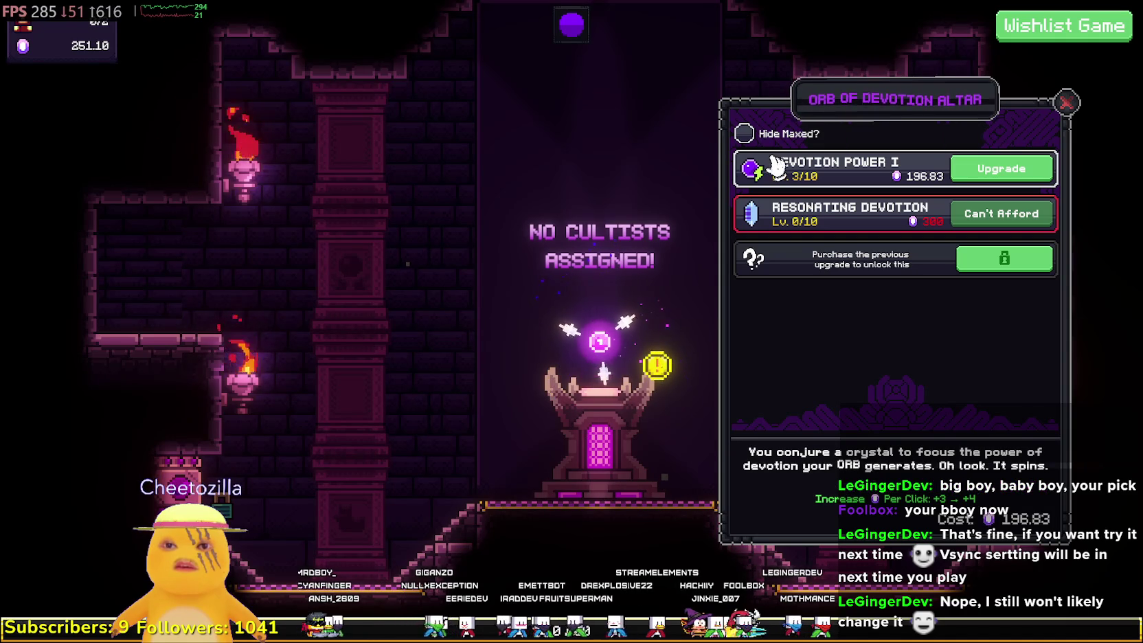
{"action": "mouse_move", "coordinate": [793, 230]}
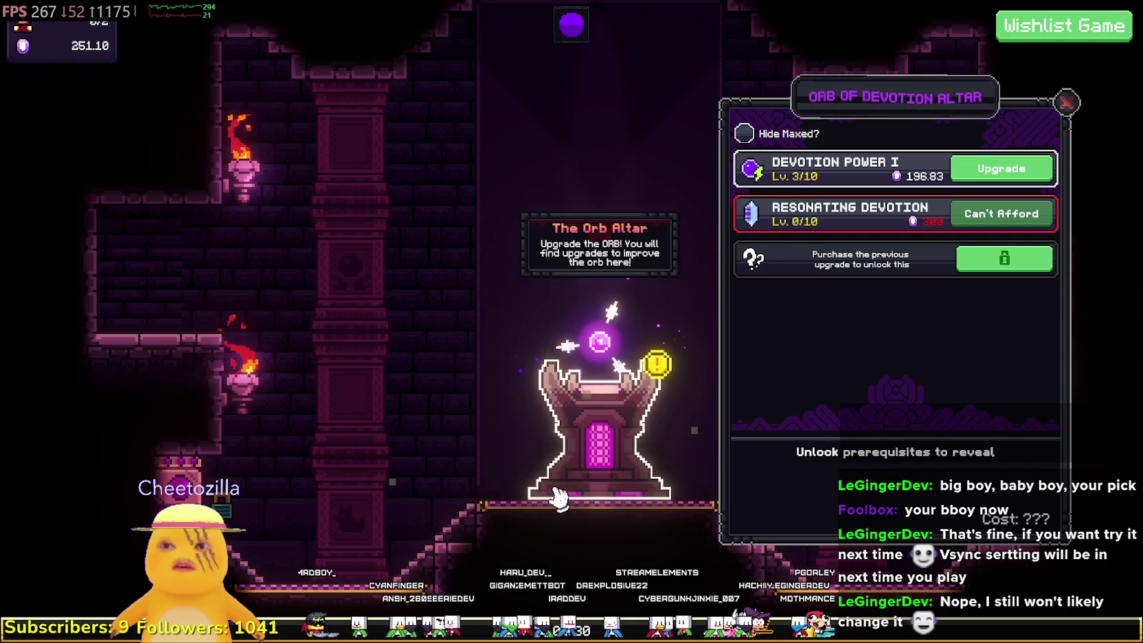
{"action": "left_click", "coordinate": [599, 341]}
{"action": "left_click", "coordinate": [600, 341]}
{"action": "left_click", "coordinate": [599, 342]}
{"action": "left_click", "coordinate": [599, 341]}
{"action": "left_click", "coordinate": [600, 341]}
{"action": "left_click", "coordinate": [599, 342]}
{"action": "left_click", "coordinate": [600, 341]}
{"action": "left_click", "coordinate": [600, 341]}
{"action": "left_click", "coordinate": [600, 341]}
{"action": "left_click", "coordinate": [600, 341]}
{"action": "left_click", "coordinate": [600, 341]}
{"action": "left_click", "coordinate": [600, 342]}
{"action": "left_click", "coordinate": [600, 343]}
{"action": "left_click", "coordinate": [600, 344]}
{"action": "left_click", "coordinate": [600, 344]}
{"action": "left_click", "coordinate": [600, 343]}
{"action": "left_click", "coordinate": [600, 344]}
{"action": "left_click", "coordinate": [600, 343]}
{"action": "left_click", "coordinate": [600, 344]}
{"action": "left_click", "coordinate": [599, 344]}
{"action": "left_click", "coordinate": [600, 345]}
{"action": "left_click", "coordinate": [599, 345]}
{"action": "left_click", "coordinate": [599, 345]}
{"action": "left_click", "coordinate": [600, 345]}
{"action": "left_click", "coordinate": [599, 345]}
{"action": "left_click", "coordinate": [599, 346]}
{"action": "left_click", "coordinate": [599, 346]}
{"action": "left_click", "coordinate": [600, 345]}
{"action": "left_click", "coordinate": [600, 345]}
{"action": "left_click", "coordinate": [599, 345]}
{"action": "left_click", "coordinate": [600, 345]}
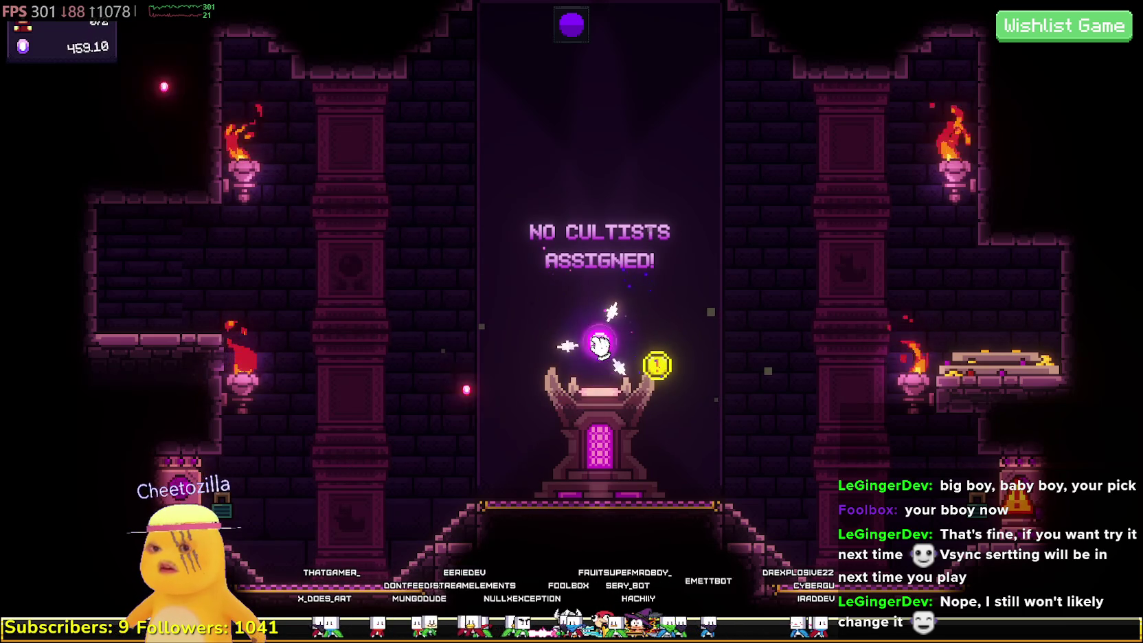
{"action": "mouse_move", "coordinate": [1025, 509]}
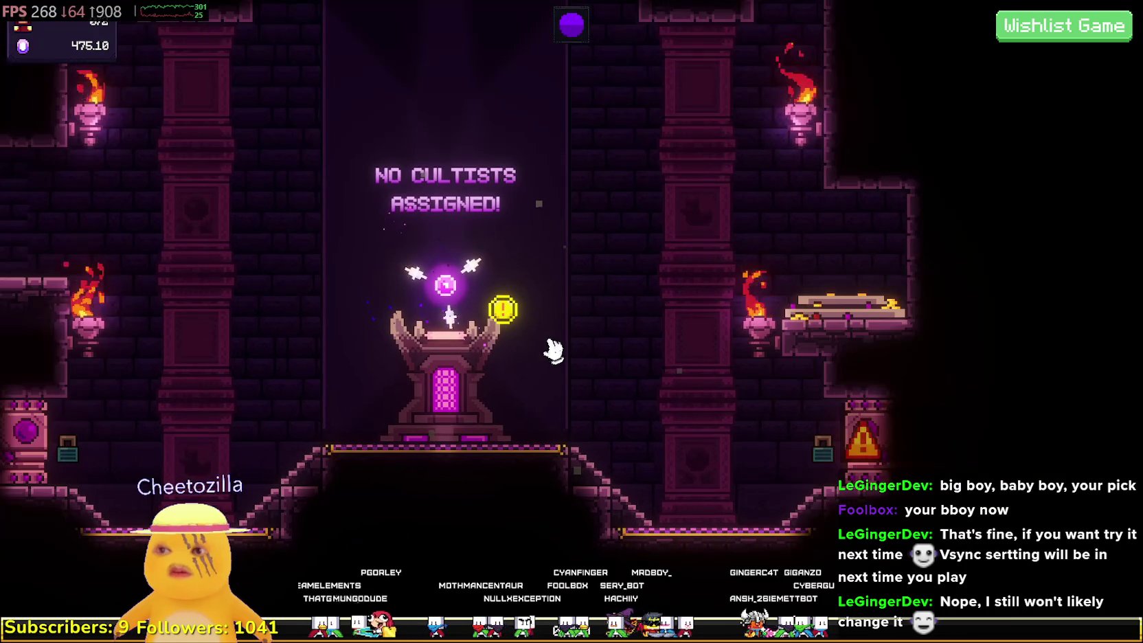
- Gather another quick burst of devotion from the orb
{"action": "left_click", "coordinate": [437, 302]}
{"action": "left_click", "coordinate": [438, 302]}
{"action": "left_click", "coordinate": [437, 302]}
{"action": "left_click", "coordinate": [437, 302]}
{"action": "left_click", "coordinate": [438, 302]}
{"action": "left_click", "coordinate": [438, 302]}
{"action": "left_click", "coordinate": [438, 303]}
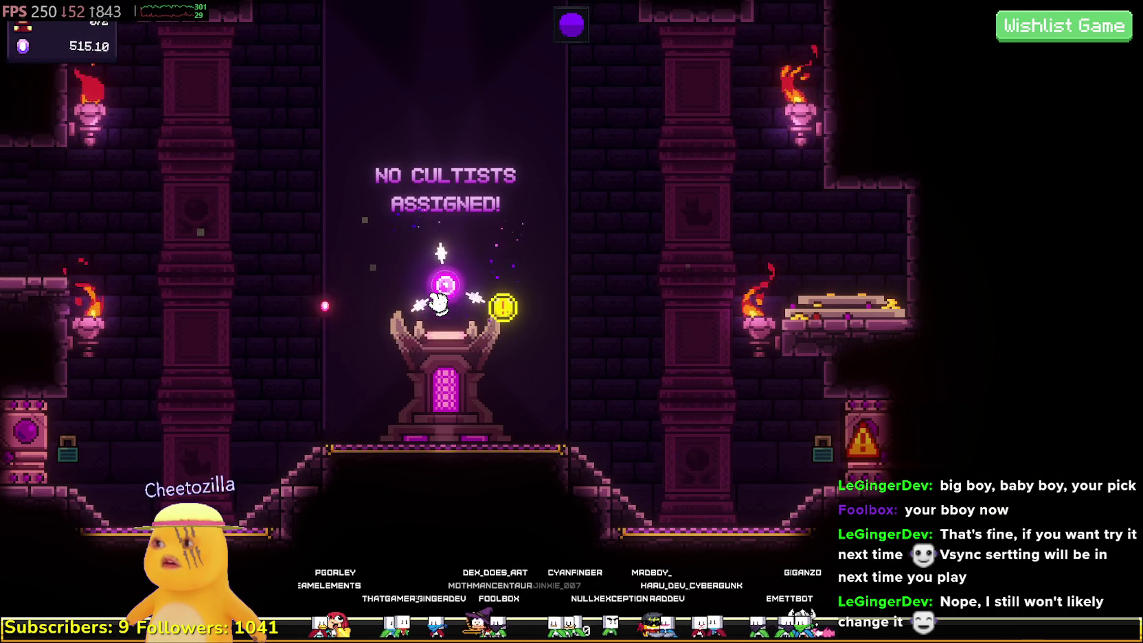
{"action": "left_click", "coordinate": [437, 302]}
{"action": "left_click", "coordinate": [438, 302]}
{"action": "left_click", "coordinate": [438, 302]}
{"action": "left_click", "coordinate": [438, 302]}
{"action": "left_click", "coordinate": [438, 302]}
{"action": "left_click", "coordinate": [437, 302]}
{"action": "left_click", "coordinate": [438, 302]}
{"action": "left_click", "coordinate": [438, 302]}
{"action": "left_click", "coordinate": [438, 302]}
{"action": "left_click", "coordinate": [438, 302]}
{"action": "left_click", "coordinate": [438, 302]}
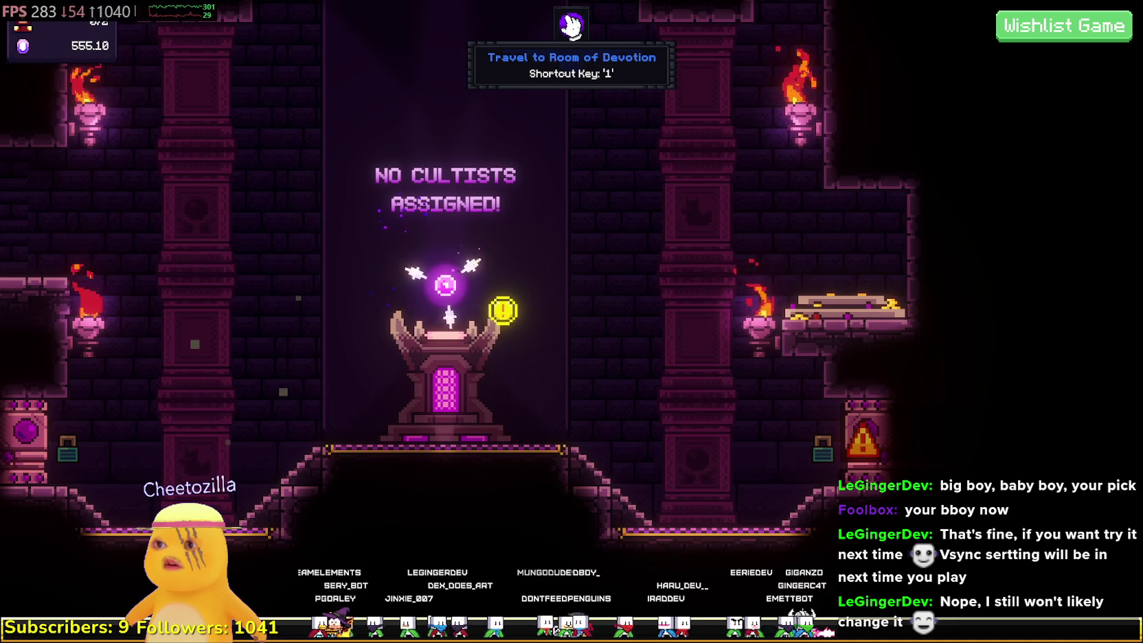
- Back in the Room of Devotion, reach 759.10 devotion and unlock the Summoning Chamber for 750
{"action": "left_click", "coordinate": [570, 25]}
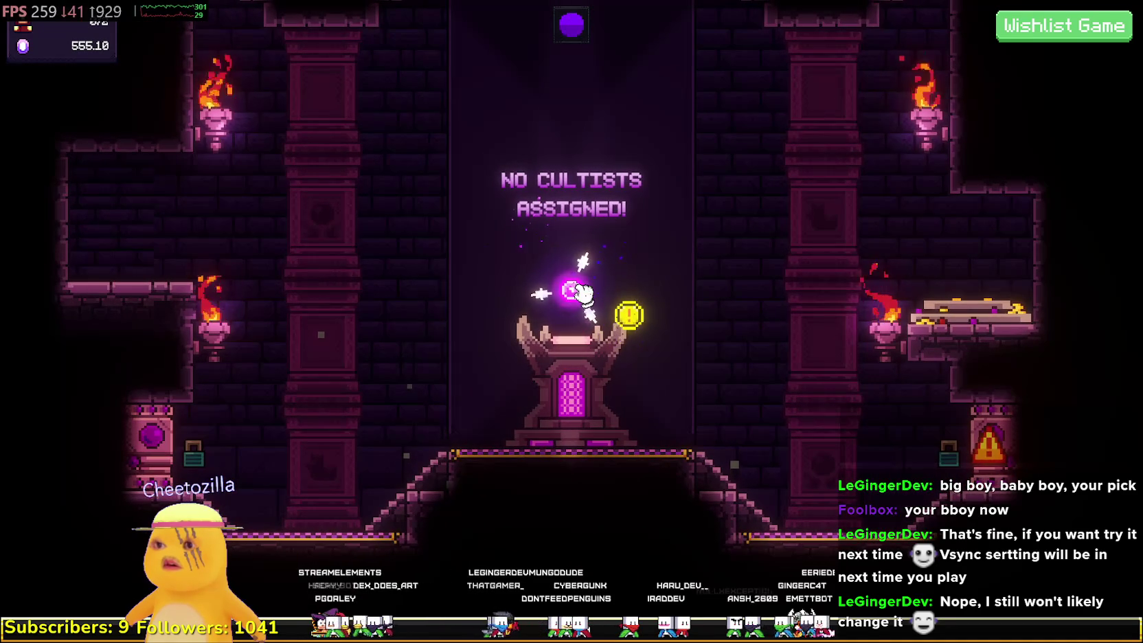
{"action": "left_click", "coordinate": [581, 291]}
{"action": "left_click", "coordinate": [580, 292]}
{"action": "left_click", "coordinate": [581, 292]}
{"action": "left_click", "coordinate": [580, 292]}
{"action": "left_click", "coordinate": [580, 292]}
{"action": "left_click", "coordinate": [580, 292]}
{"action": "left_click", "coordinate": [580, 292]}
{"action": "left_click", "coordinate": [580, 291]}
{"action": "left_click", "coordinate": [581, 291]}
{"action": "left_click", "coordinate": [581, 292]}
{"action": "left_click", "coordinate": [580, 292]}
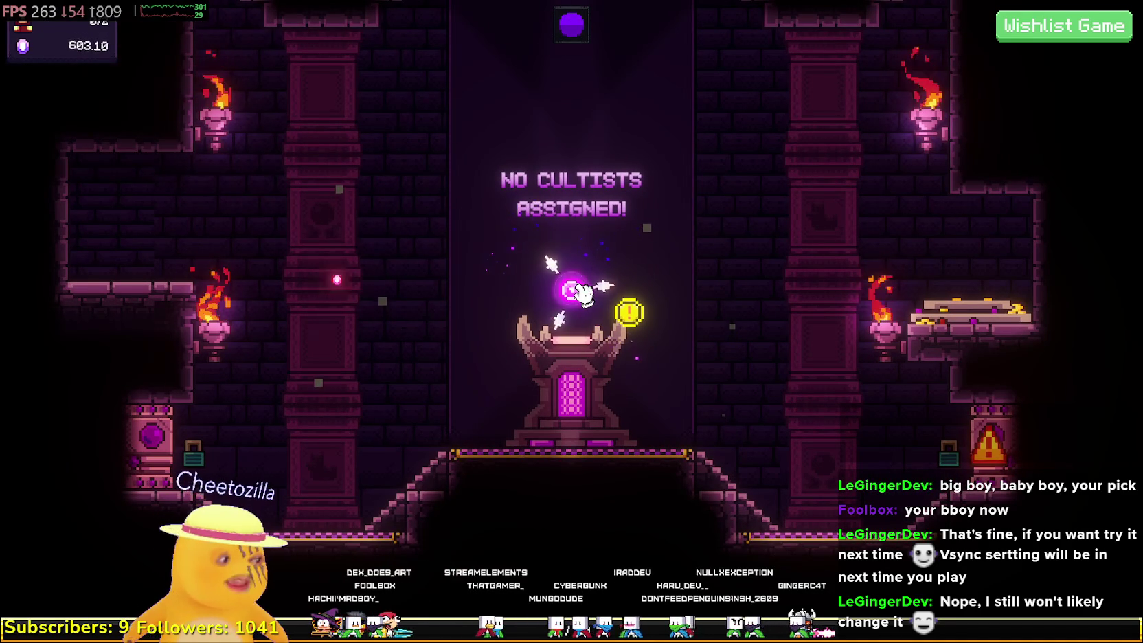
{"action": "left_click", "coordinate": [580, 292]}
{"action": "left_click", "coordinate": [580, 292]}
{"action": "left_click", "coordinate": [580, 292]}
{"action": "left_click", "coordinate": [580, 292]}
{"action": "left_click", "coordinate": [581, 292]}
{"action": "left_click", "coordinate": [581, 292]}
{"action": "left_click", "coordinate": [582, 292]}
{"action": "left_click", "coordinate": [583, 290]}
{"action": "left_click", "coordinate": [583, 291]}
{"action": "left_click", "coordinate": [583, 291]}
{"action": "left_click", "coordinate": [583, 291]}
{"action": "left_click", "coordinate": [582, 290]}
{"action": "left_click", "coordinate": [582, 291]}
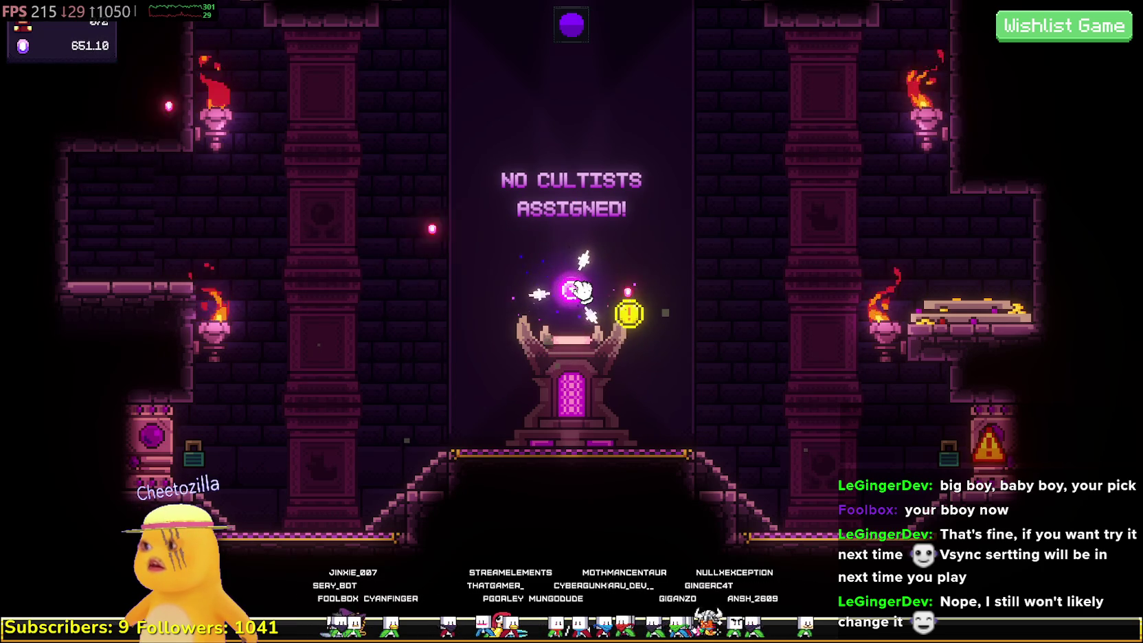
{"action": "left_click", "coordinate": [582, 290]}
{"action": "left_click", "coordinate": [582, 291]}
{"action": "left_click", "coordinate": [583, 291]}
{"action": "left_click", "coordinate": [582, 290]}
{"action": "left_click", "coordinate": [583, 291]}
{"action": "left_click", "coordinate": [582, 291]}
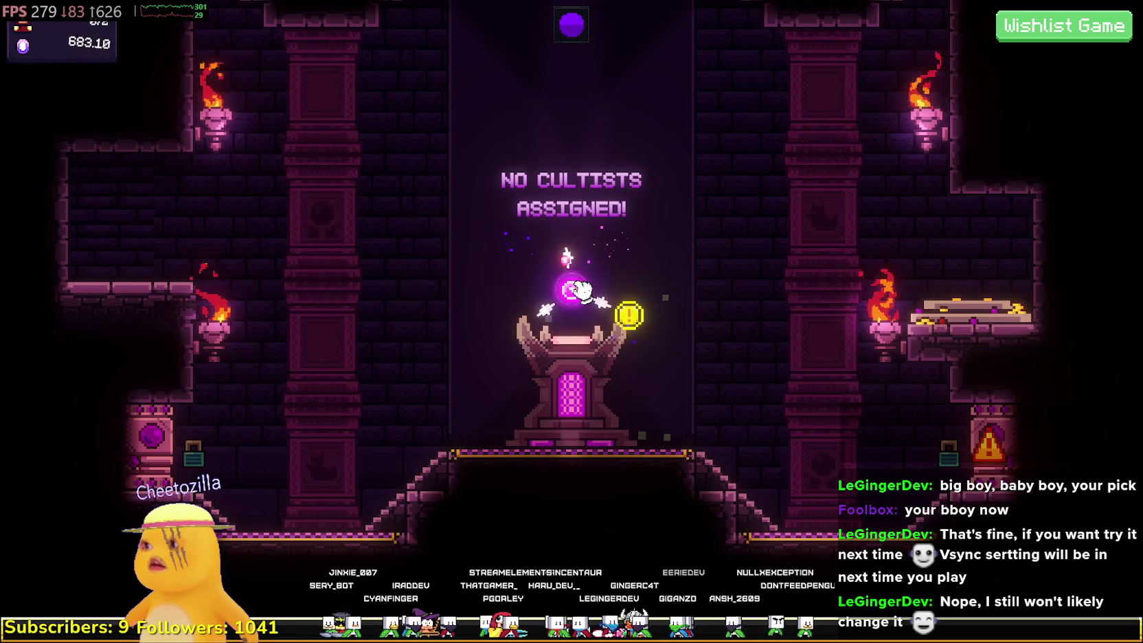
{"action": "left_click", "coordinate": [583, 291]}
{"action": "left_click", "coordinate": [582, 290]}
{"action": "left_click", "coordinate": [582, 290]}
{"action": "left_click", "coordinate": [583, 291]}
{"action": "left_click", "coordinate": [582, 290]}
{"action": "left_click", "coordinate": [582, 291]}
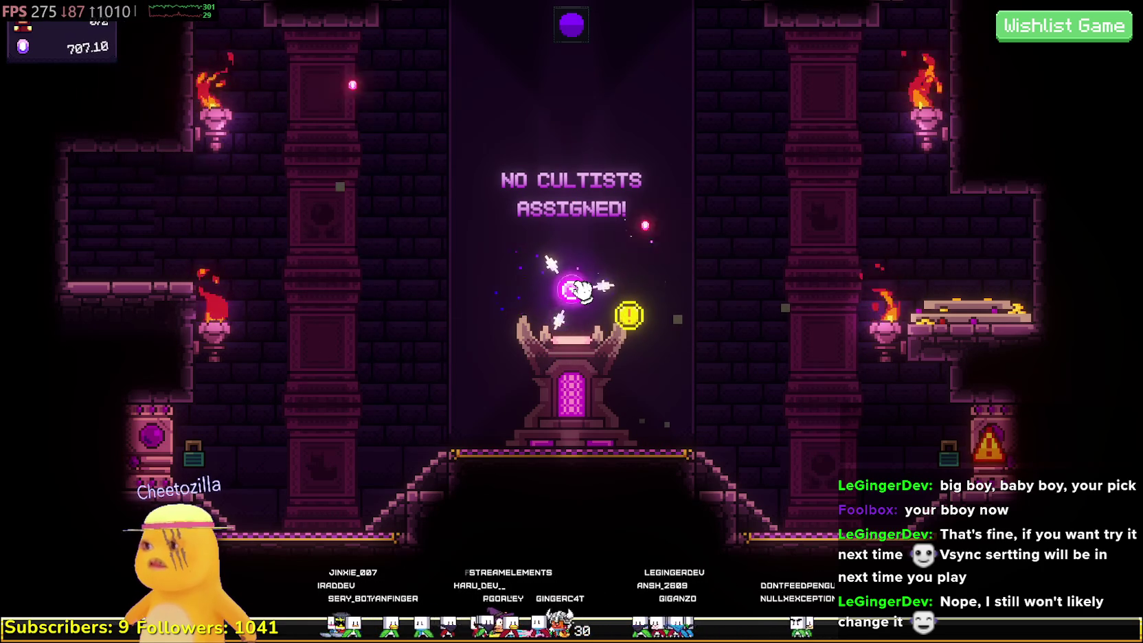
{"action": "left_click", "coordinate": [582, 291]}
{"action": "left_click", "coordinate": [582, 290]}
{"action": "left_click", "coordinate": [583, 290]}
{"action": "left_click", "coordinate": [582, 291]}
{"action": "left_click", "coordinate": [582, 290]}
{"action": "left_click", "coordinate": [583, 291]}
{"action": "left_click", "coordinate": [583, 291]}
{"action": "left_click", "coordinate": [581, 290]}
{"action": "left_click", "coordinate": [575, 290]}
{"action": "left_click", "coordinate": [576, 290]}
{"action": "left_click", "coordinate": [569, 291]}
{"action": "left_click", "coordinate": [569, 290]}
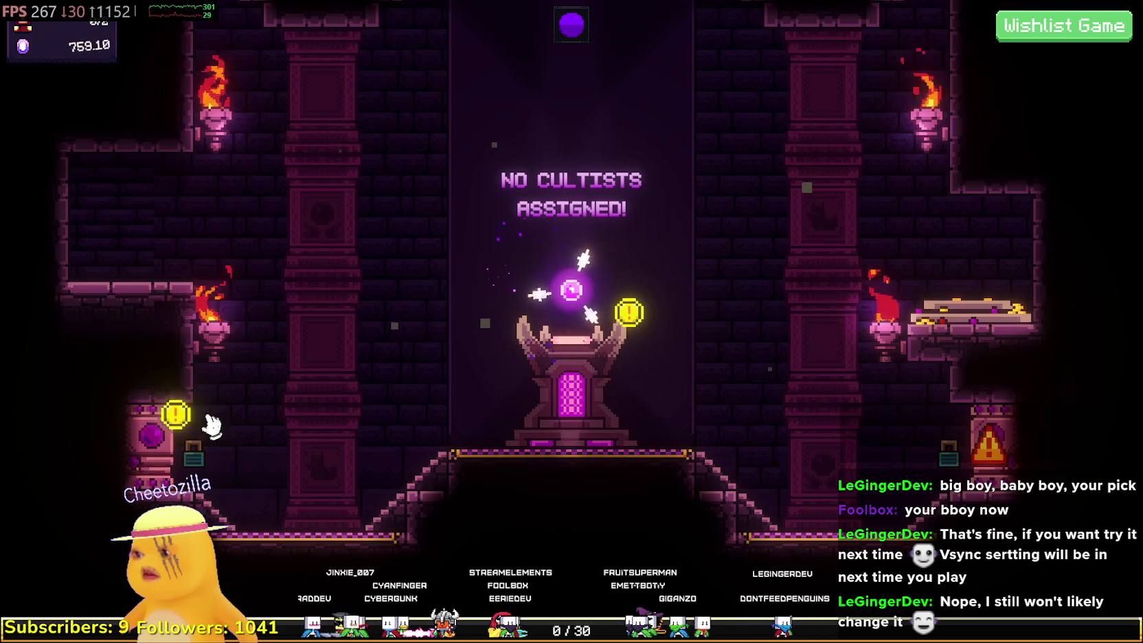
{"action": "left_click", "coordinate": [152, 434]}
{"action": "left_click", "coordinate": [543, 388]}
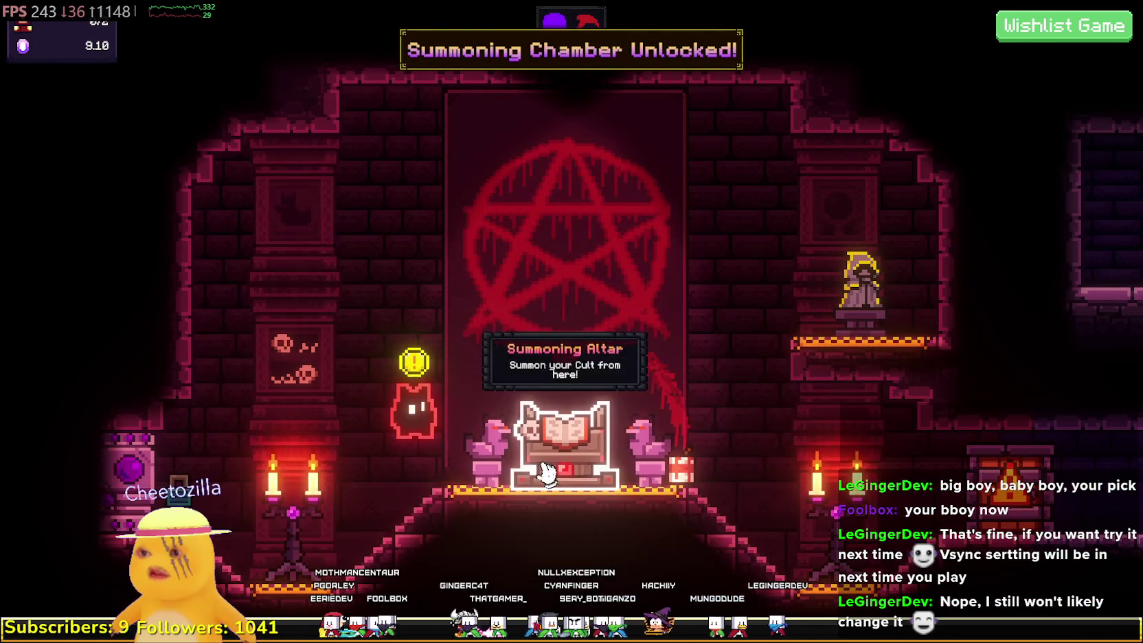
- Talk to the red creature, finish its tutorial lines, and open the Tome of Summoning altar
{"action": "left_click", "coordinate": [427, 406]}
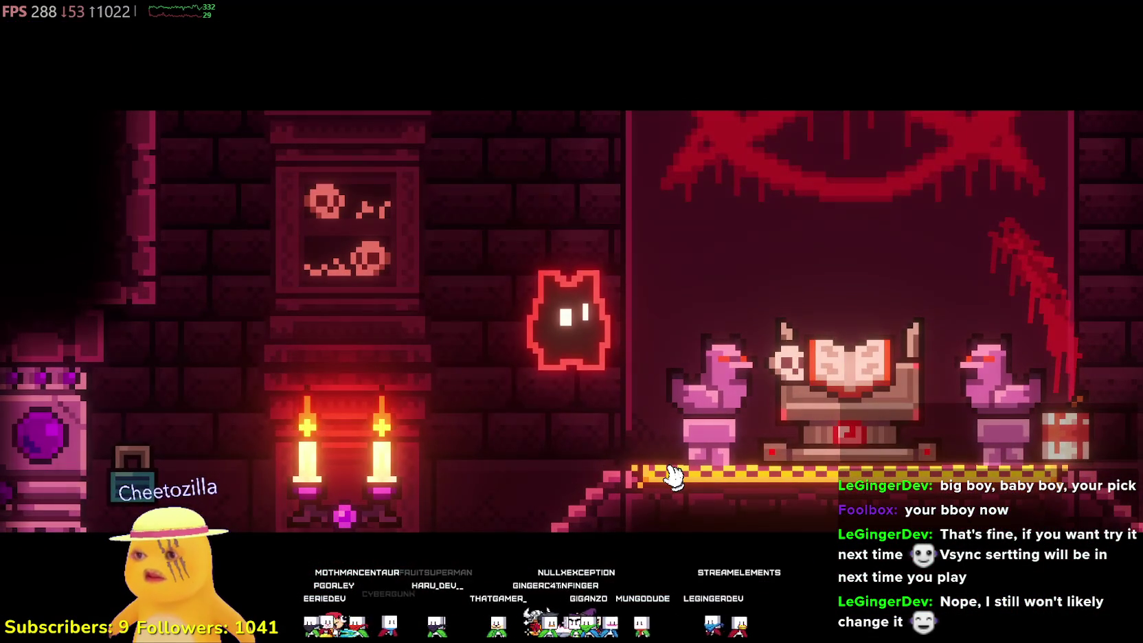
{"action": "left_click", "coordinate": [747, 500]}
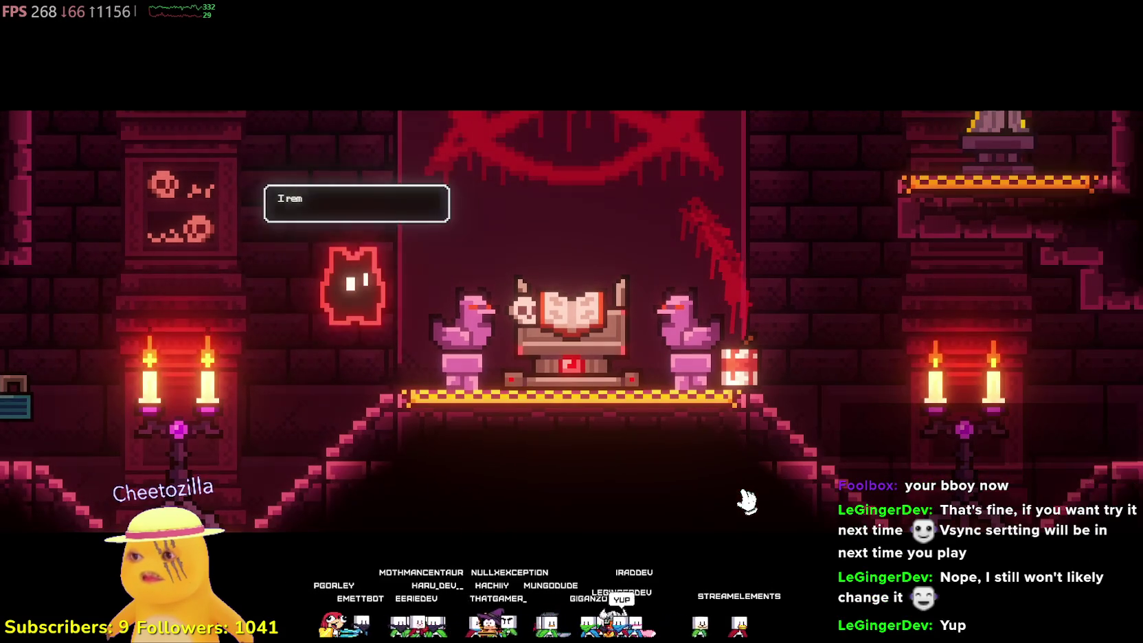
{"action": "left_click", "coordinate": [747, 500]}
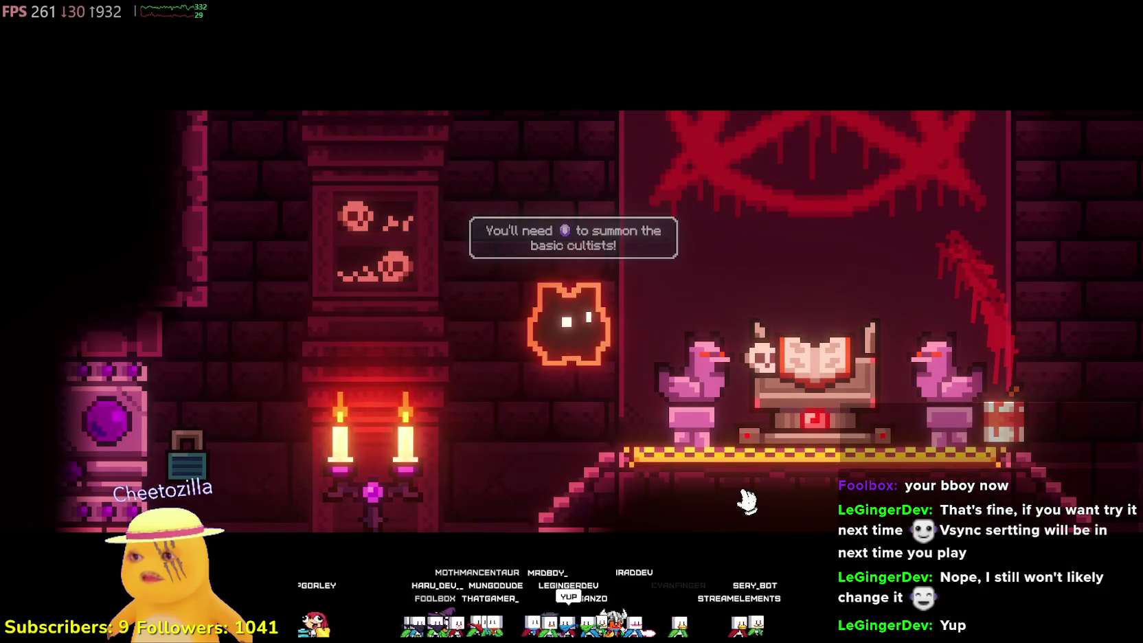
{"action": "left_click", "coordinate": [743, 499]}
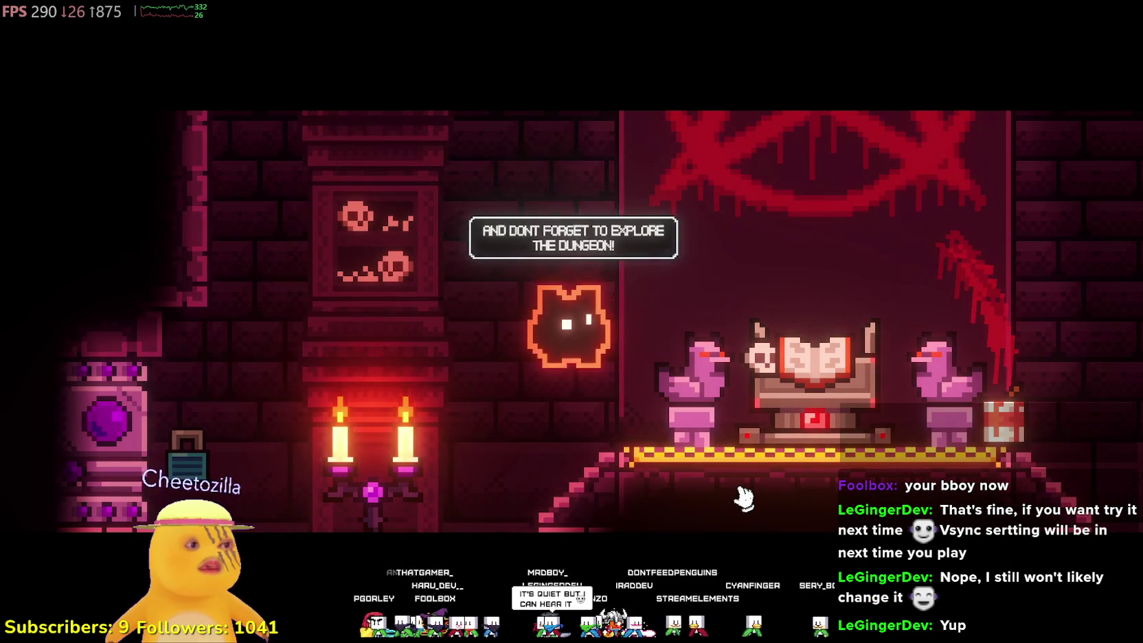
{"action": "left_click", "coordinate": [744, 499]}
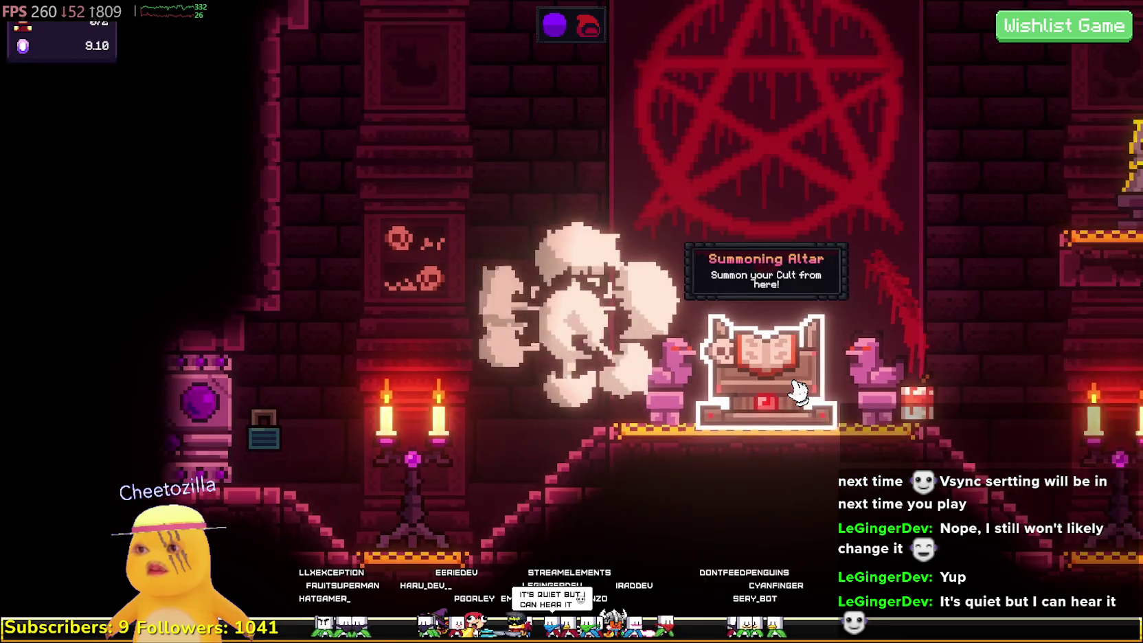
{"action": "left_click", "coordinate": [797, 384]}
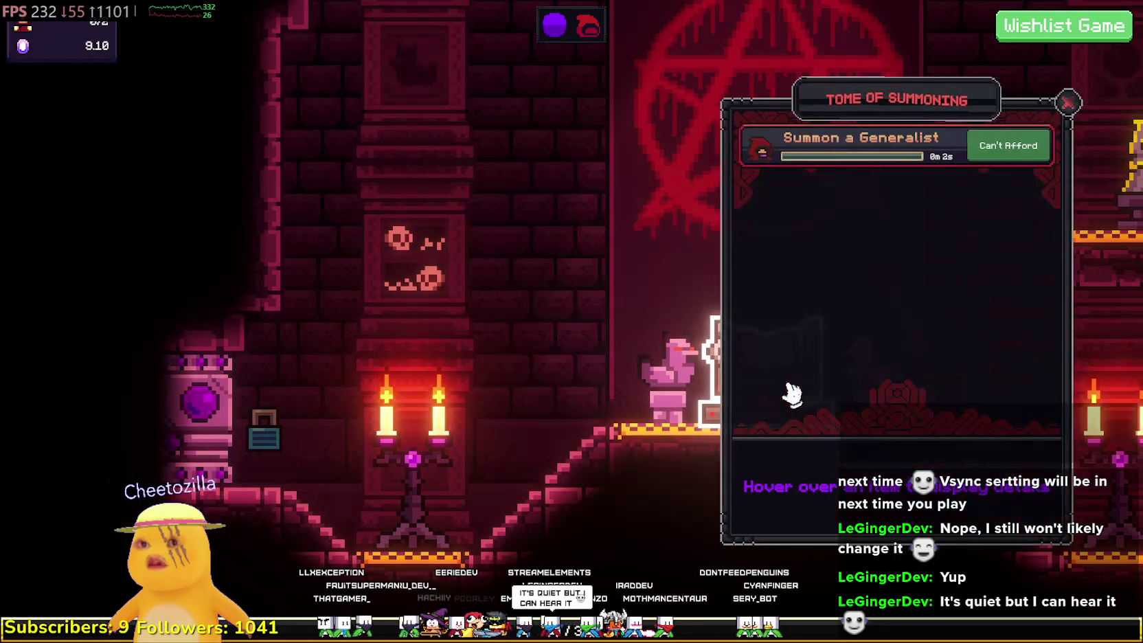
- Dismiss the Tome of Summoning with Esc and close the Settings panel it brings up
{"action": "key", "text": "Escape"}
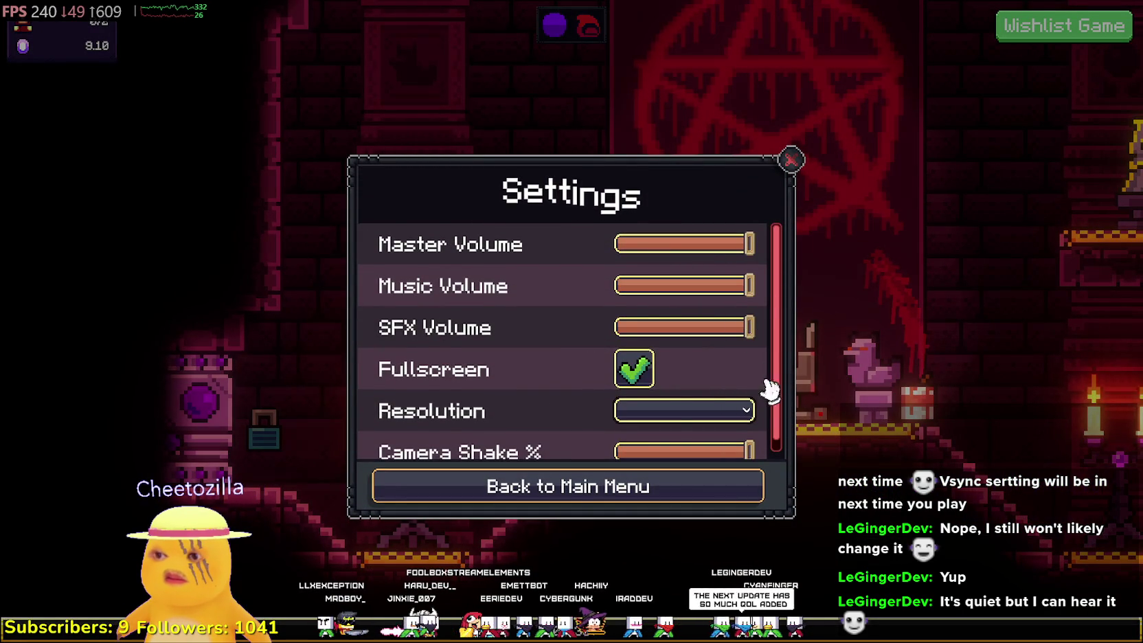
{"action": "scroll", "coordinate": [701, 388], "scroll_direction": "down", "scroll_amount": 1}
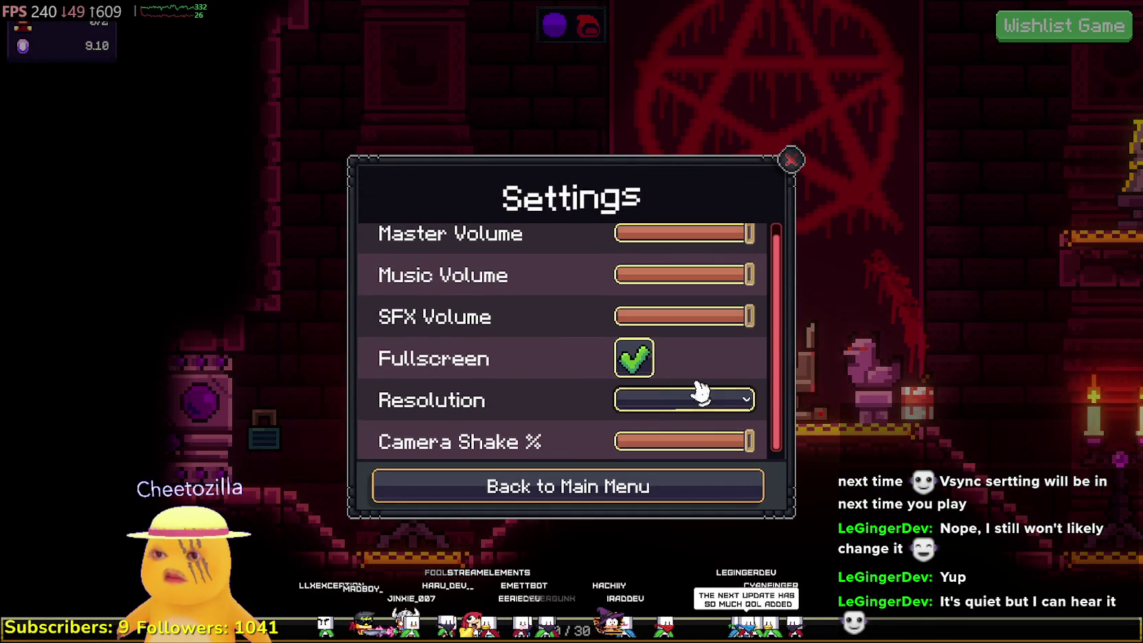
{"action": "left_click", "coordinate": [790, 162]}
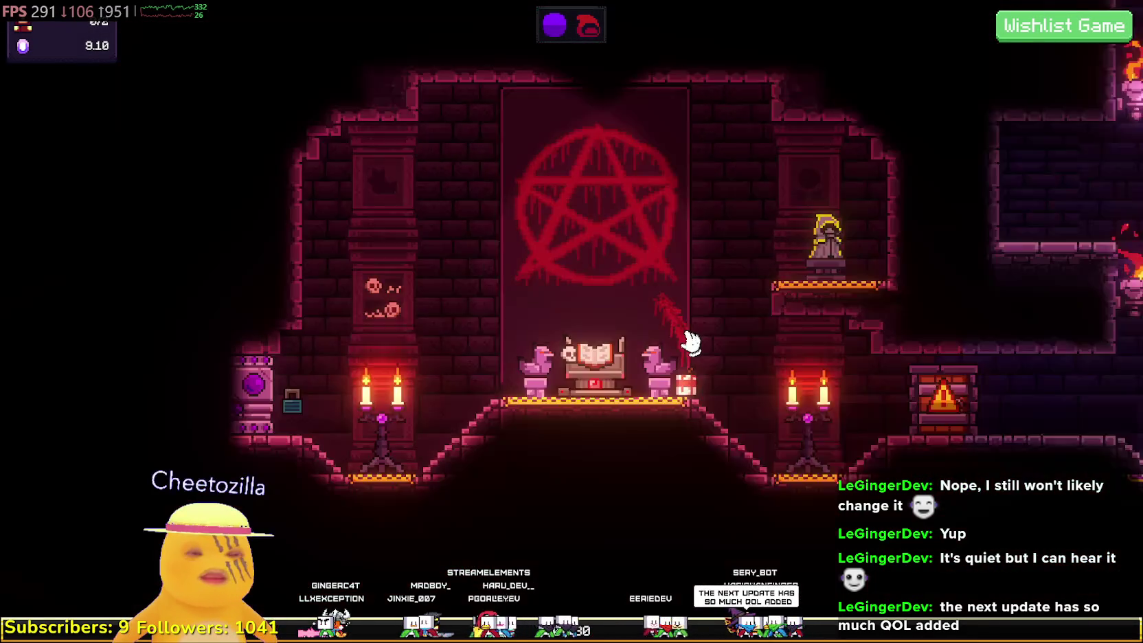
- Pan the view right past the Quackpot to the Cultist Quarters door, then bring up Settings
{"action": "mouse_move", "coordinate": [230, 415]}
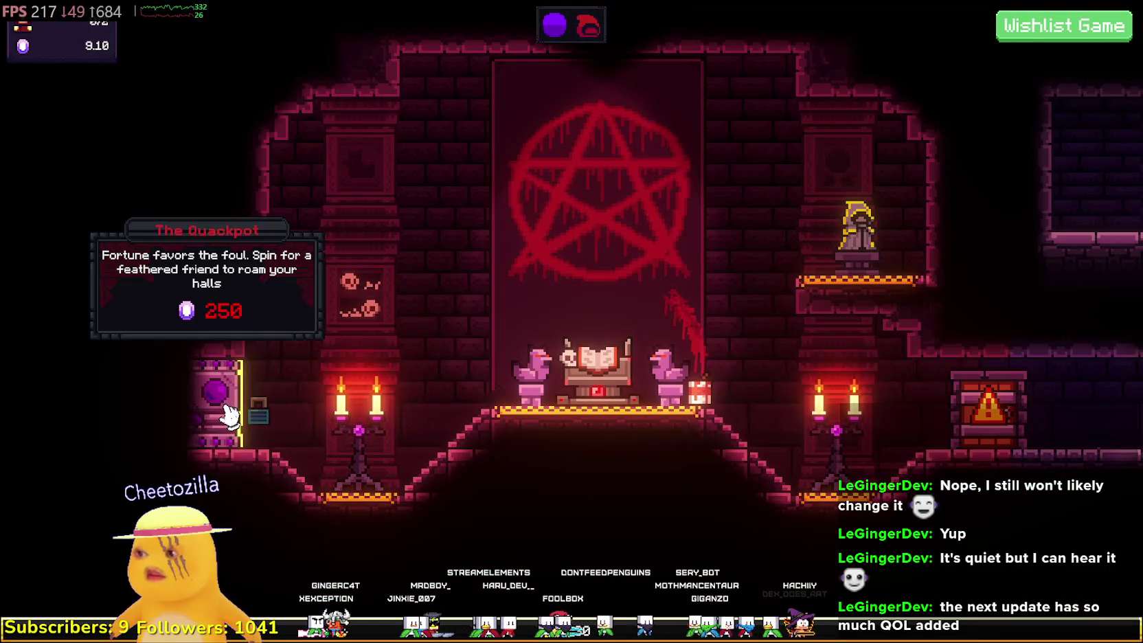
{"action": "key", "text": "d"}
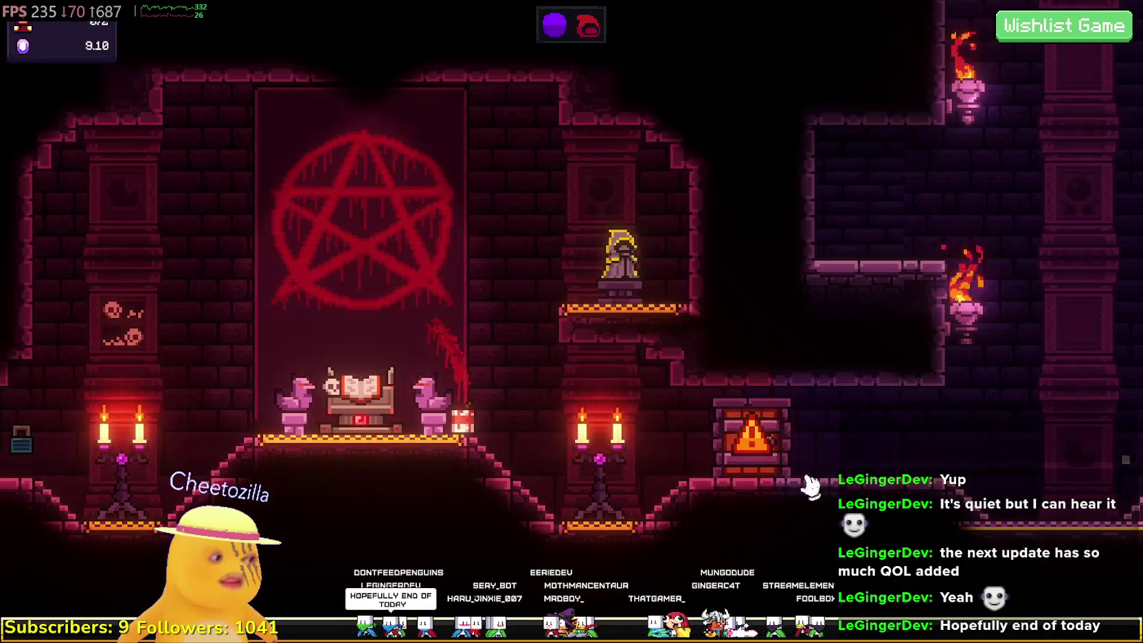
{"action": "key", "text": "Escape"}
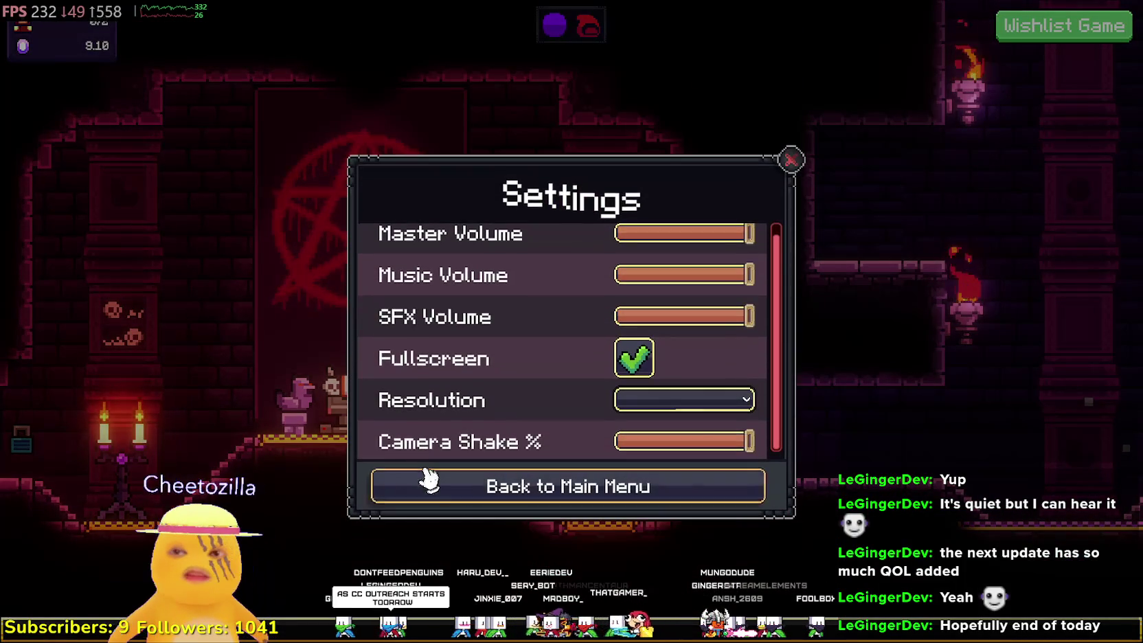
- Return to the main menu and confirm quitting the All Hail the Orb demo
{"action": "left_click", "coordinate": [621, 489]}
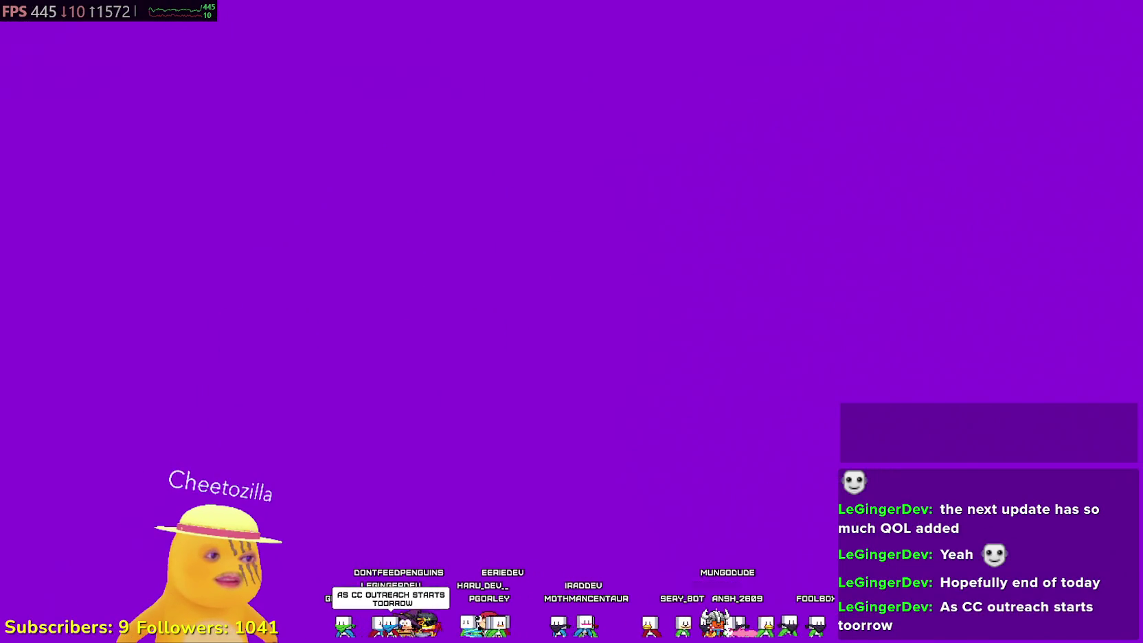
{"action": "key", "text": "Escape"}
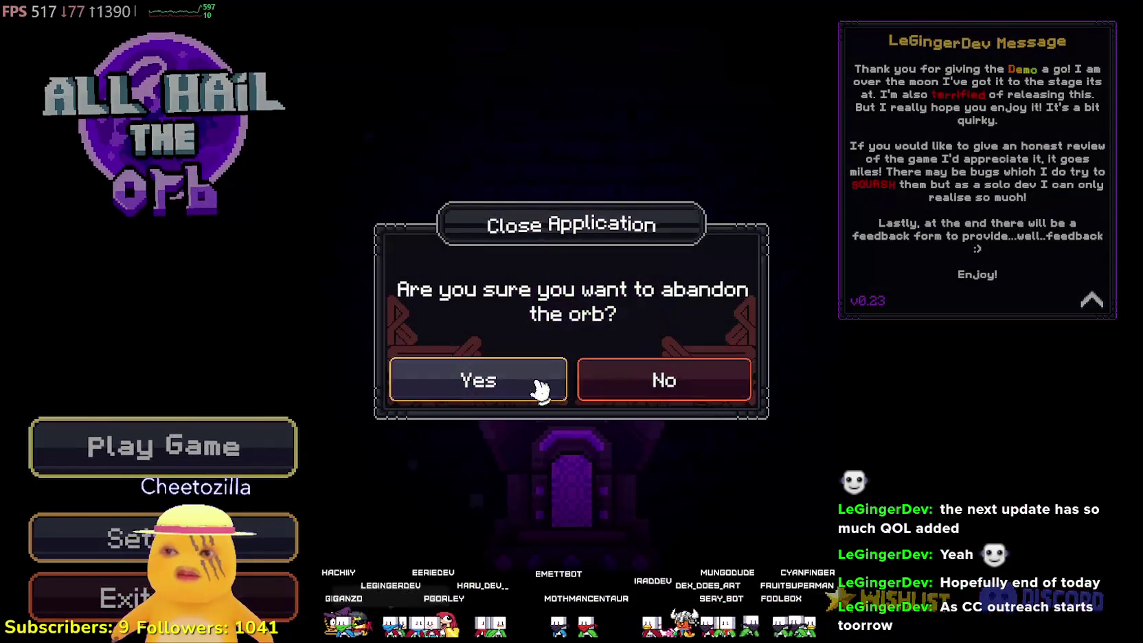
{"action": "left_click", "coordinate": [552, 389]}
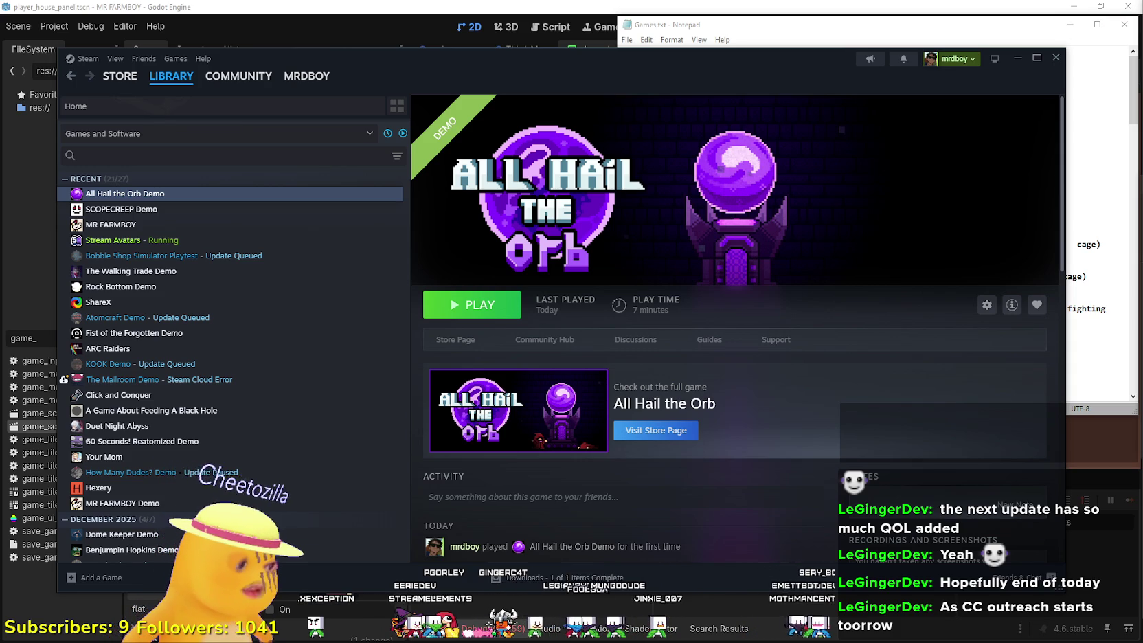
- Shift the Steam window aside, then bring up and minimize the Notepad games list
{"action": "mouse_move", "coordinate": [482, 82]}
{"action": "left_mouse_down"}
{"action": "mouse_move", "coordinate": [575, 68]}
{"action": "mouse_move", "coordinate": [529, 75]}
{"action": "left_mouse_up"}
{"action": "left_click", "coordinate": [1010, 18]}
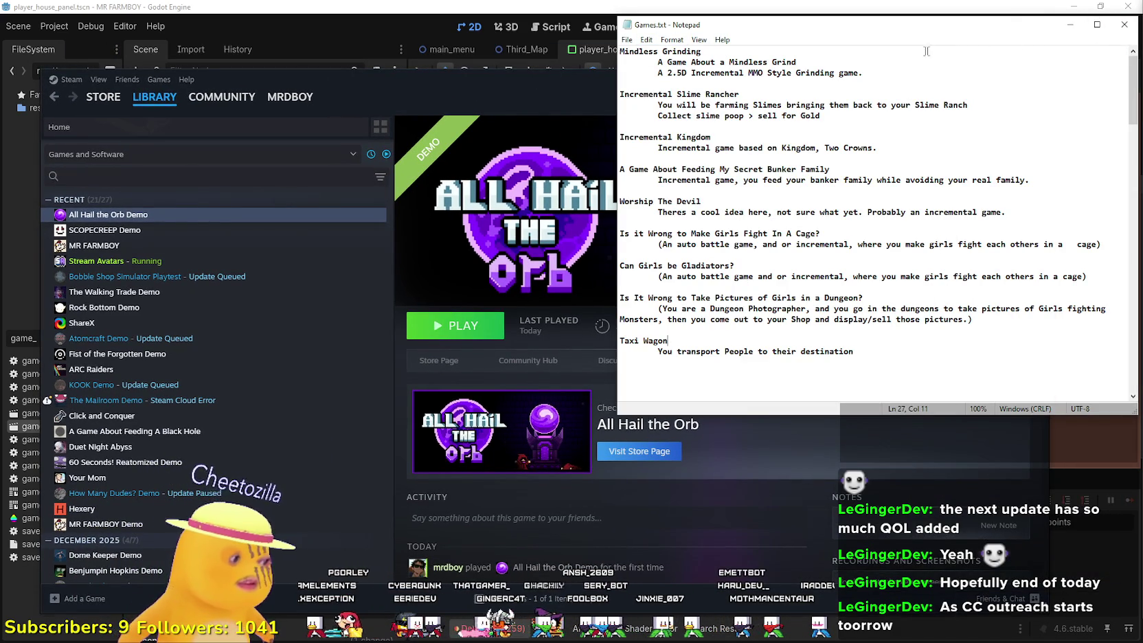
{"action": "left_click", "coordinate": [1072, 21]}
- Move the Steam window up and right, then switch to the YouTube Music browser
{"action": "left_click_drag", "start_coordinate": [757, 67], "coordinate": [820, 6]}
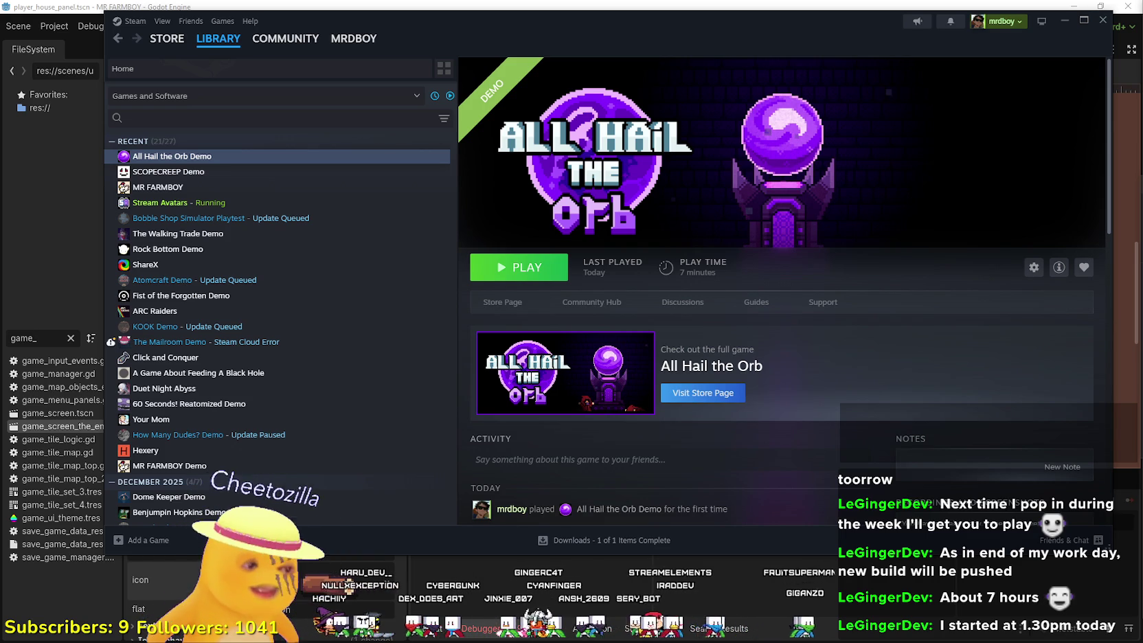
{"action": "key", "text": "alt+Tab"}
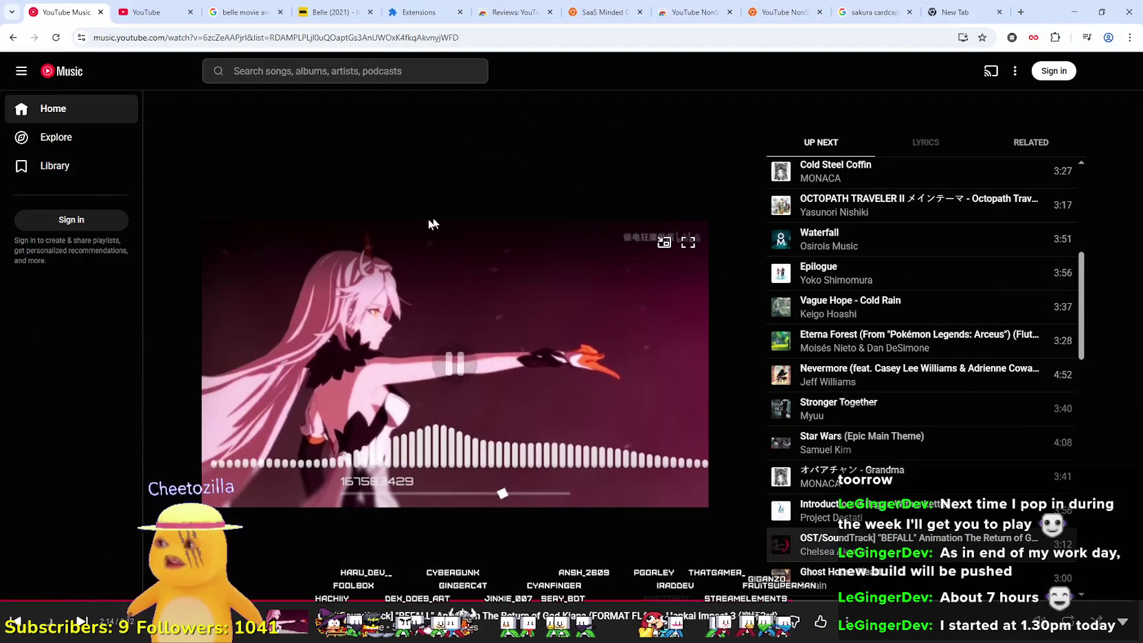
- Minimize the browser, scroll the Steam library, and bring the Godot editor window forward
{"action": "left_click", "coordinate": [1074, 12]}
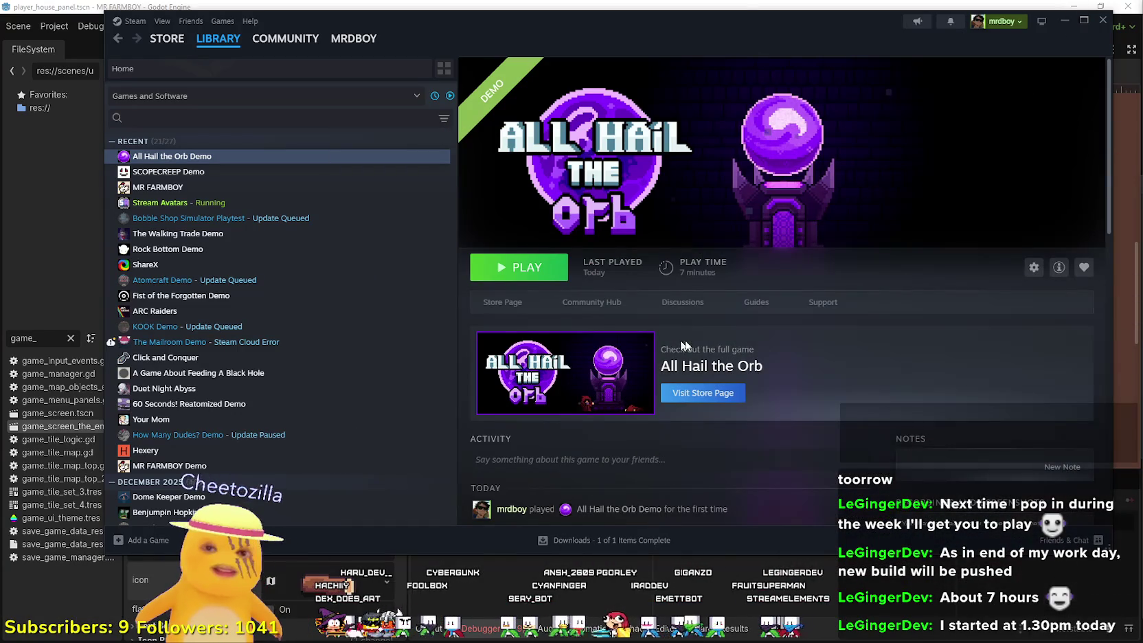
{"action": "scroll", "coordinate": [825, 407], "scroll_direction": "down", "scroll_amount": 3}
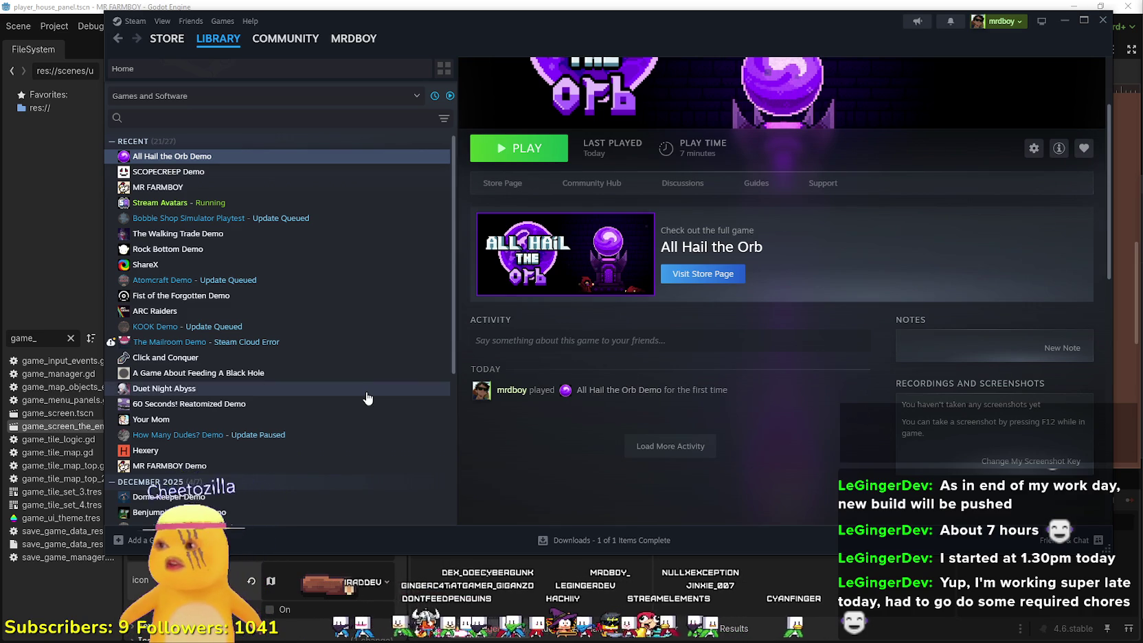
{"action": "scroll", "coordinate": [344, 312], "scroll_direction": "down", "scroll_amount": 3}
{"action": "scroll", "coordinate": [335, 312], "scroll_direction": "up", "scroll_amount": 3}
{"action": "scroll", "coordinate": [643, 303], "scroll_direction": "up", "scroll_amount": 2}
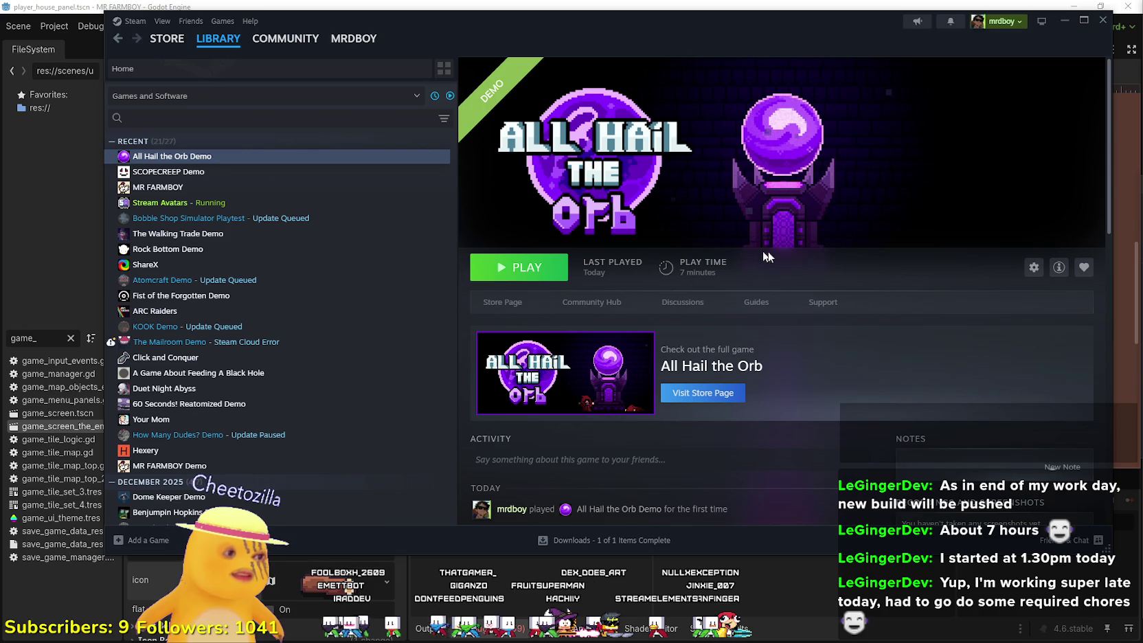
{"action": "left_click", "coordinate": [408, 6]}
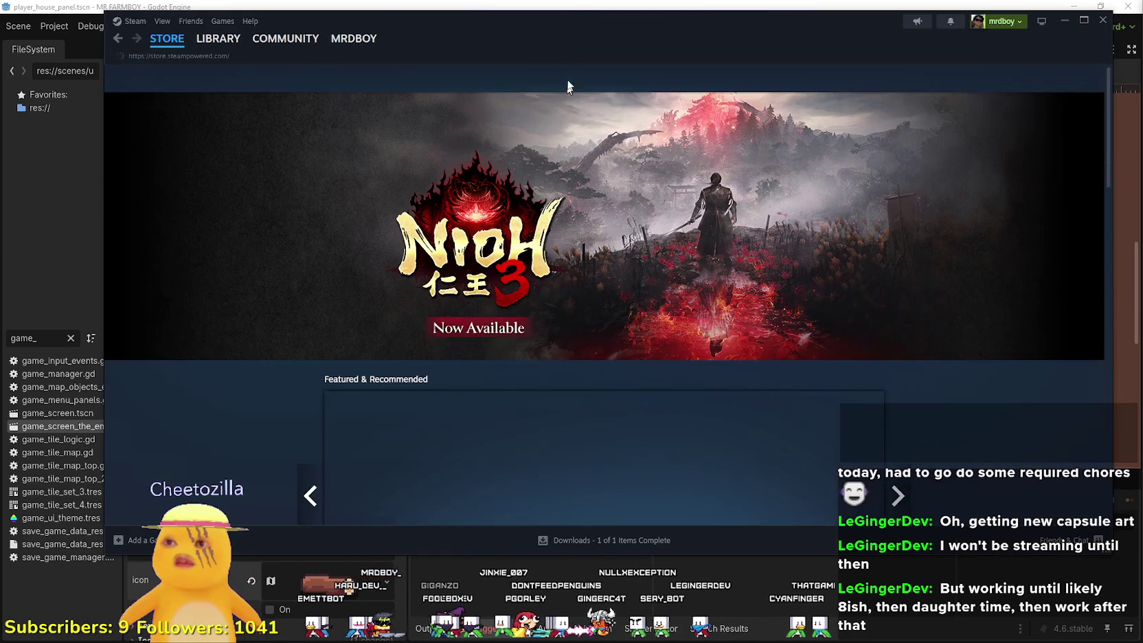
- Open the featured Nioh 3 store page and its Community Hub
{"action": "left_click_drag", "start_coordinate": [545, 26], "coordinate": [487, 62]}
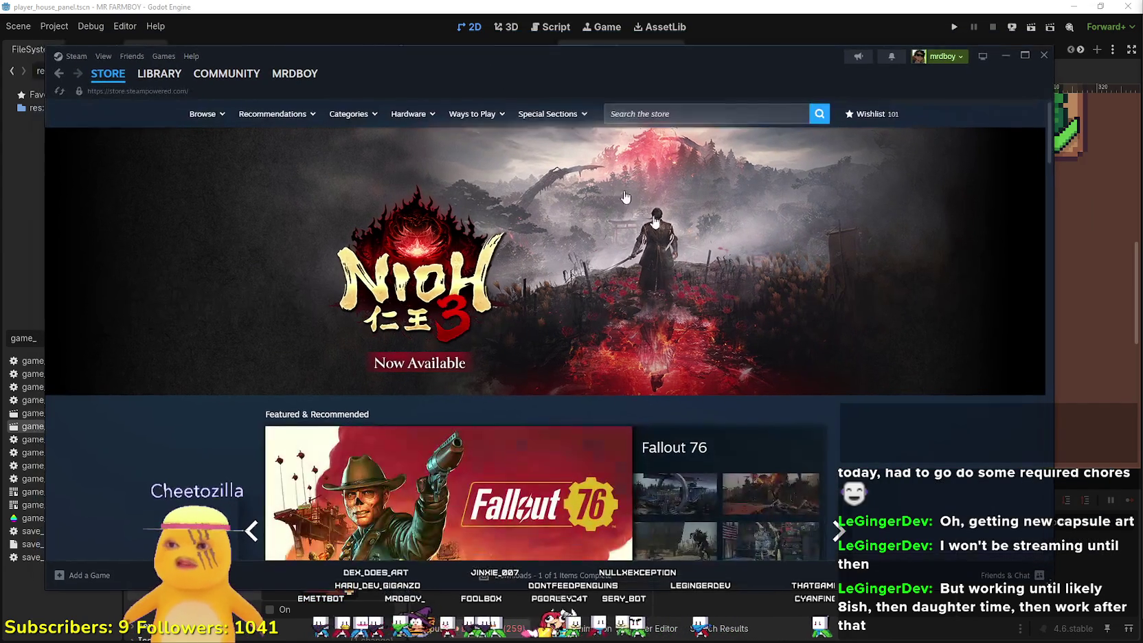
{"action": "left_click", "coordinate": [721, 242]}
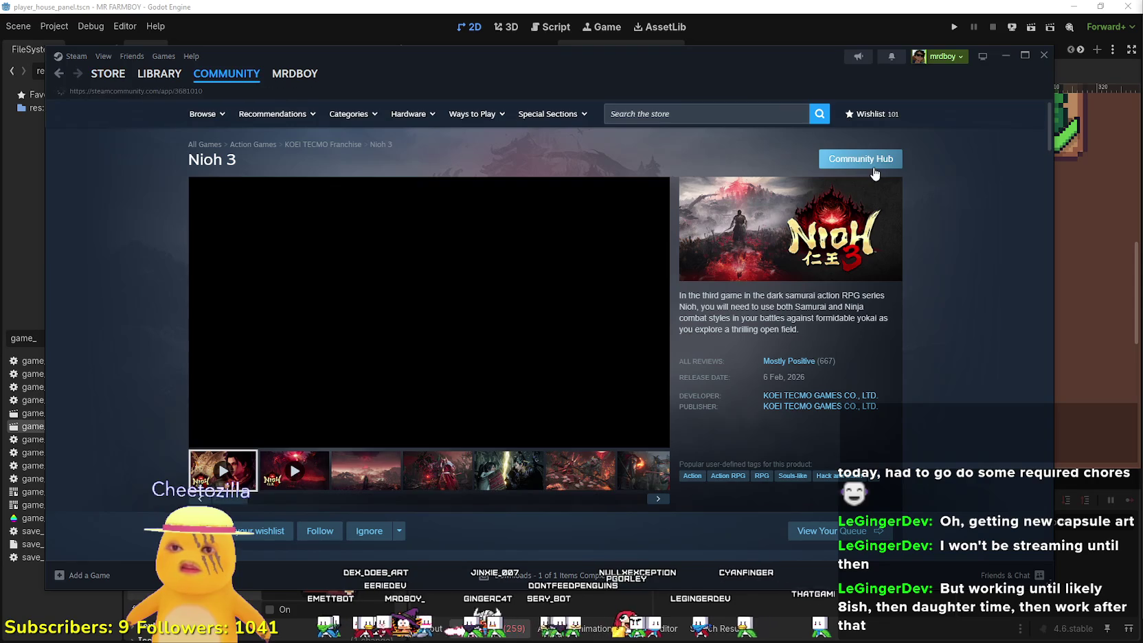
{"action": "left_click", "coordinate": [840, 162]}
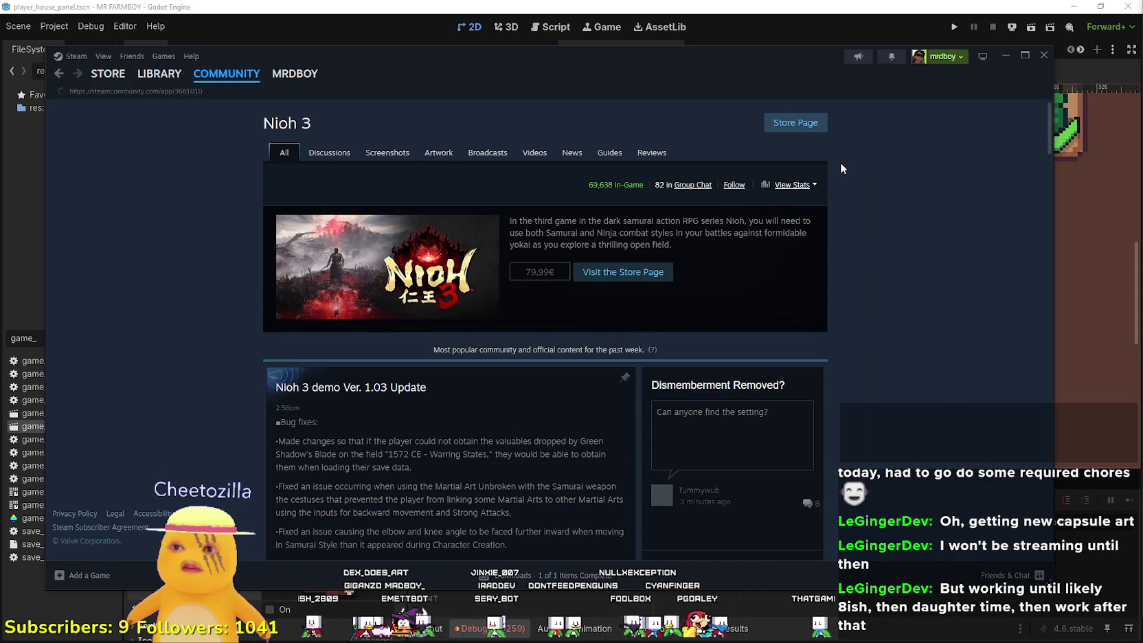
- Select the Nioh 3 player statistics line, scroll the hub, then return to the library
{"action": "mouse_move", "coordinate": [820, 184]}
{"action": "left_mouse_down"}
{"action": "mouse_move", "coordinate": [665, 165]}
{"action": "mouse_move", "coordinate": [590, 188]}
{"action": "mouse_move", "coordinate": [607, 193]}
{"action": "mouse_move", "coordinate": [587, 184]}
{"action": "mouse_move", "coordinate": [640, 185]}
{"action": "left_mouse_up"}
{"action": "scroll", "coordinate": [805, 345], "scroll_direction": "down", "scroll_amount": 1}
{"action": "scroll", "coordinate": [806, 344], "scroll_direction": "down", "scroll_amount": 5}
{"action": "scroll", "coordinate": [805, 344], "scroll_direction": "up", "scroll_amount": 5}
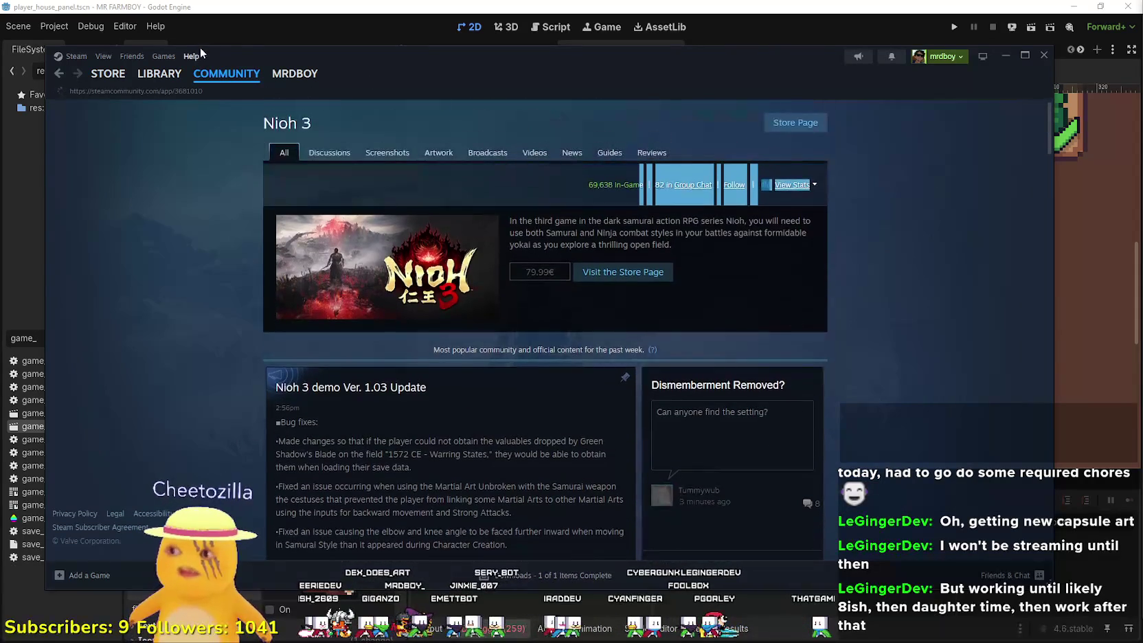
{"action": "left_click", "coordinate": [160, 75]}
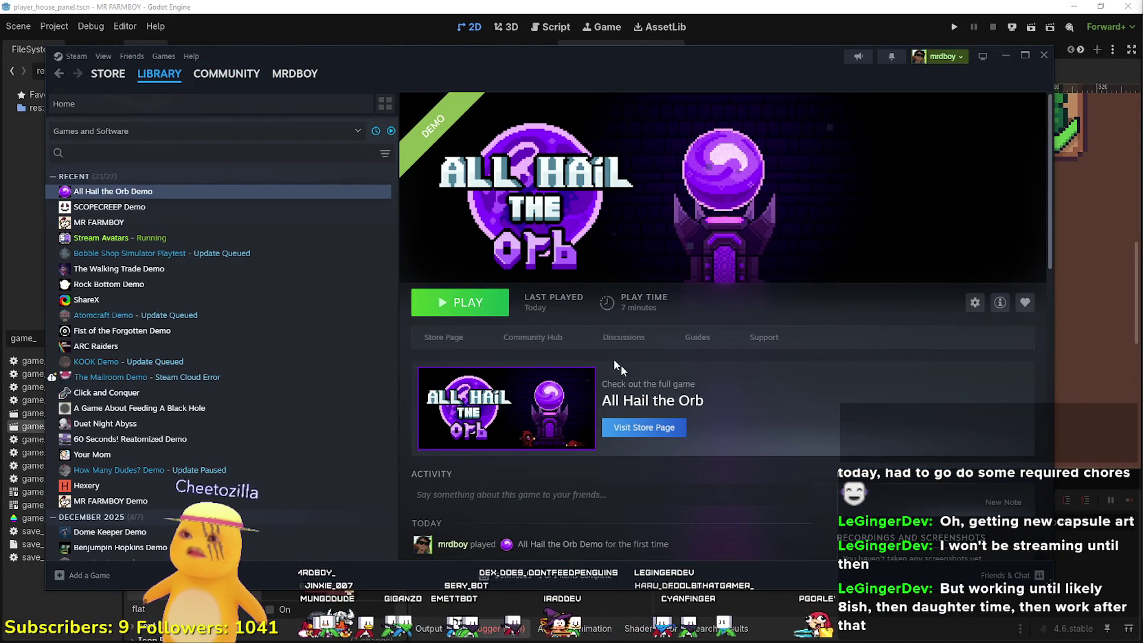
- Open the All Hail the Orb Demo store page and show its third screenshot
{"action": "left_click", "coordinate": [434, 338]}
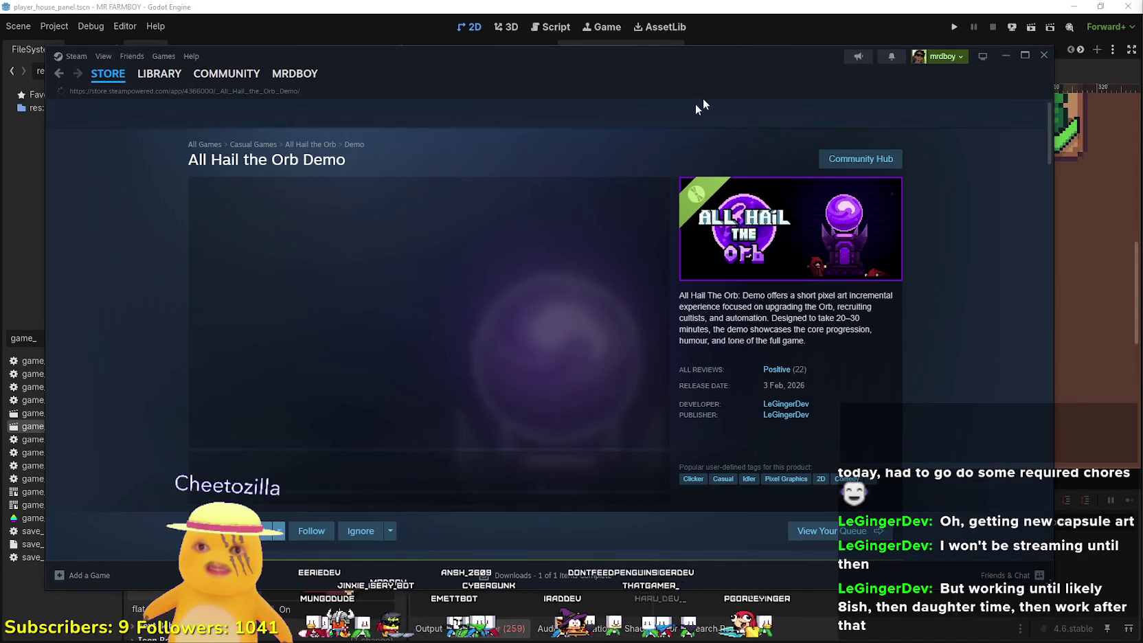
{"action": "left_click", "coordinate": [418, 470]}
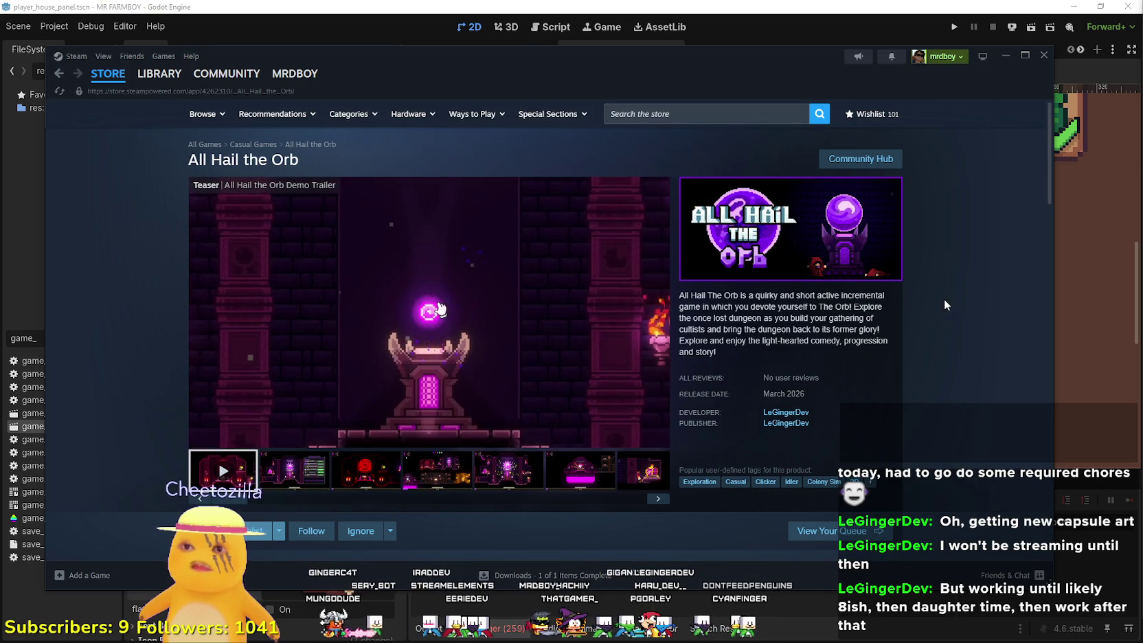
{"action": "left_click", "coordinate": [355, 458]}
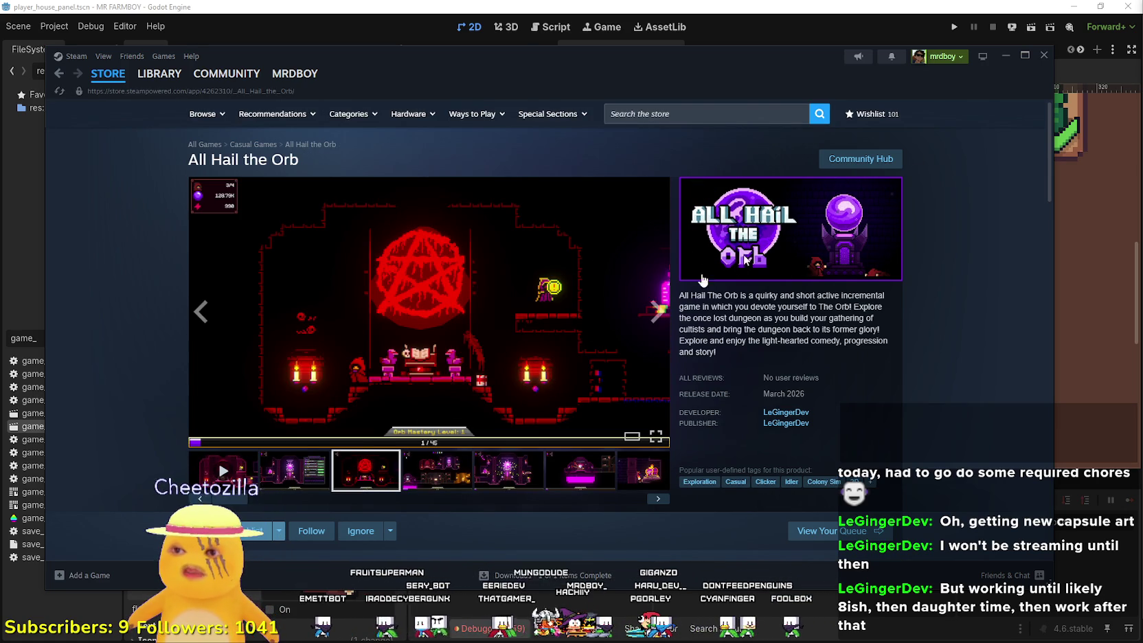
- Scroll the store page, then bring up the orb artwork sketches and reposition their viewer
{"action": "scroll", "coordinate": [961, 333], "scroll_direction": "down", "scroll_amount": 3}
{"action": "scroll", "coordinate": [951, 324], "scroll_direction": "down", "scroll_amount": 5}
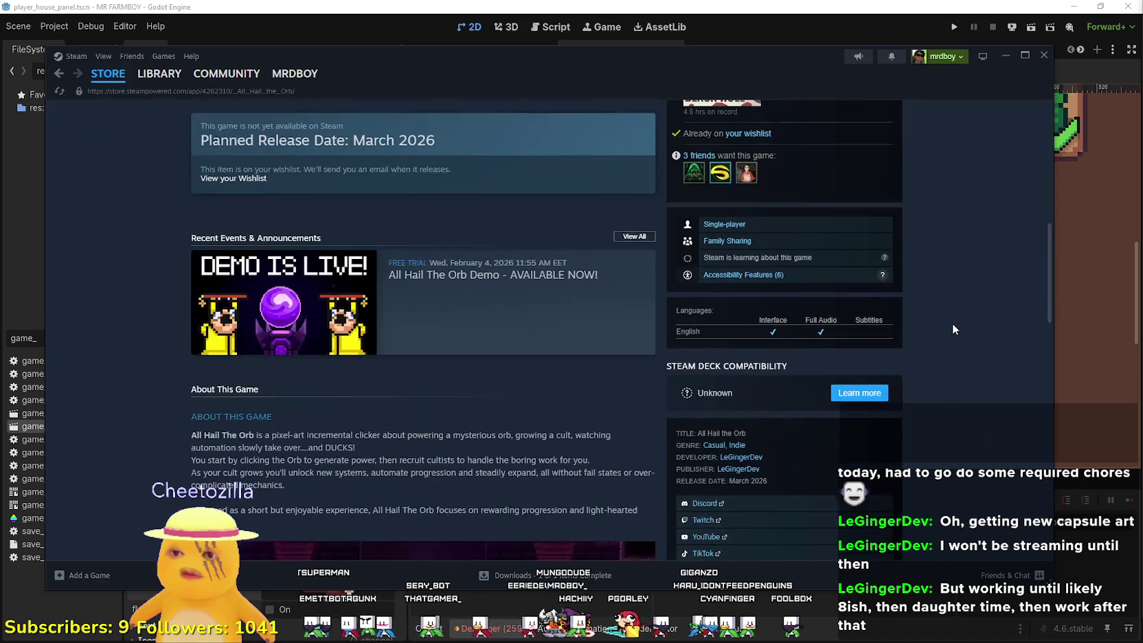
{"action": "scroll", "coordinate": [955, 316], "scroll_direction": "down", "scroll_amount": 5}
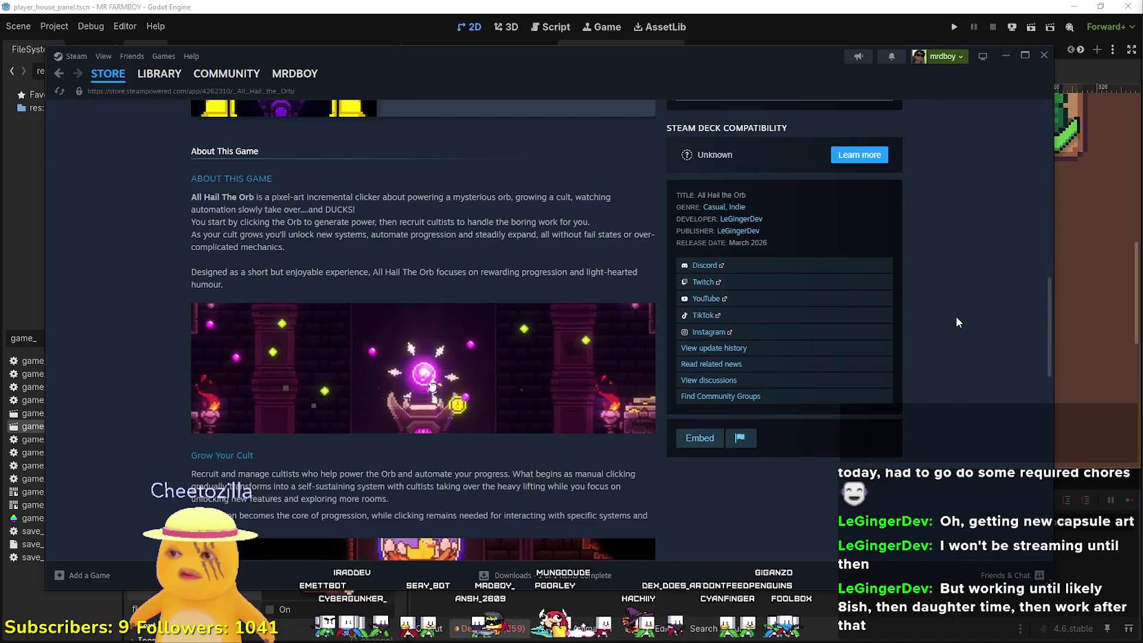
{"action": "scroll", "coordinate": [955, 316], "scroll_direction": "up", "scroll_amount": 4}
{"action": "scroll", "coordinate": [955, 316], "scroll_direction": "up", "scroll_amount": 10}
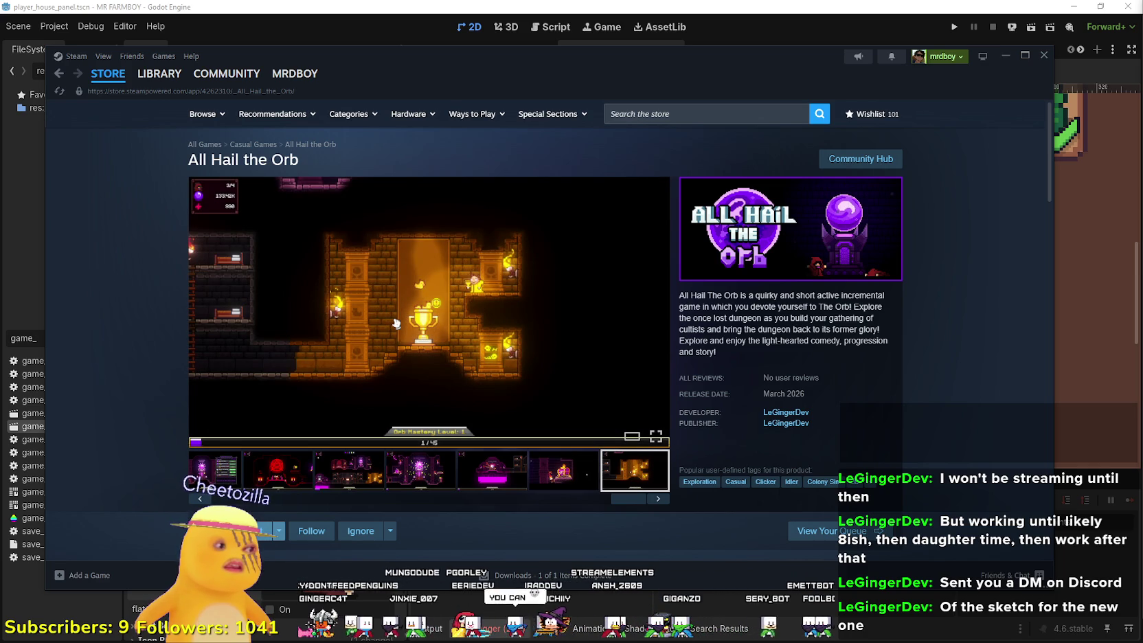
{"action": "key", "text": "alt+Tab"}
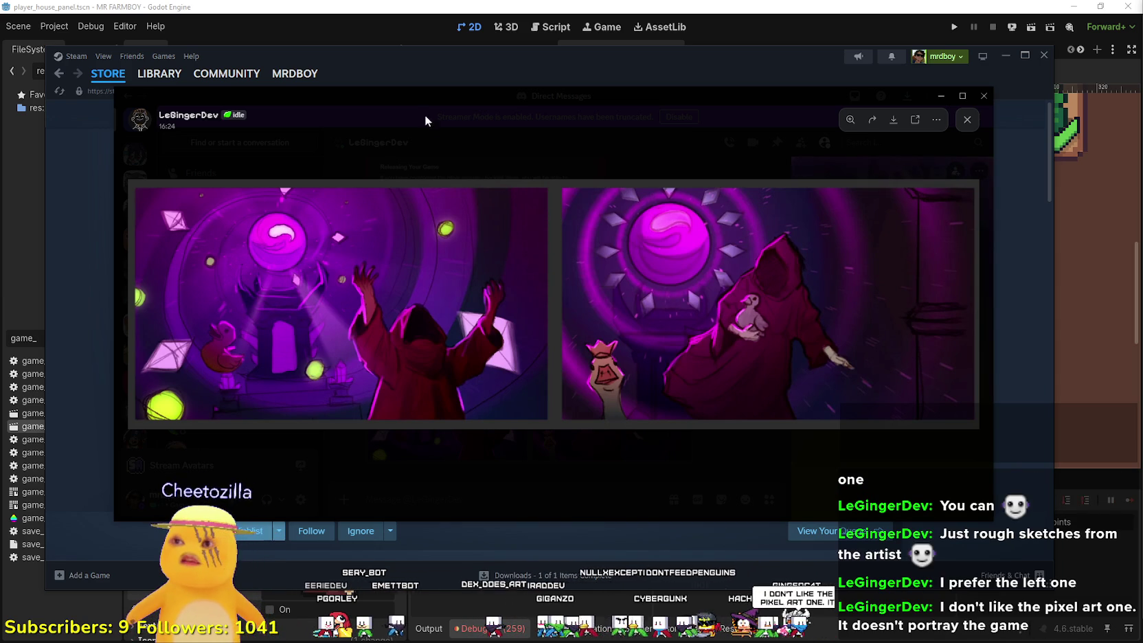
{"action": "mouse_move", "coordinate": [409, 101]}
{"action": "left_mouse_down"}
{"action": "mouse_move", "coordinate": [585, 121]}
{"action": "mouse_move", "coordinate": [440, 108]}
{"action": "mouse_move", "coordinate": [443, 99]}
{"action": "mouse_move", "coordinate": [487, 123]}
{"action": "mouse_move", "coordinate": [532, 87]}
{"action": "left_mouse_up"}
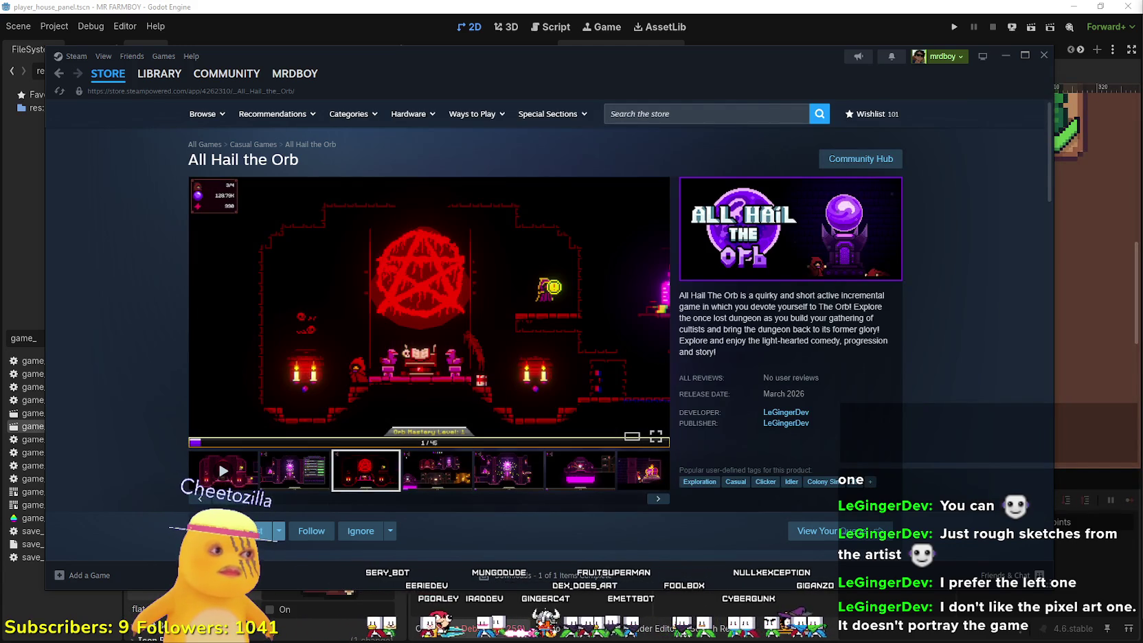
- Enlarge and close an All Hail the Orb screenshot, then scroll the Steam store front page
{"action": "left_click", "coordinate": [447, 385]}
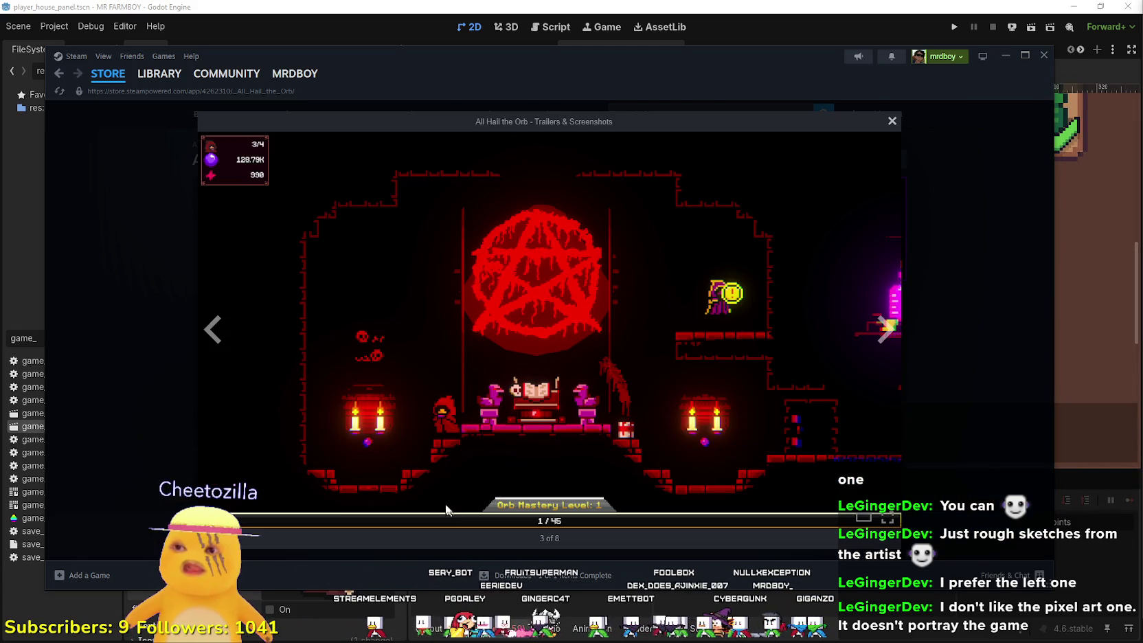
{"action": "left_click", "coordinate": [1031, 278]}
{"action": "left_click", "coordinate": [114, 77]}
{"action": "scroll", "coordinate": [196, 343], "scroll_direction": "down", "scroll_amount": 5}
{"action": "scroll", "coordinate": [196, 344], "scroll_direction": "down", "scroll_amount": 15}
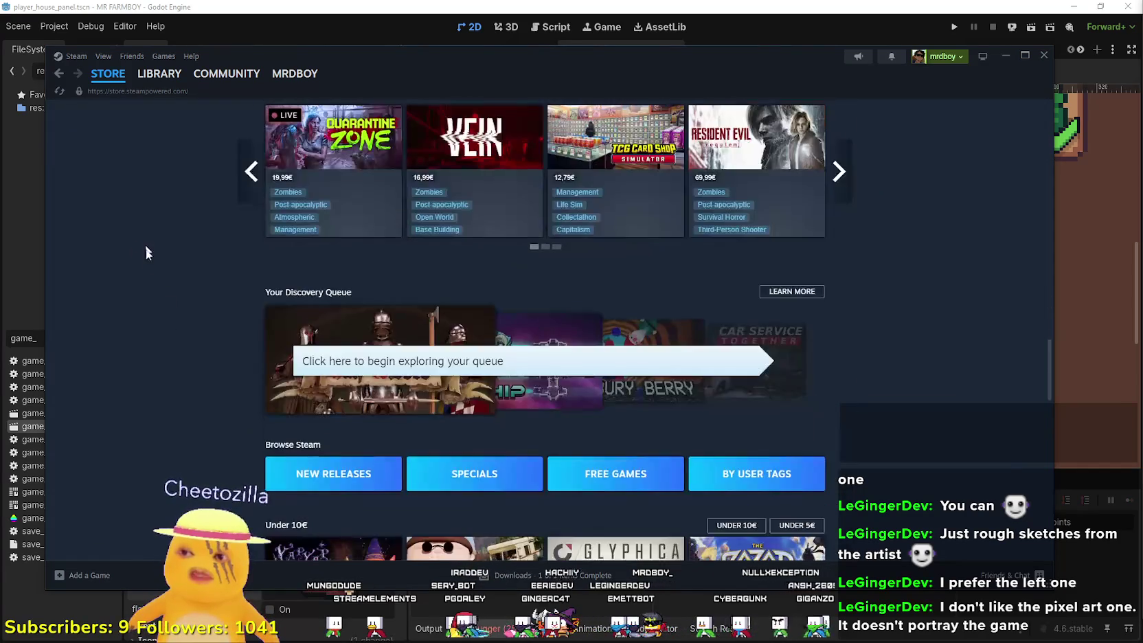
- Show the Popular Upcoming games list and open the full Upcoming Releases page
{"action": "scroll", "coordinate": [137, 275], "scroll_direction": "down", "scroll_amount": 6}
{"action": "scroll", "coordinate": [423, 271], "scroll_direction": "up", "scroll_amount": 3}
{"action": "scroll", "coordinate": [450, 270], "scroll_direction": "down", "scroll_amount": 3}
{"action": "left_click", "coordinate": [450, 264]}
{"action": "scroll", "coordinate": [494, 309], "scroll_direction": "down", "scroll_amount": 5}
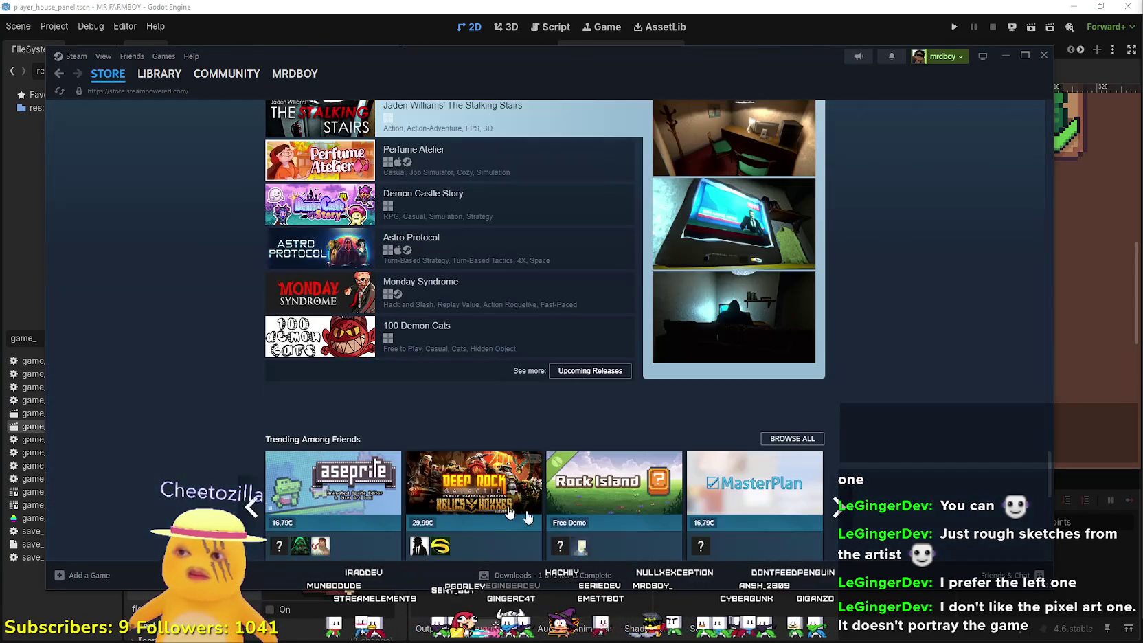
{"action": "left_click", "coordinate": [607, 372]}
- Browse the upcoming releases list, checking link options for Relooted
{"action": "scroll", "coordinate": [790, 384], "scroll_direction": "down", "scroll_amount": 6}
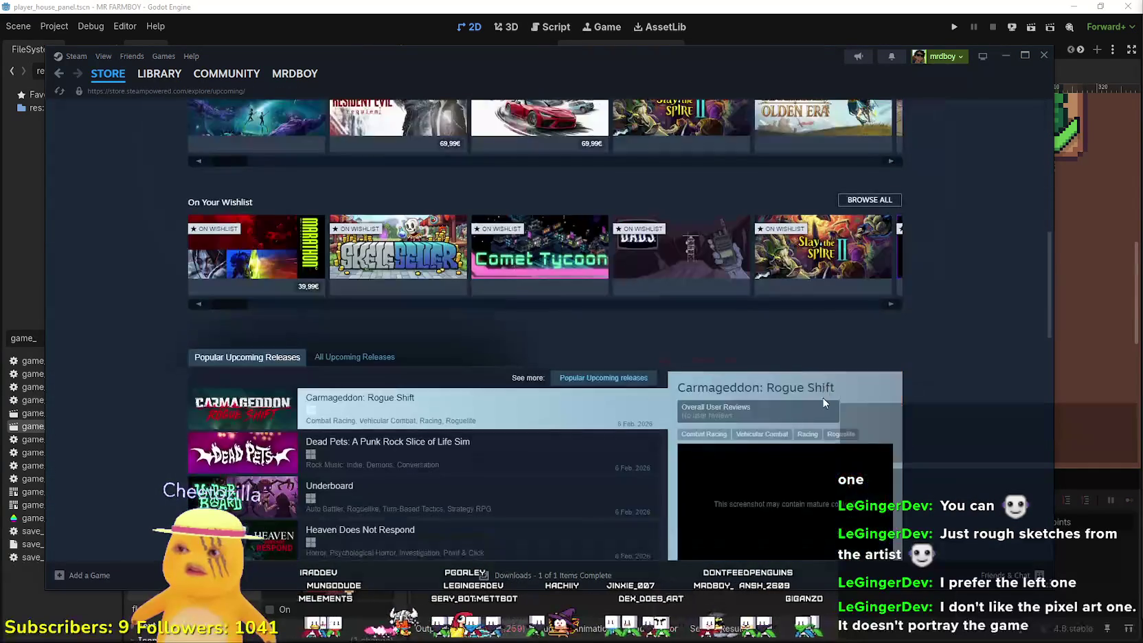
{"action": "scroll", "coordinate": [816, 325], "scroll_direction": "down", "scroll_amount": 2}
{"action": "scroll", "coordinate": [412, 288], "scroll_direction": "down", "scroll_amount": 3}
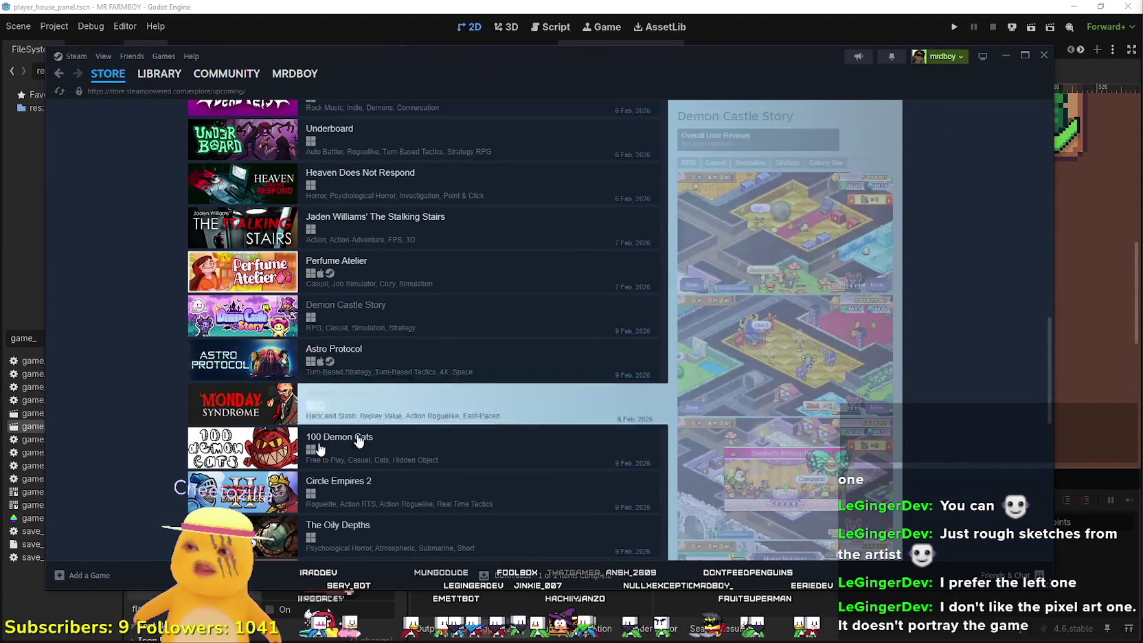
{"action": "scroll", "coordinate": [408, 426], "scroll_direction": "down", "scroll_amount": 3}
{"action": "scroll", "coordinate": [628, 388], "scroll_direction": "down", "scroll_amount": 2}
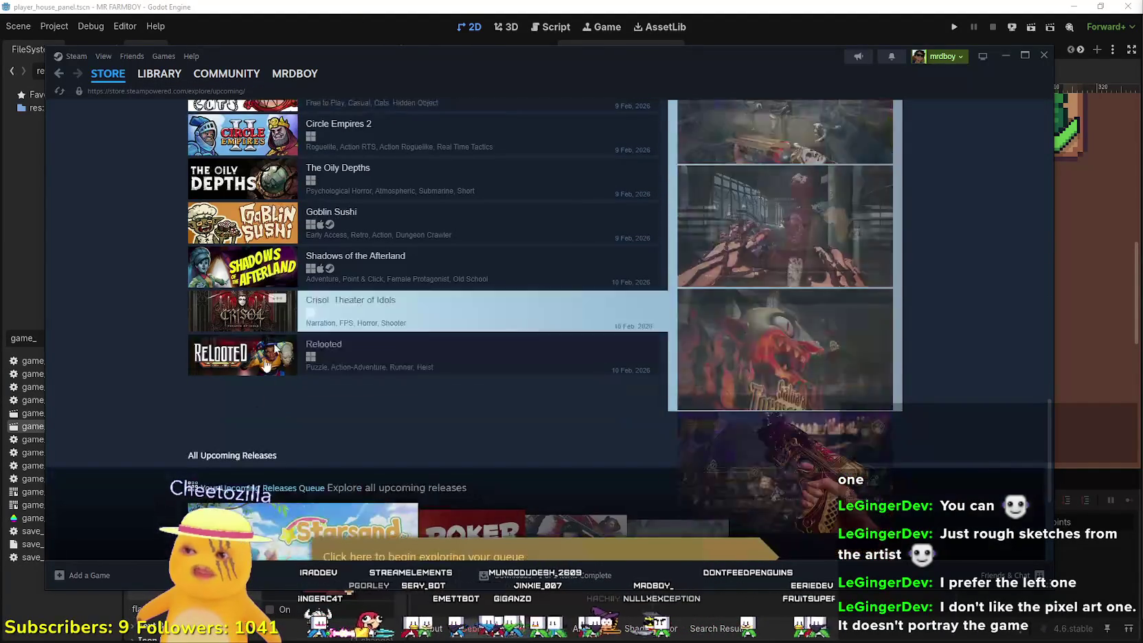
{"action": "scroll", "coordinate": [440, 415], "scroll_direction": "up", "scroll_amount": 3}
{"action": "scroll", "coordinate": [394, 349], "scroll_direction": "down", "scroll_amount": 2}
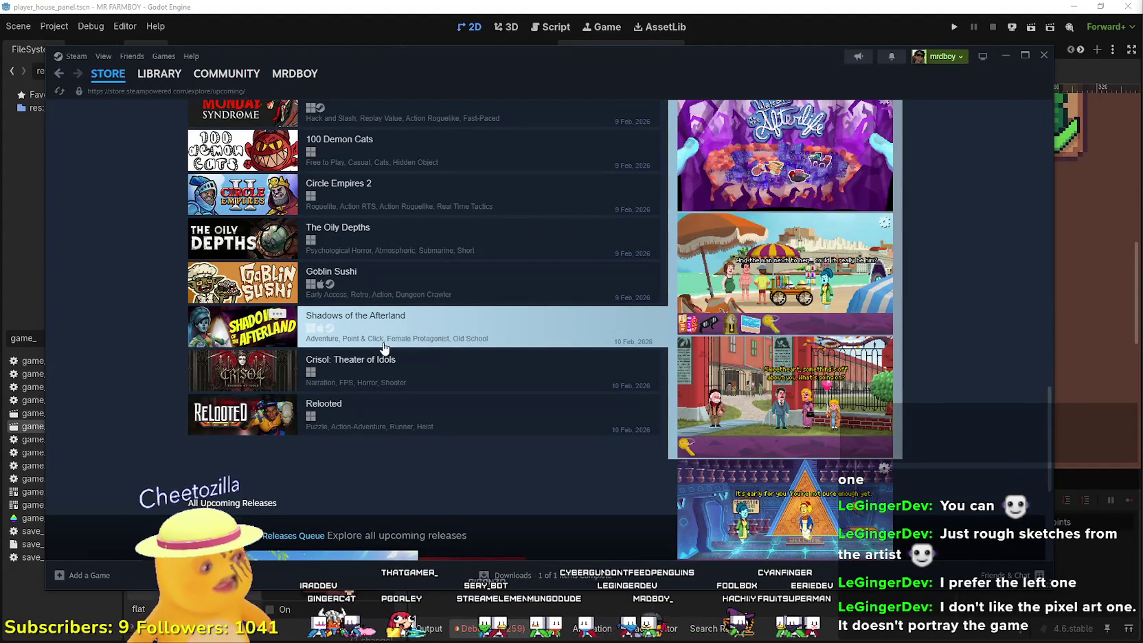
{"action": "right_click", "coordinate": [387, 405]}
{"action": "scroll", "coordinate": [384, 378], "scroll_direction": "up", "scroll_amount": 3}
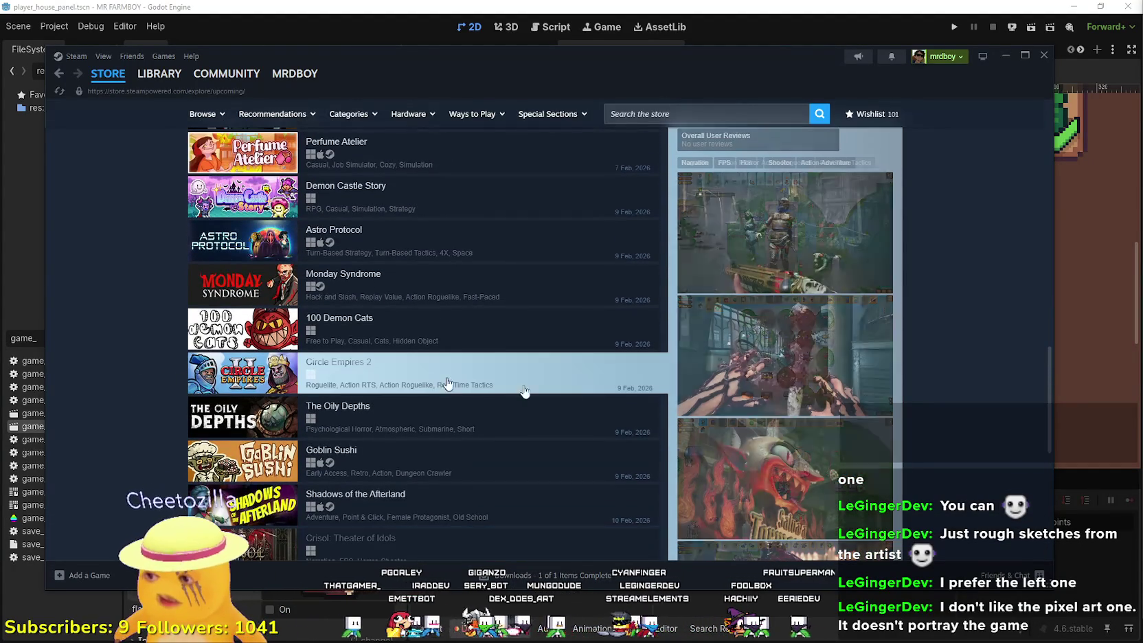
{"action": "scroll", "coordinate": [426, 381], "scroll_direction": "up", "scroll_amount": 3}
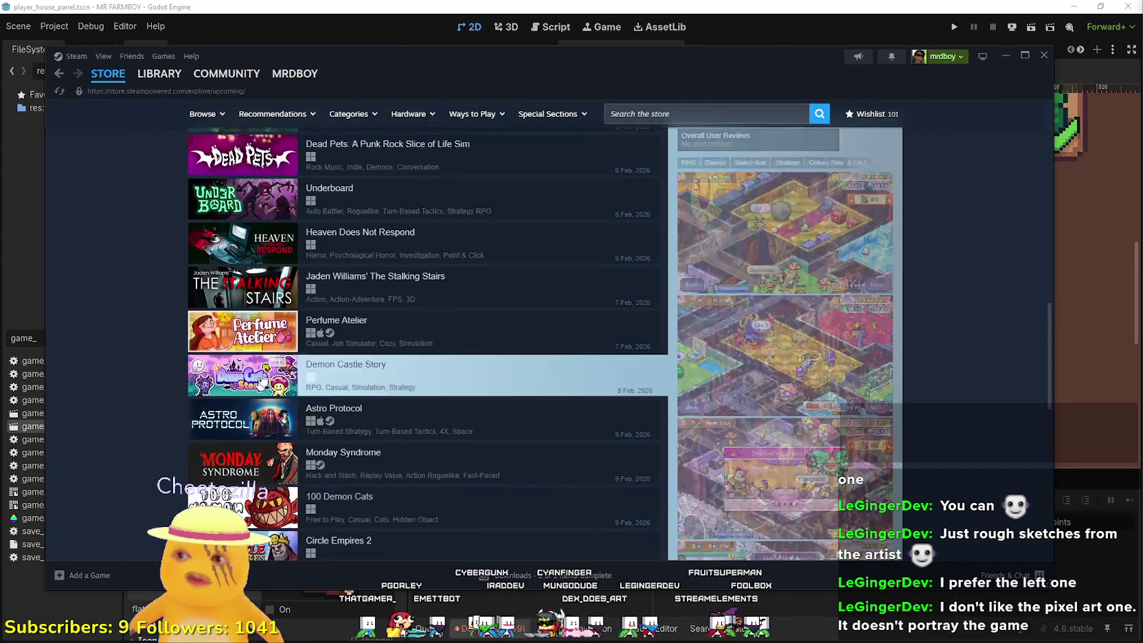
{"action": "scroll", "coordinate": [909, 378], "scroll_direction": "up", "scroll_amount": 2}
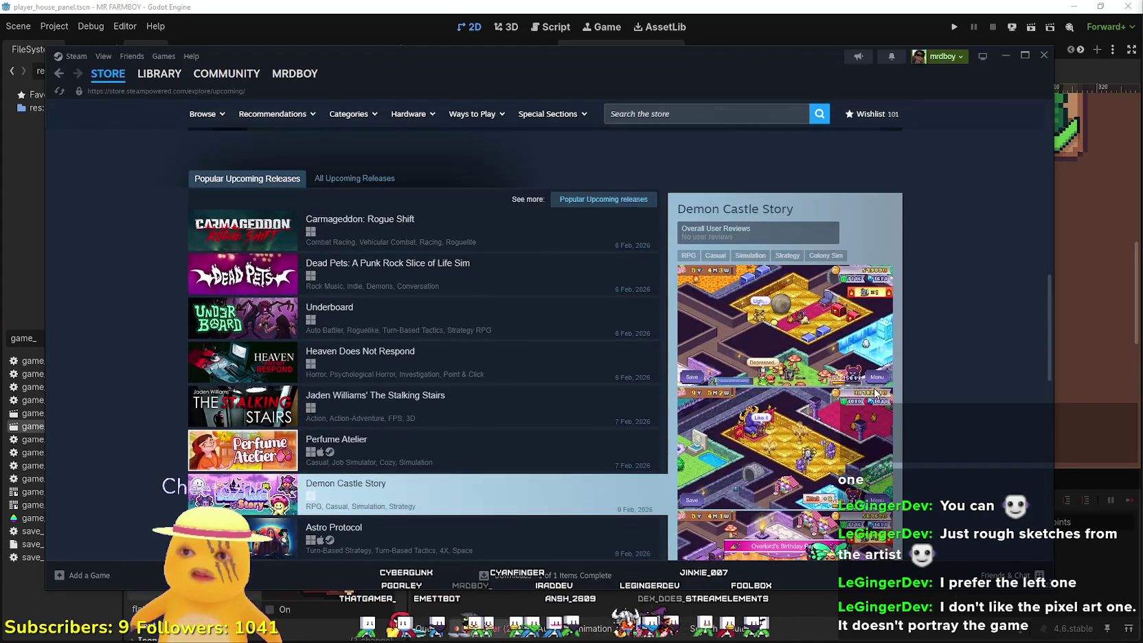
{"action": "scroll", "coordinate": [807, 374], "scroll_direction": "down", "scroll_amount": 2}
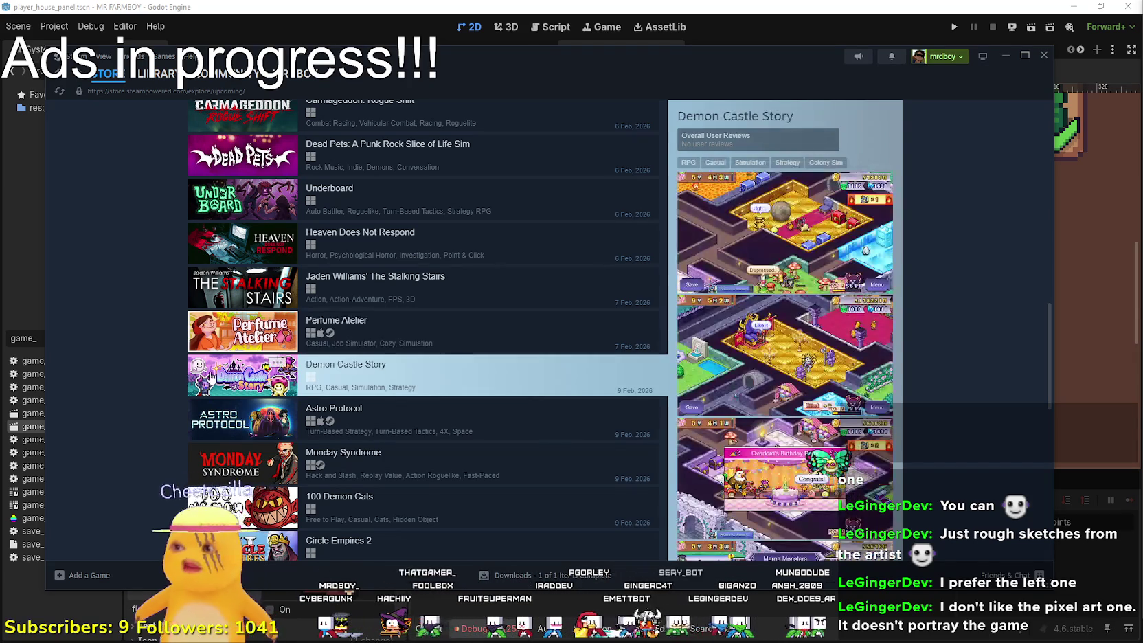
{"action": "scroll", "coordinate": [344, 377], "scroll_direction": "up", "scroll_amount": 6}
- Return to Godot and open the atlas Region Editor for log_6's icon
{"action": "key", "text": "alt+Tab"}
{"action": "scroll", "coordinate": [254, 570], "scroll_direction": "down", "scroll_amount": 2}
{"action": "left_click", "coordinate": [269, 544]}
- Move log_6's atlas region onto the blue-striped log, close the editor, and save the scene
{"action": "scroll", "coordinate": [623, 333], "scroll_direction": "down", "scroll_amount": 6}
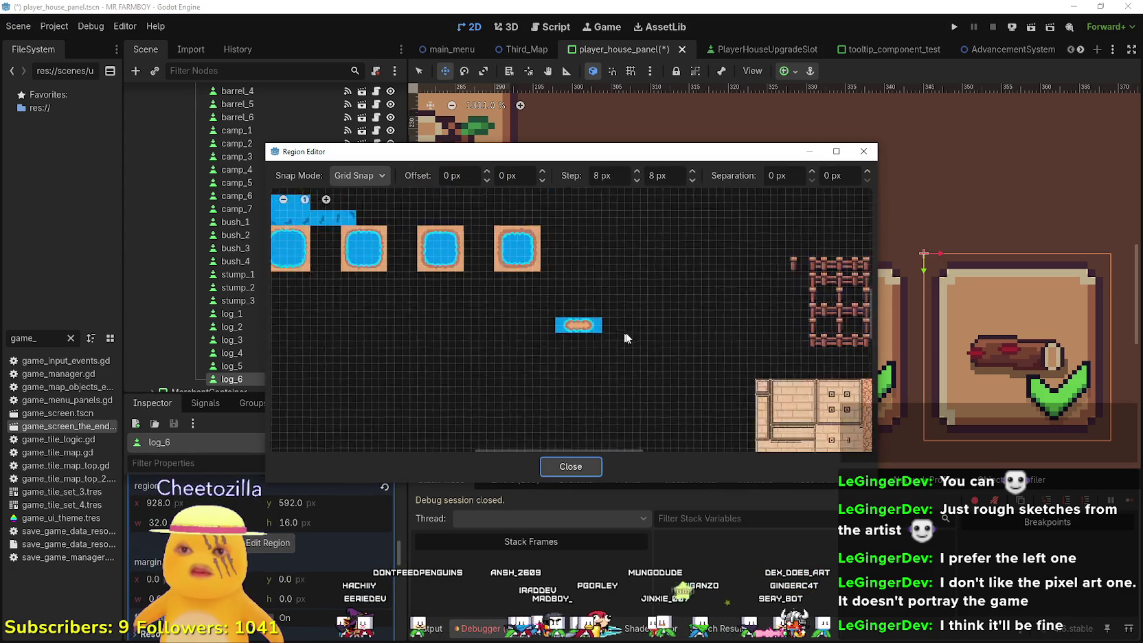
{"action": "scroll", "coordinate": [593, 323], "scroll_direction": "up", "scroll_amount": 8}
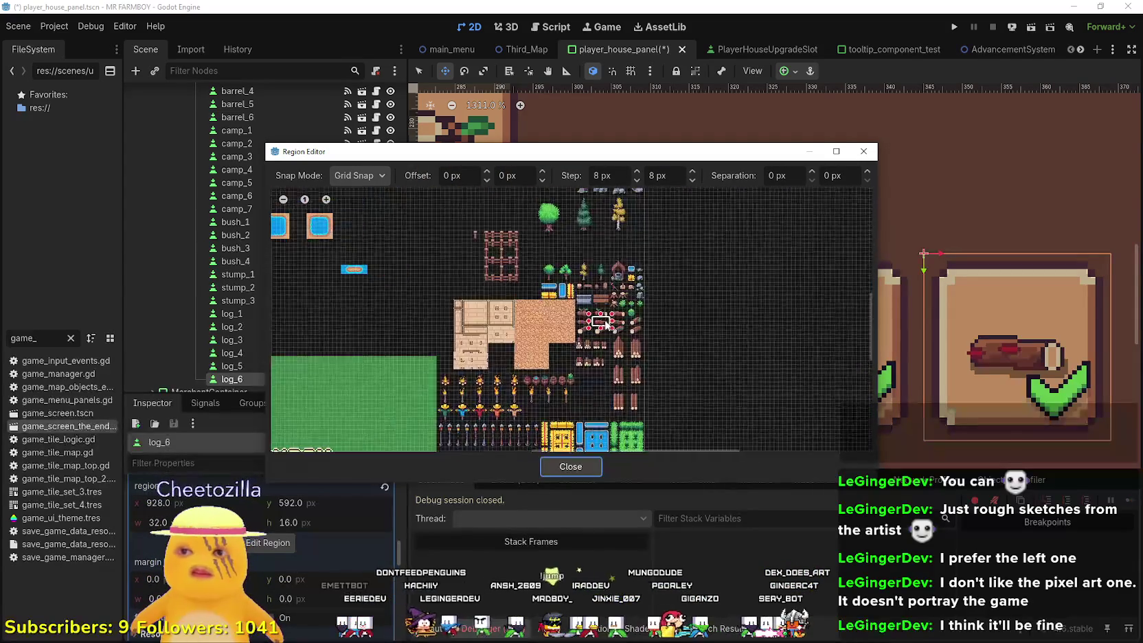
{"action": "left_click_drag", "start_coordinate": [652, 333], "coordinate": [621, 320]}
{"action": "left_click", "coordinate": [571, 468]}
{"action": "scroll", "coordinate": [336, 523], "scroll_direction": "up", "scroll_amount": 5}
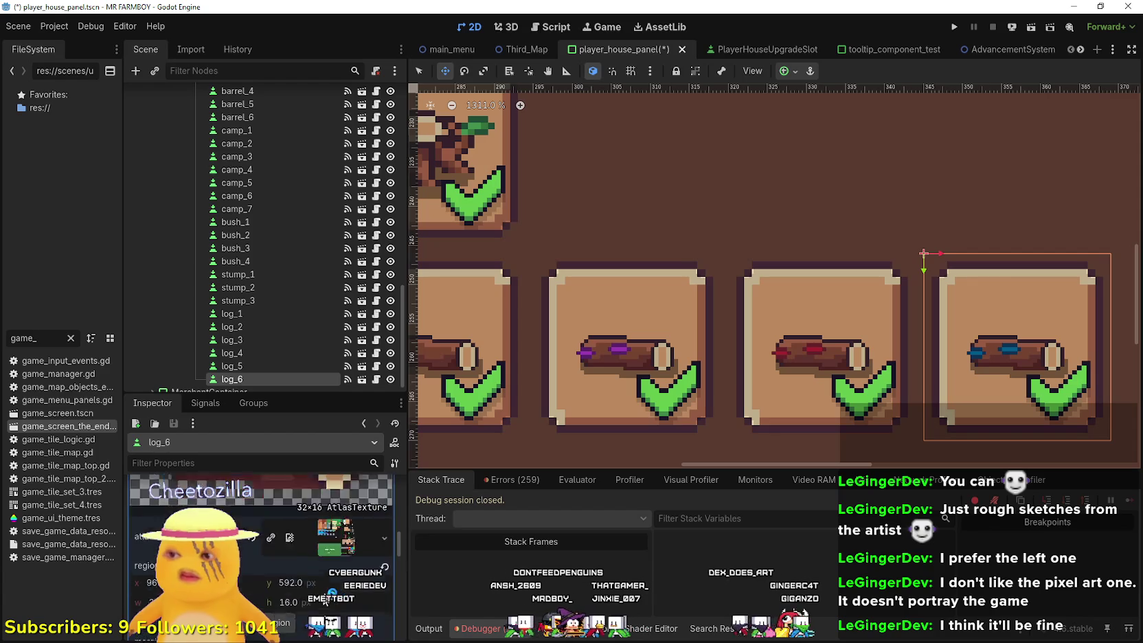
{"action": "scroll", "coordinate": [336, 523], "scroll_direction": "down", "scroll_amount": 3}
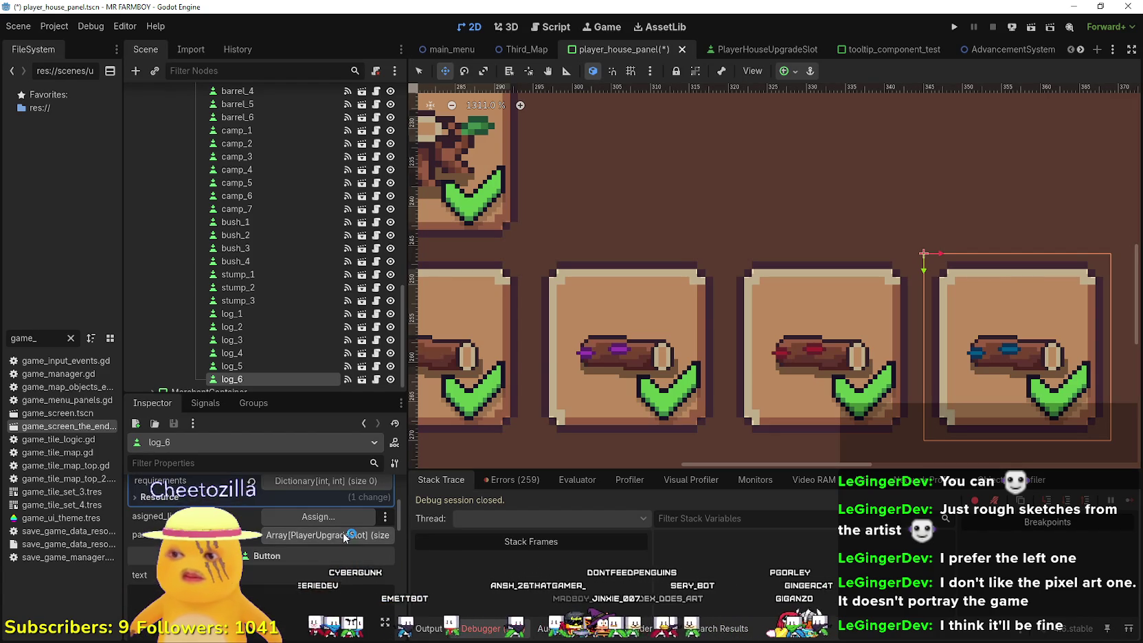
{"action": "key", "text": "ctrl+s"}
- Duplicate log_6 into a new log_7 slot placed beside it
{"action": "scroll", "coordinate": [781, 360], "scroll_direction": "down", "scroll_amount": 8}
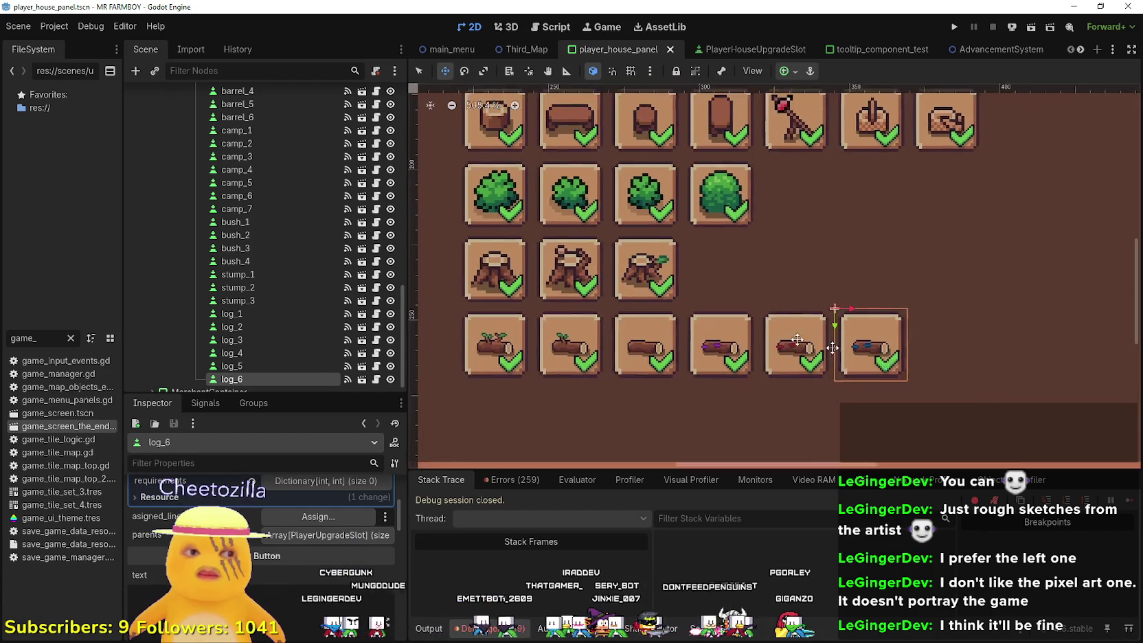
{"action": "scroll", "coordinate": [694, 303], "scroll_direction": "up", "scroll_amount": 3}
{"action": "scroll", "coordinate": [701, 297], "scroll_direction": "down", "scroll_amount": 2}
{"action": "scroll", "coordinate": [281, 585], "scroll_direction": "up", "scroll_amount": 3}
{"action": "scroll", "coordinate": [333, 317], "scroll_direction": "down", "scroll_amount": 1}
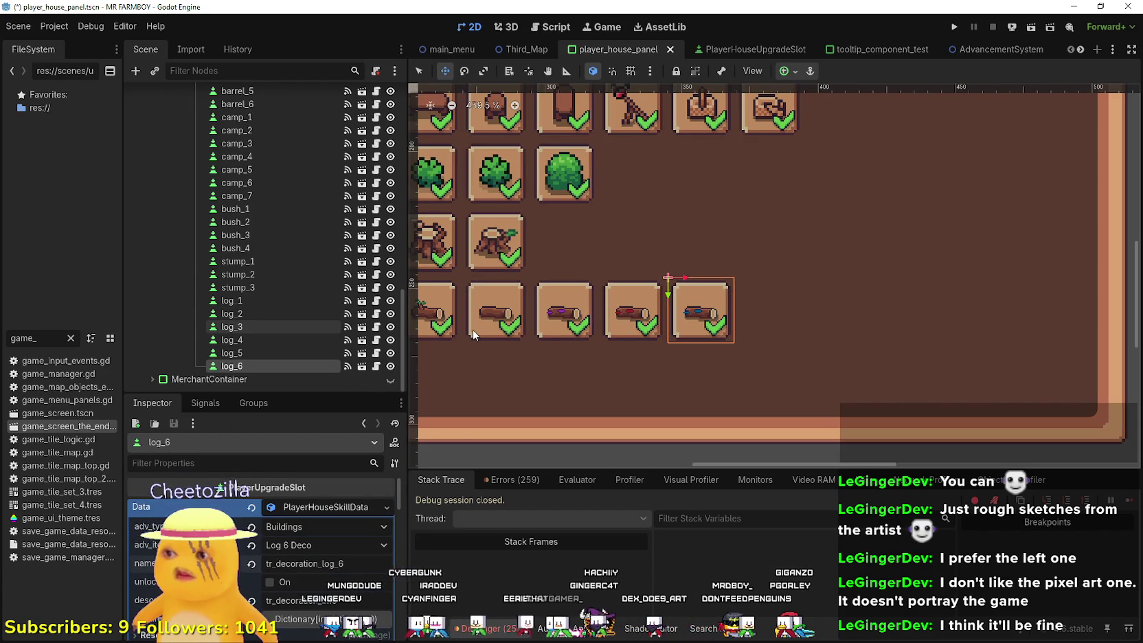
{"action": "key", "text": "ctrl+d"}
{"action": "left_click_drag", "start_coordinate": [687, 309], "coordinate": [750, 307]}
- Nudge log_7 right, give it unique data with item Log 7 Deco named tr_decoration_log_7, and save
{"action": "scroll", "coordinate": [728, 308], "scroll_direction": "up", "scroll_amount": 4}
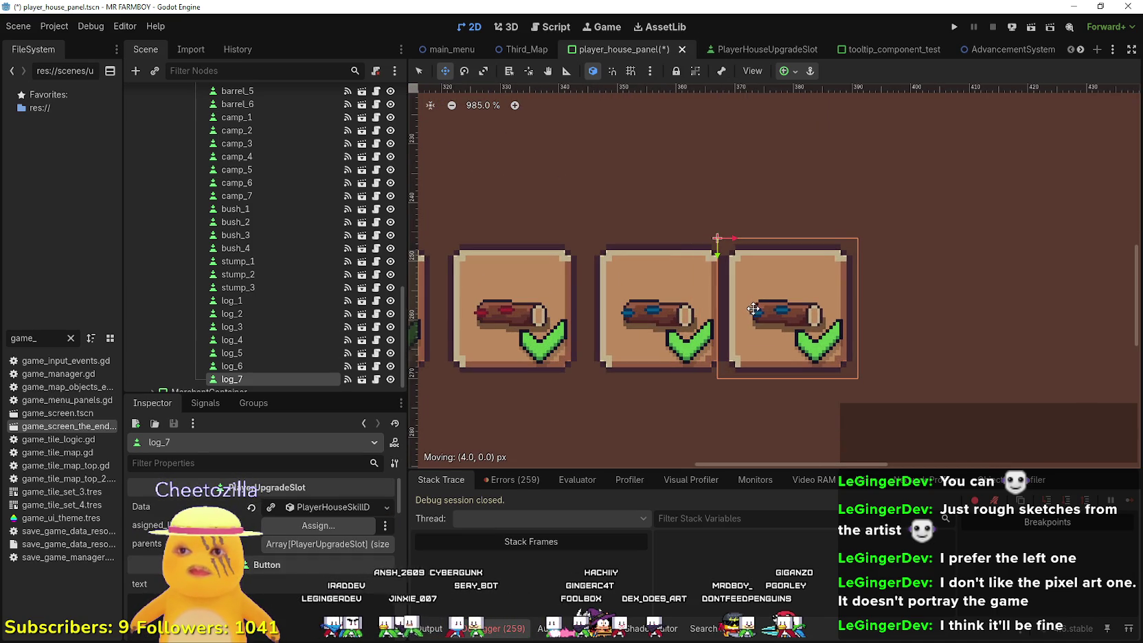
{"action": "key", "text": "Right"}
{"action": "key", "text": "Right"}
{"action": "key", "text": "Right"}
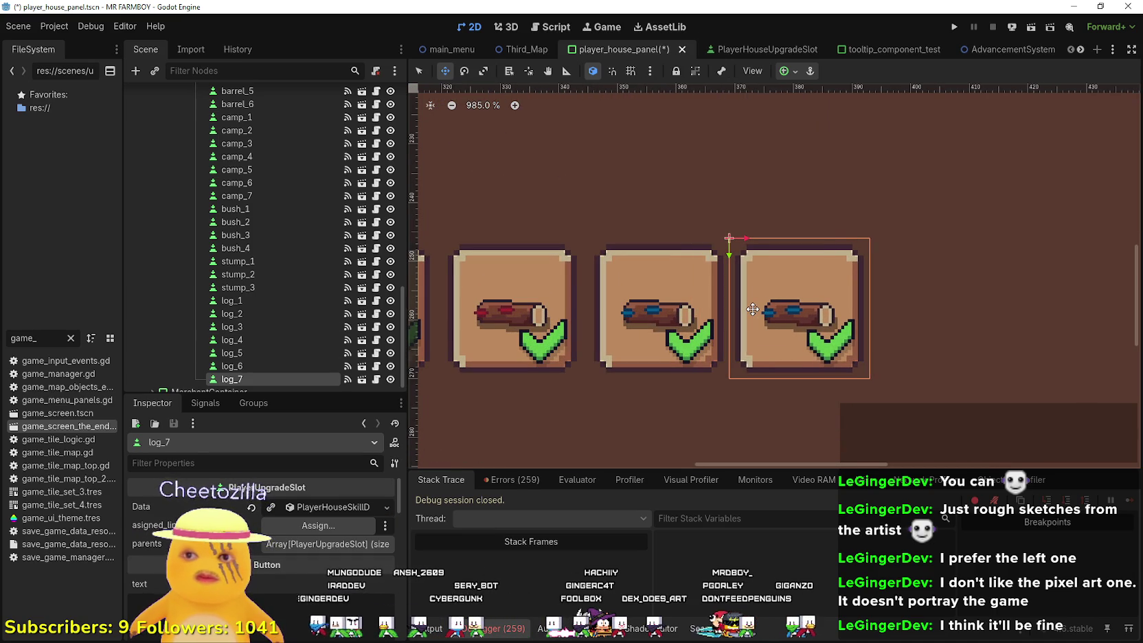
{"action": "key", "text": "ctrl+s"}
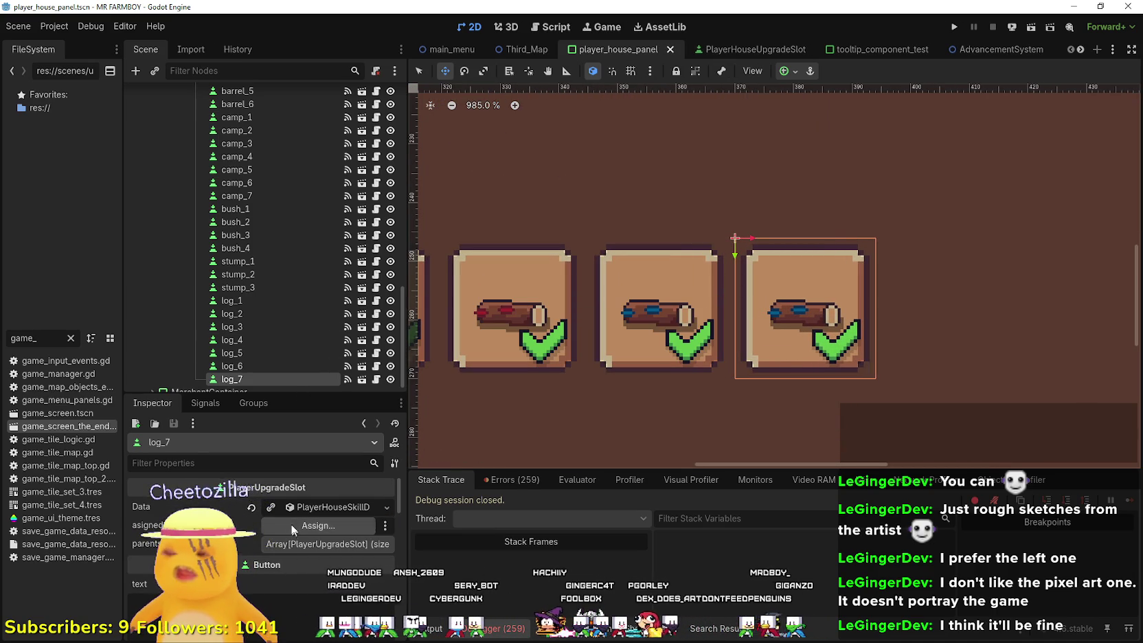
{"action": "left_click", "coordinate": [272, 507]}
{"action": "left_click", "coordinate": [312, 509]}
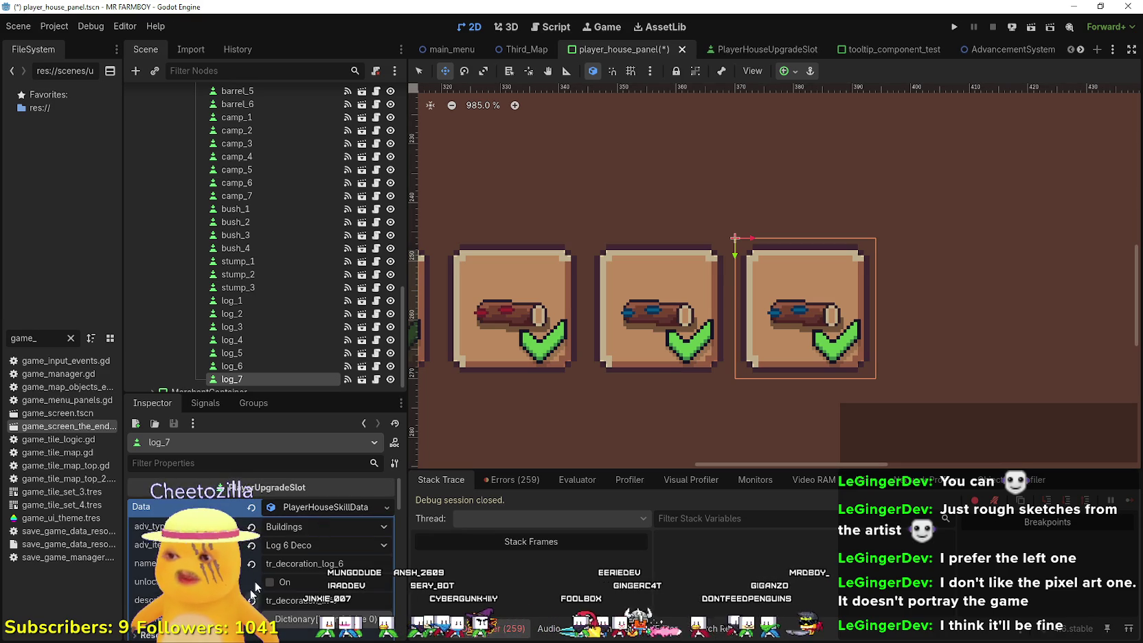
{"action": "left_click", "coordinate": [293, 547]}
{"action": "scroll", "coordinate": [309, 509], "scroll_direction": "down", "scroll_amount": 20}
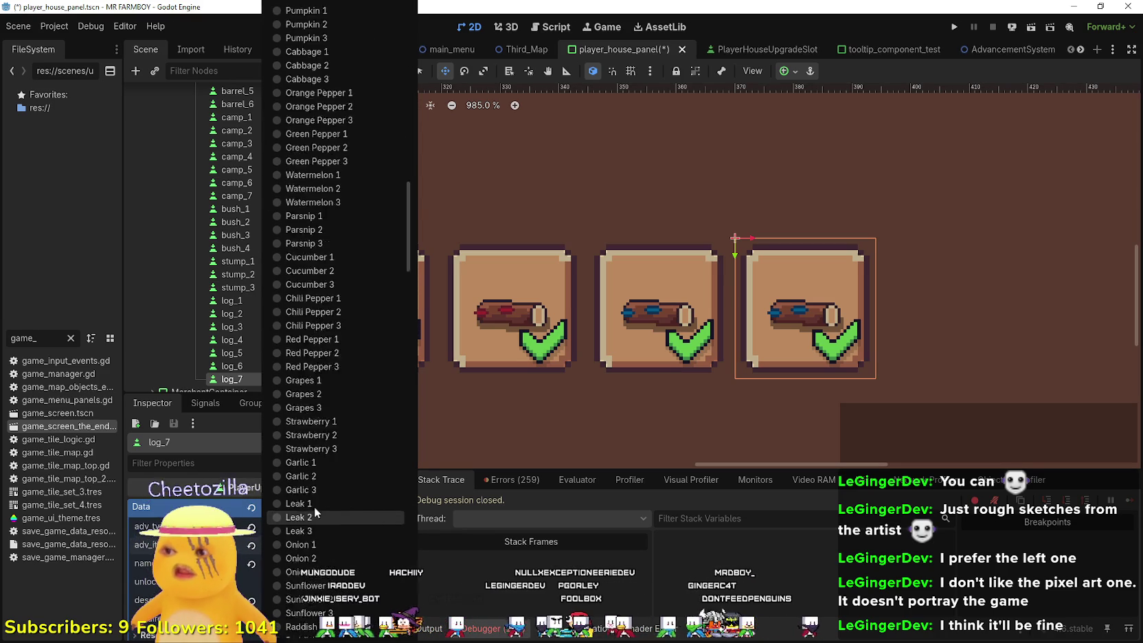
{"action": "scroll", "coordinate": [337, 492], "scroll_direction": "down", "scroll_amount": 4}
{"action": "left_click", "coordinate": [340, 458]}
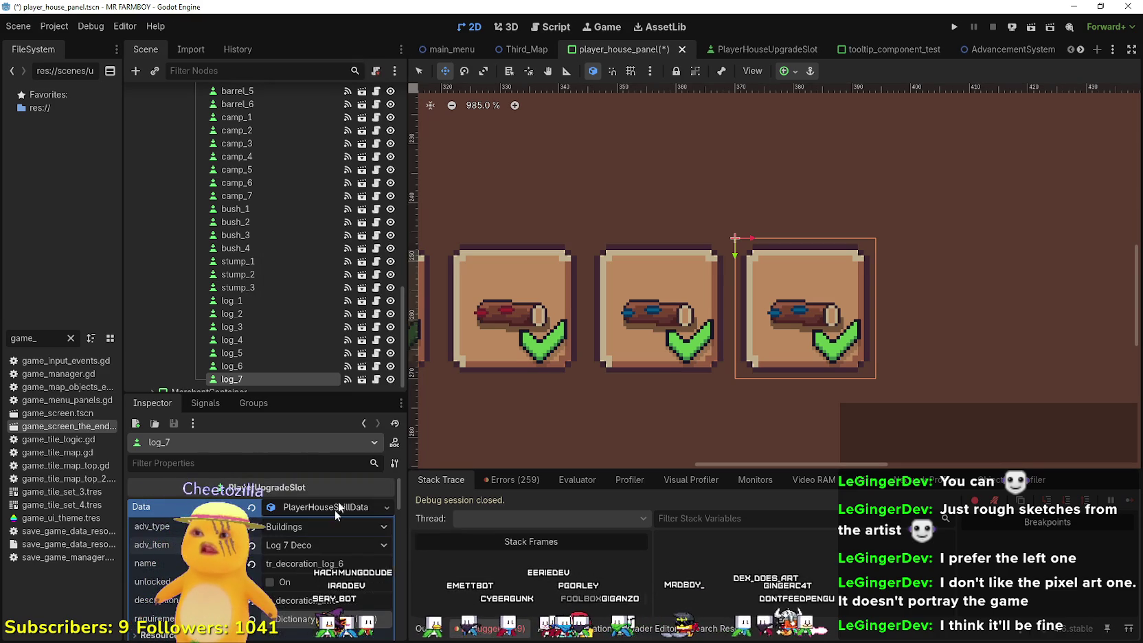
{"action": "type", "text": "7"}
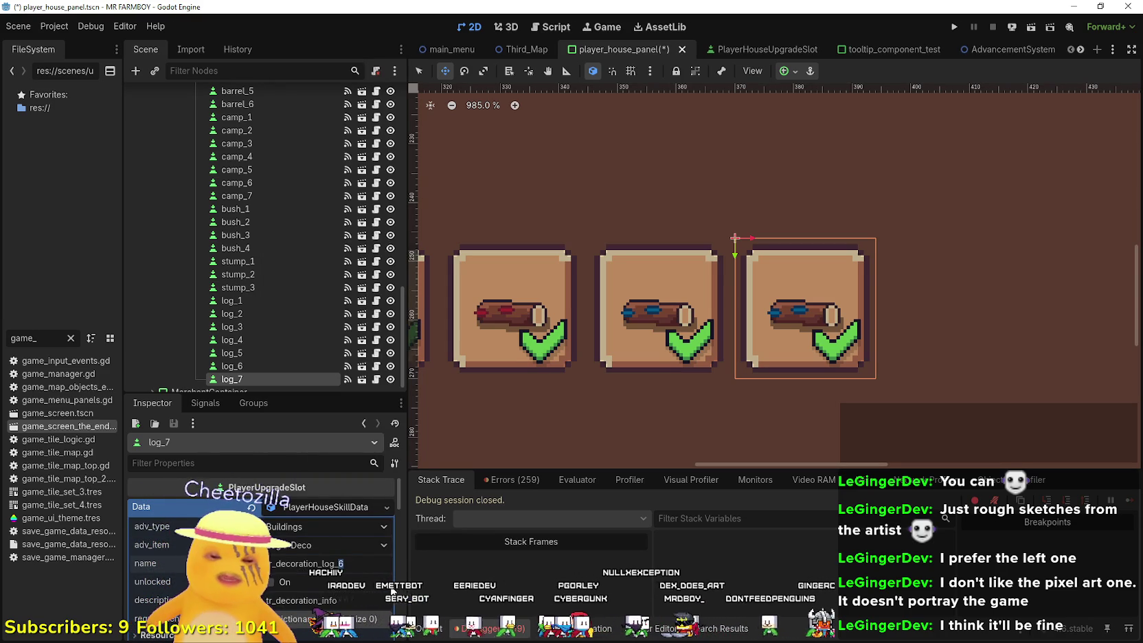
{"action": "key", "text": "ctrl+s"}
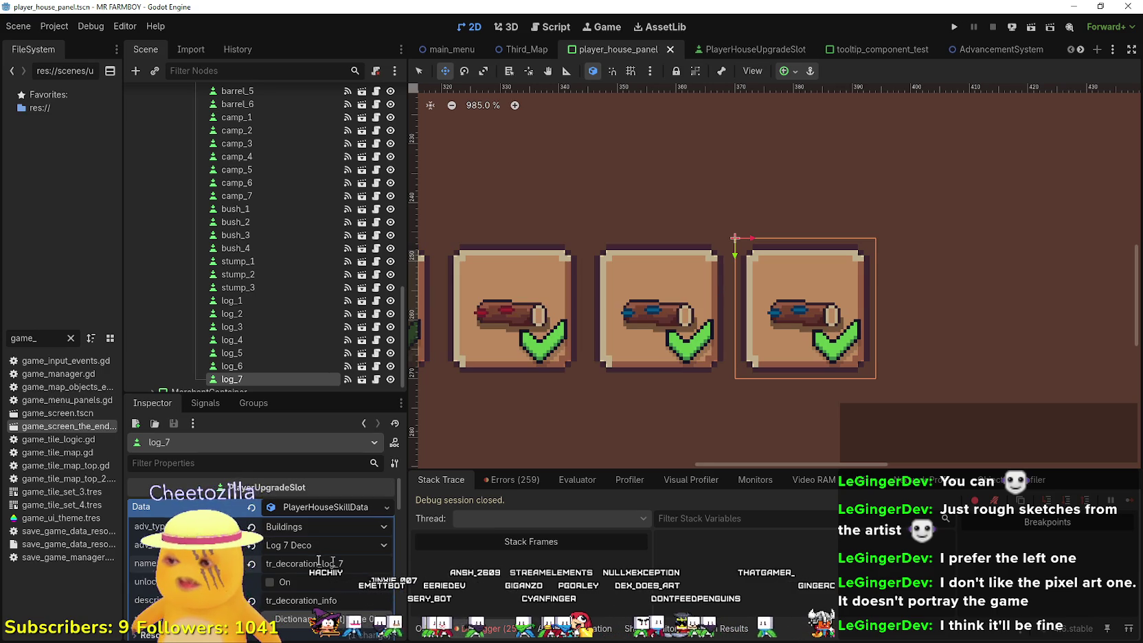
- Expand log_7's icon texture settings and open its atlas Region Editor
{"action": "scroll", "coordinate": [317, 554], "scroll_direction": "down", "scroll_amount": 5}
{"action": "scroll", "coordinate": [317, 553], "scroll_direction": "down", "scroll_amount": 3}
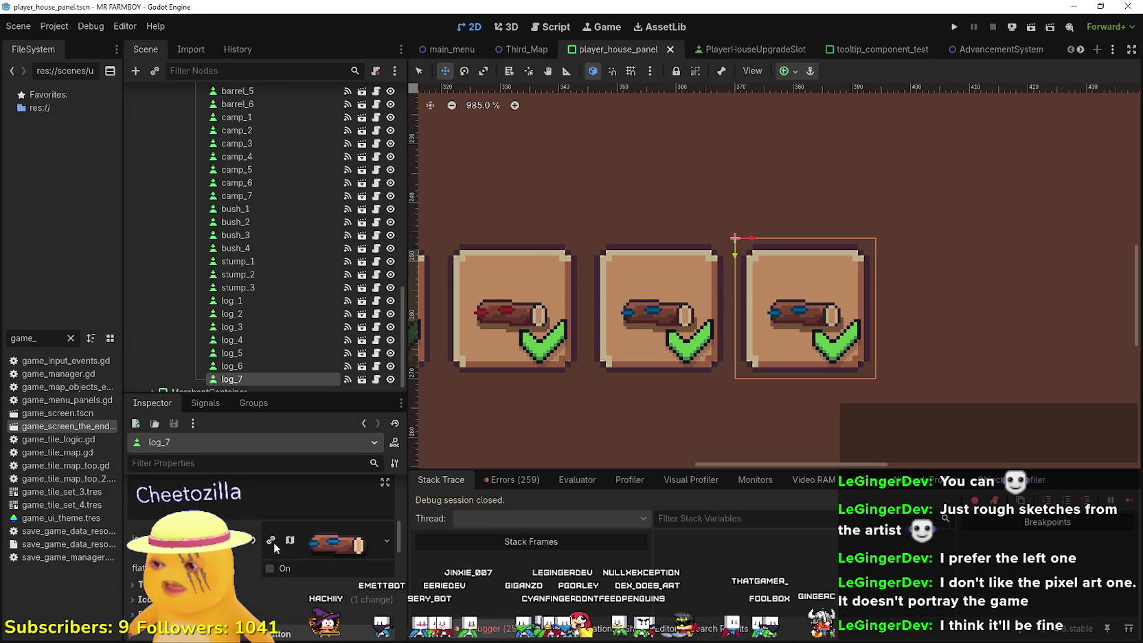
{"action": "left_click", "coordinate": [332, 540]}
{"action": "left_click", "coordinate": [274, 581]}
{"action": "scroll", "coordinate": [611, 325], "scroll_direction": "down", "scroll_amount": 3}
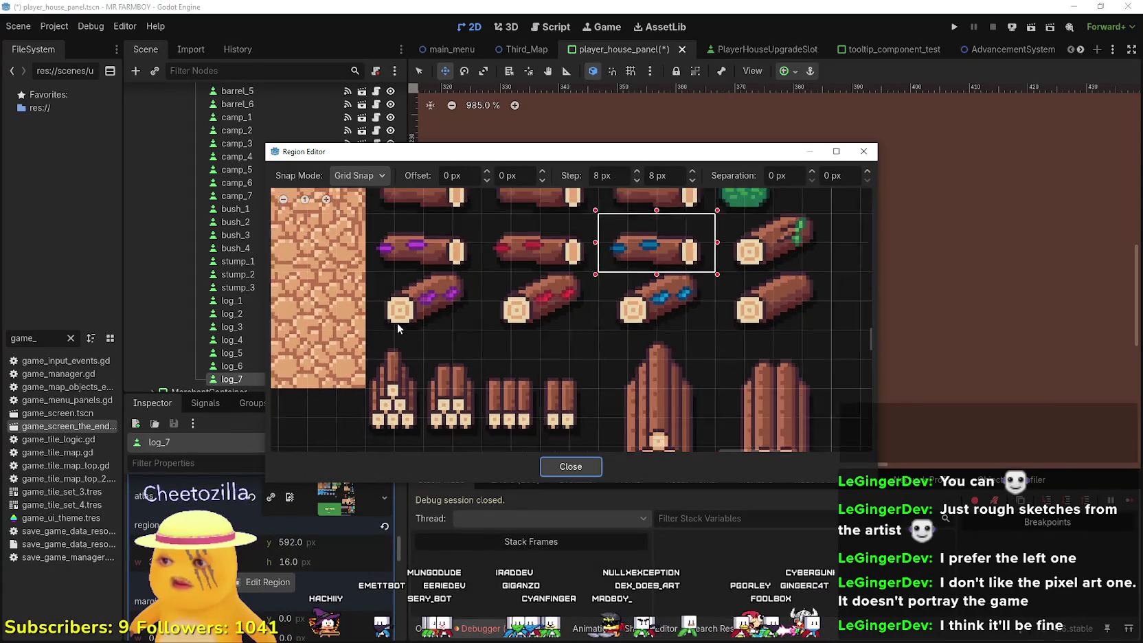
- Keep the purple-banded angled log as log_7's icon region and close the Region Editor
{"action": "scroll", "coordinate": [531, 386], "scroll_direction": "up", "scroll_amount": 1}
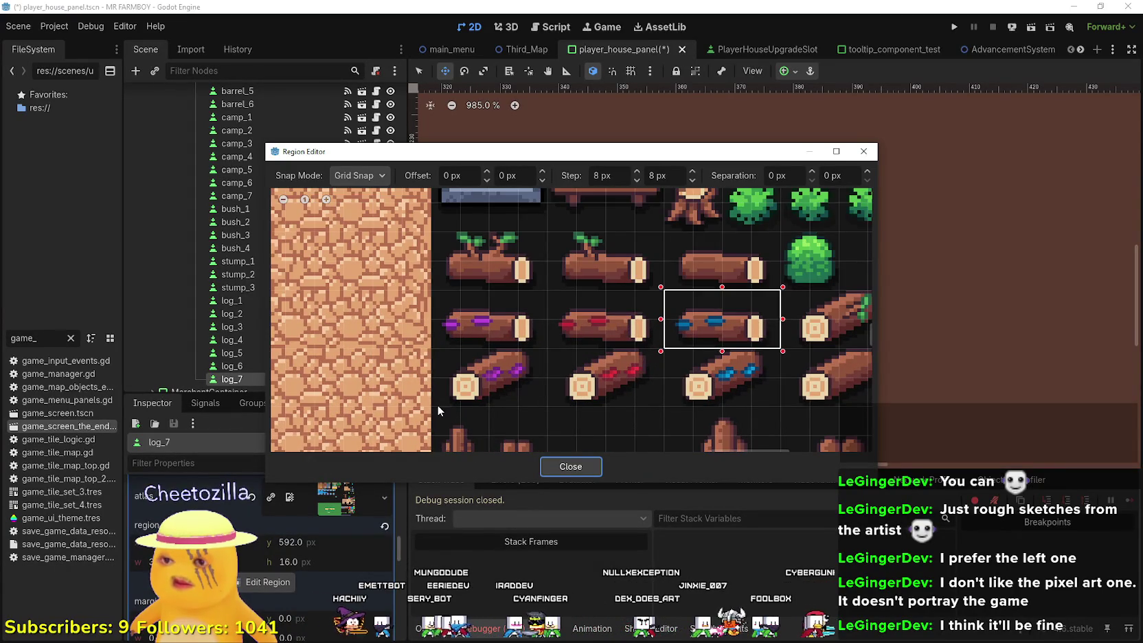
{"action": "scroll", "coordinate": [443, 404], "scroll_direction": "down", "scroll_amount": 2}
{"action": "scroll", "coordinate": [547, 340], "scroll_direction": "down", "scroll_amount": 2}
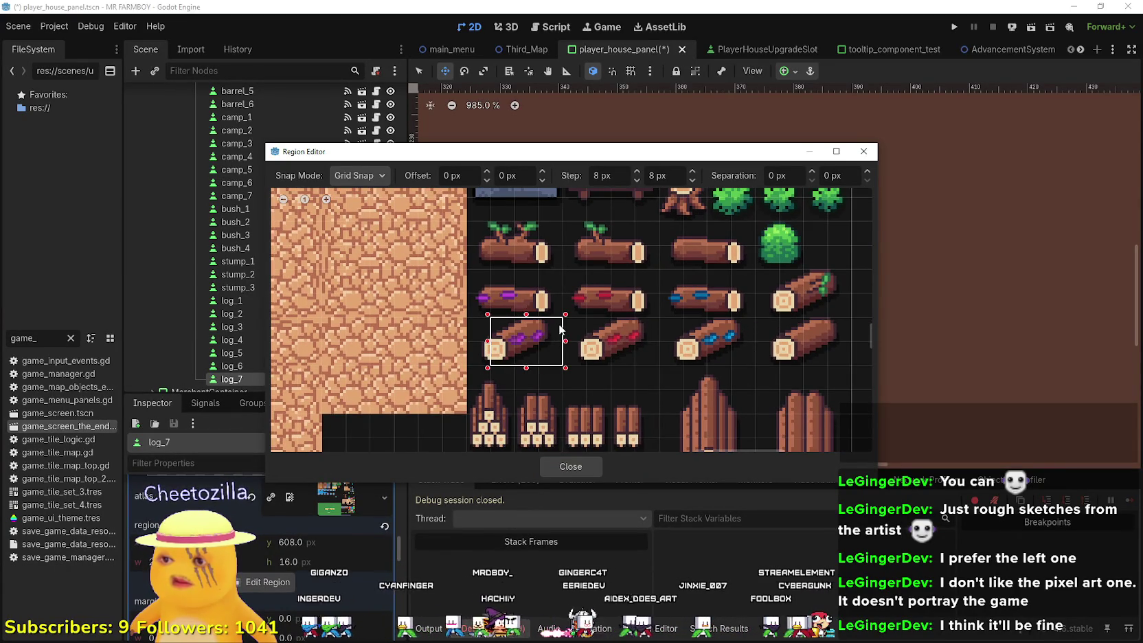
{"action": "left_click", "coordinate": [571, 463]}
- Duplicate log_7 into a new log_8 slot
{"action": "scroll", "coordinate": [778, 383], "scroll_direction": "down", "scroll_amount": 4}
{"action": "scroll", "coordinate": [297, 564], "scroll_direction": "up", "scroll_amount": 3}
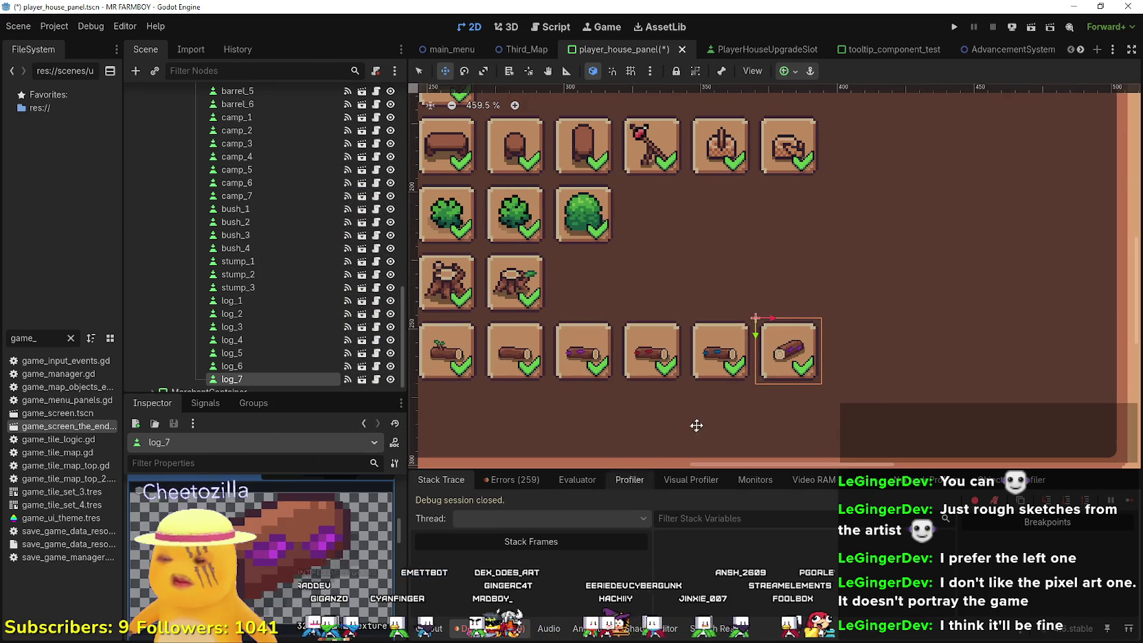
{"action": "scroll", "coordinate": [668, 447], "scroll_direction": "down", "scroll_amount": 2}
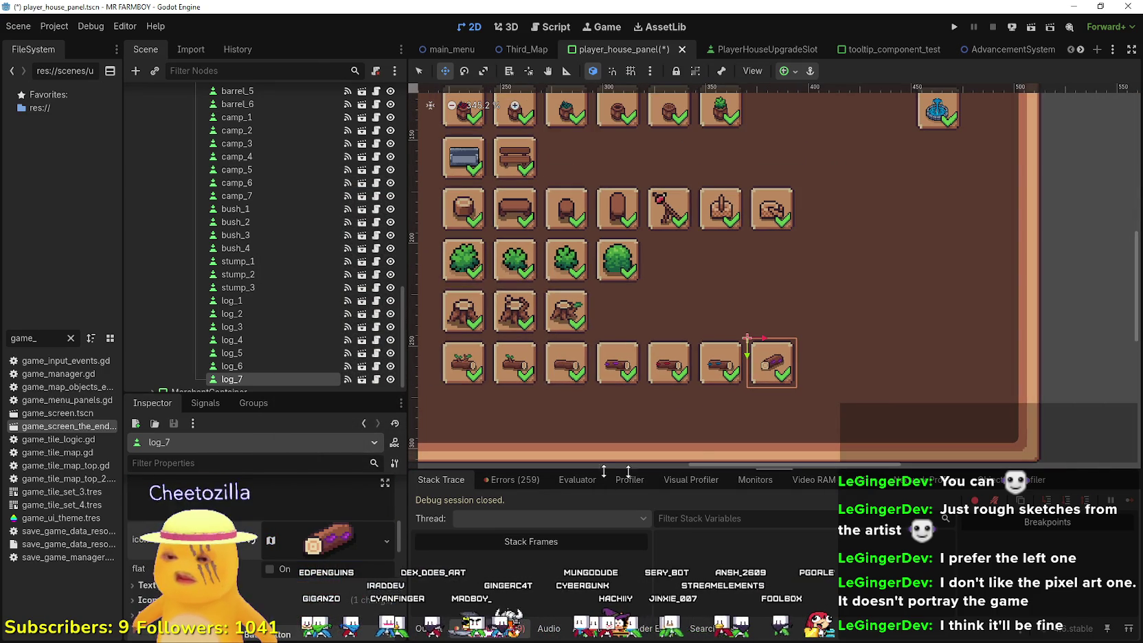
{"action": "scroll", "coordinate": [708, 402], "scroll_direction": "up", "scroll_amount": 2}
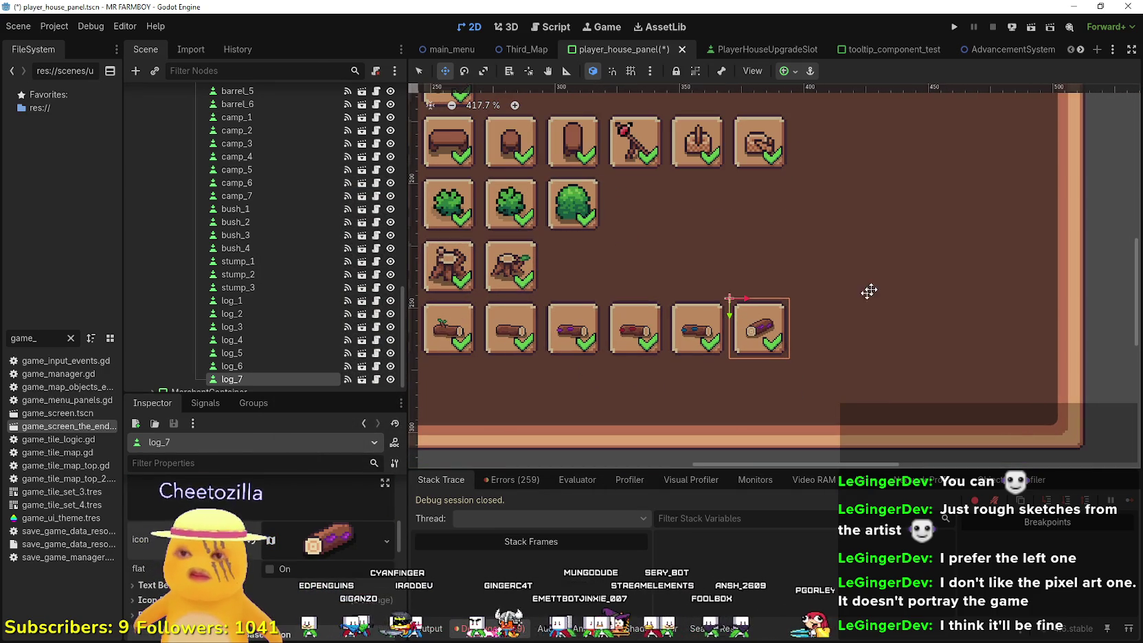
{"action": "key", "text": "ctrl+d"}
{"action": "scroll", "coordinate": [755, 322], "scroll_direction": "up", "scroll_amount": 6}
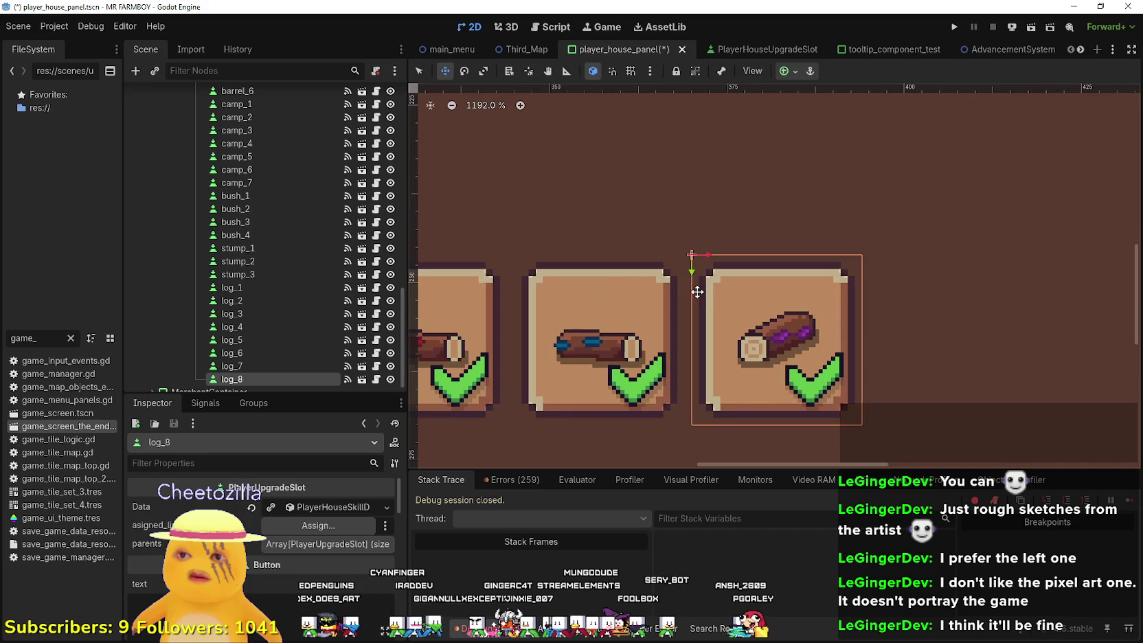
- Position log_8 just right of log_7 in the row and save the scene
{"action": "left_click_drag", "start_coordinate": [690, 291], "coordinate": [864, 303]}
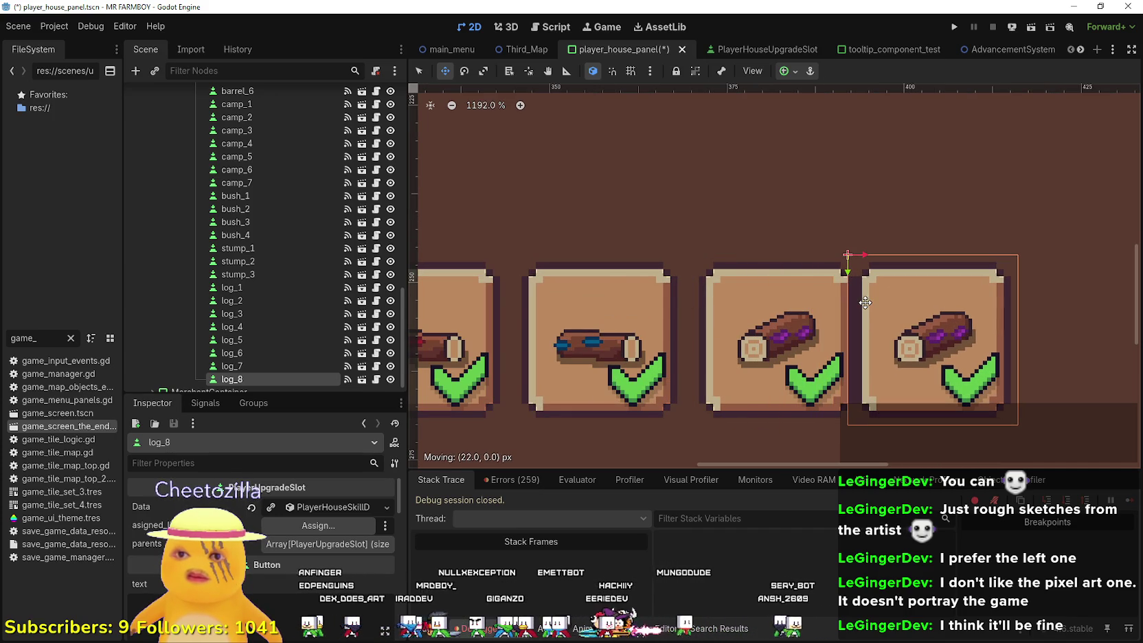
{"action": "key", "text": "Right"}
{"action": "key", "text": "Right"}
{"action": "key", "text": "Right"}
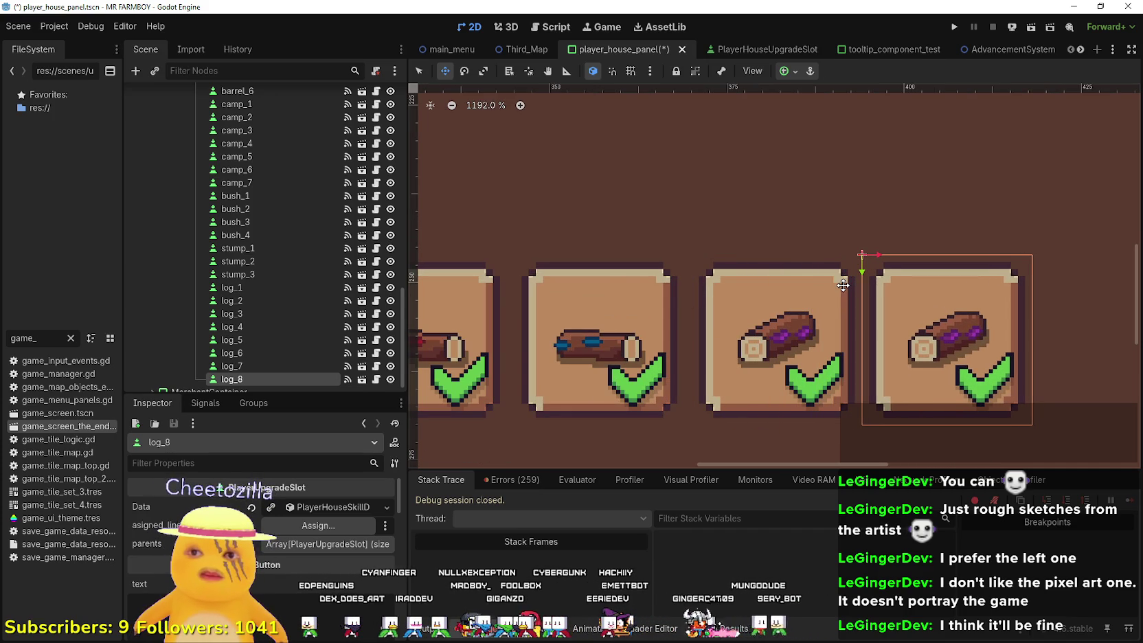
{"action": "key", "text": "ctrl+s"}
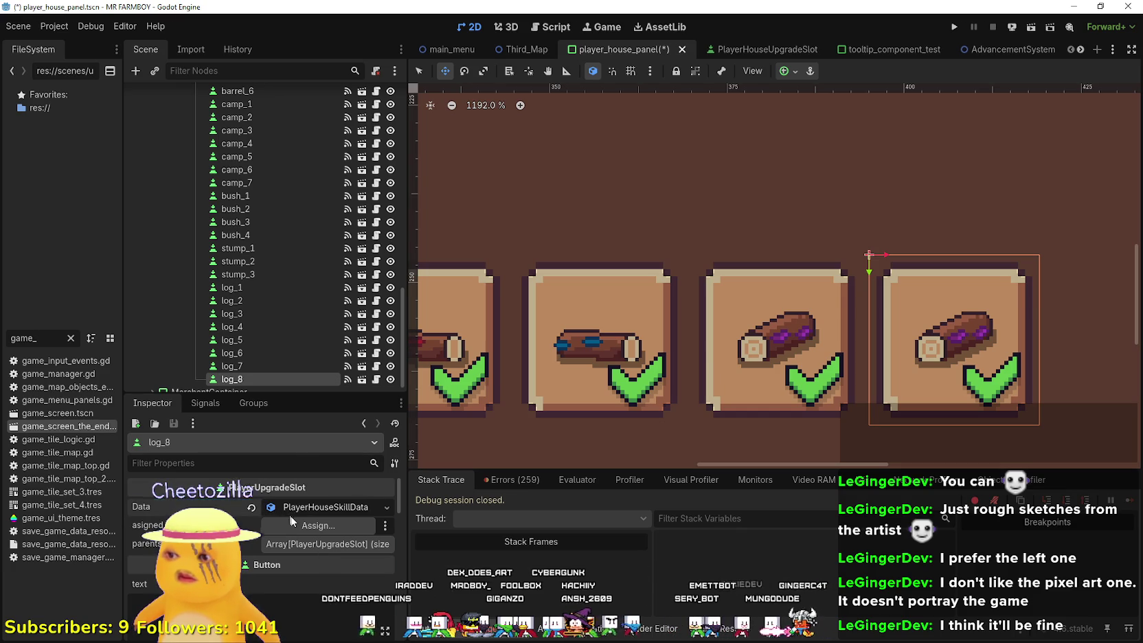
- Set log_8's upgrade item to Log 8 Deco in its Data and save
{"action": "left_click", "coordinate": [320, 508]}
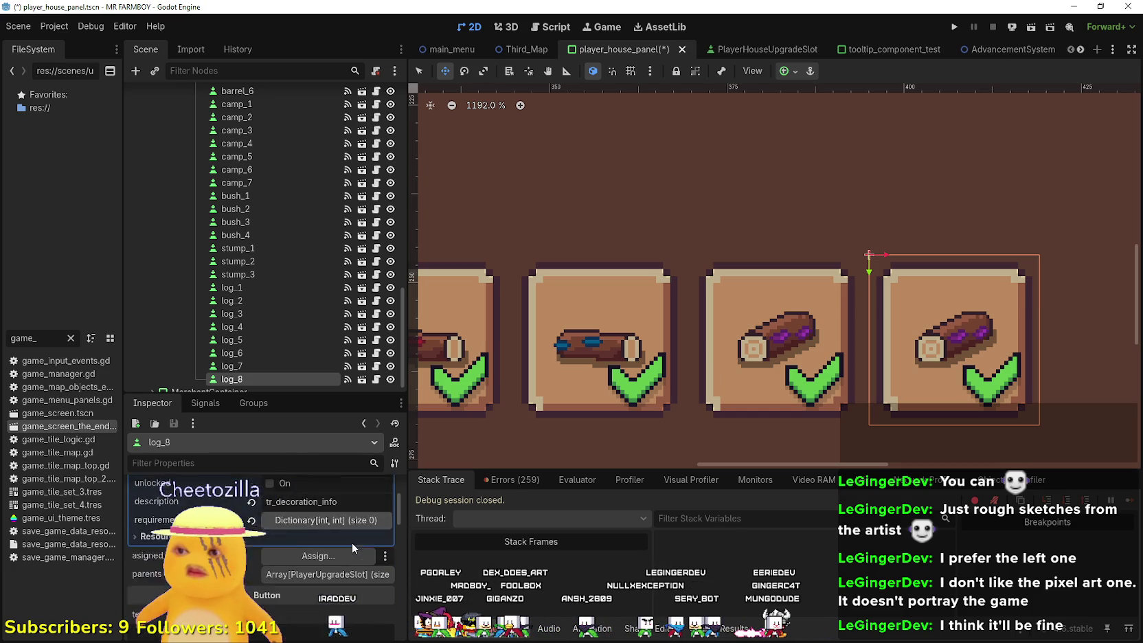
{"action": "scroll", "coordinate": [342, 547], "scroll_direction": "up", "scroll_amount": 2}
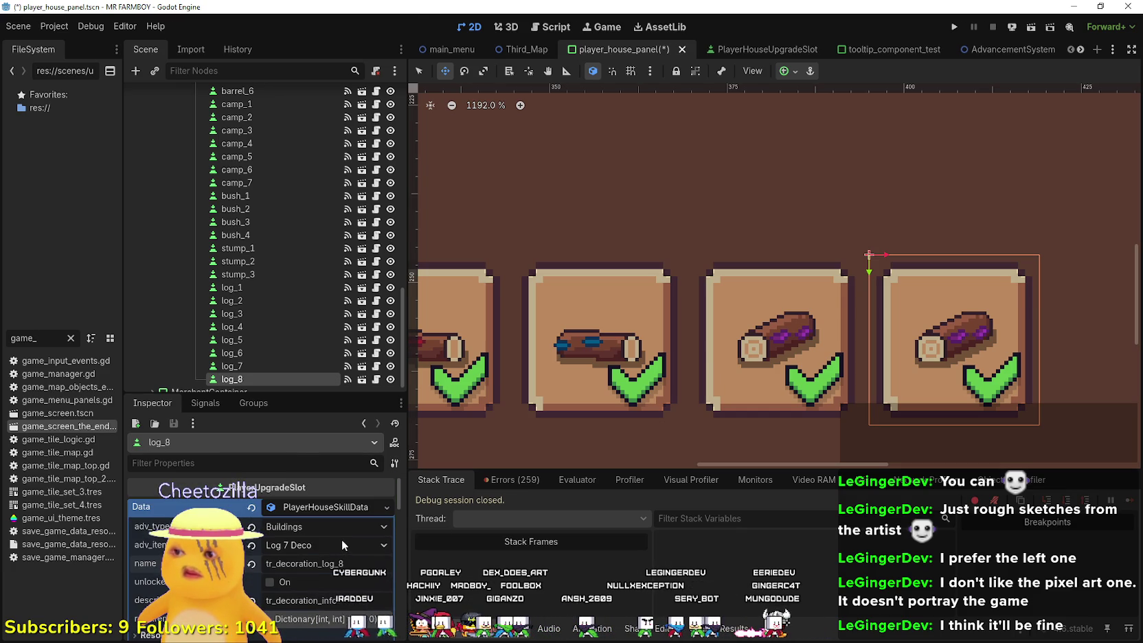
{"action": "left_click", "coordinate": [321, 544]}
{"action": "scroll", "coordinate": [335, 457], "scroll_direction": "down", "scroll_amount": 15}
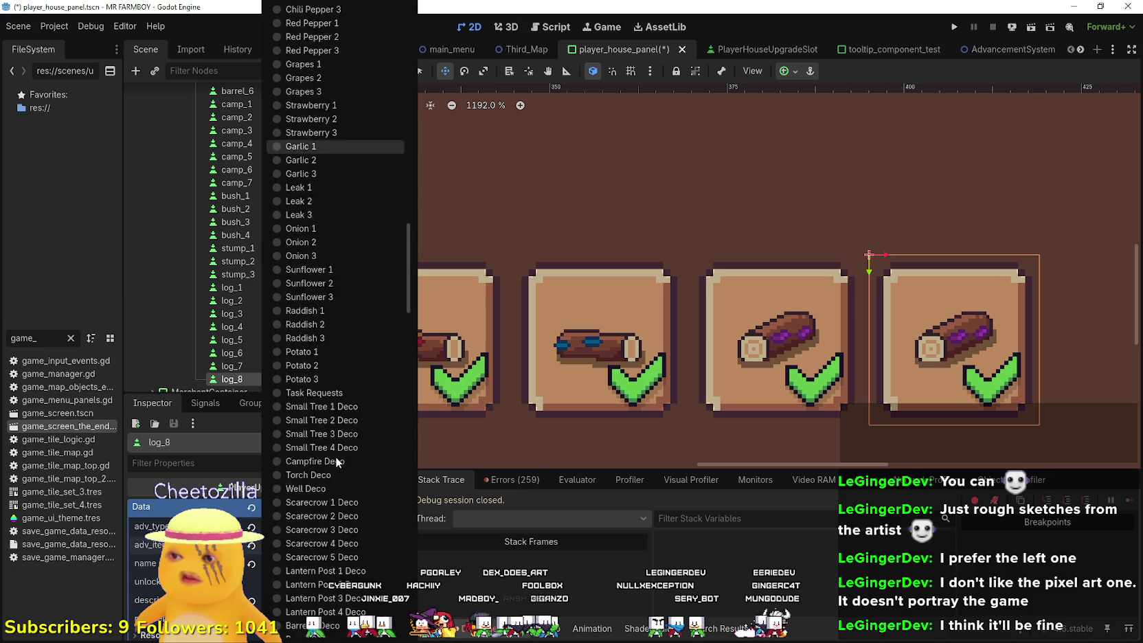
{"action": "scroll", "coordinate": [343, 462], "scroll_direction": "down", "scroll_amount": 6}
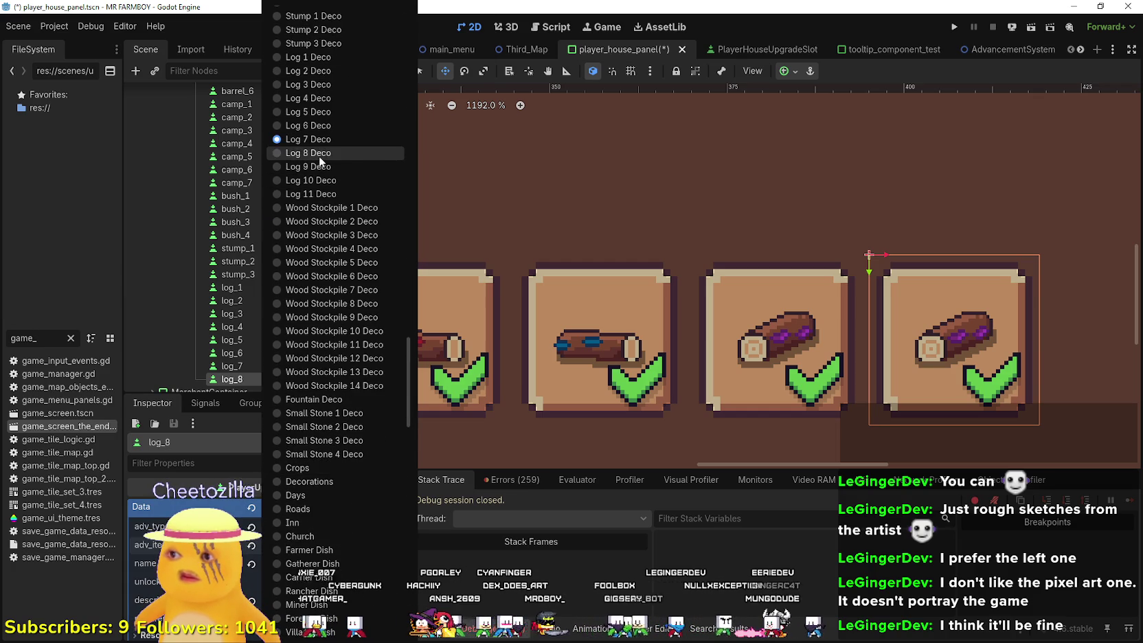
{"action": "left_click", "coordinate": [319, 156]}
{"action": "key", "text": "ctrl+s"}
{"action": "scroll", "coordinate": [337, 584], "scroll_direction": "down", "scroll_amount": 5}
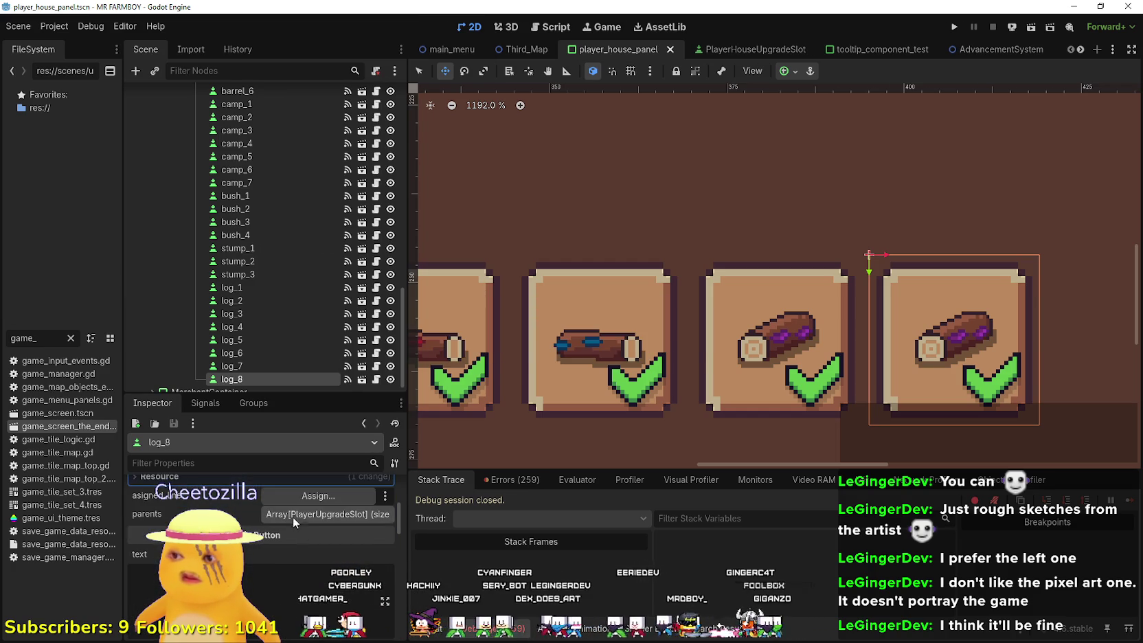
{"action": "scroll", "coordinate": [295, 525], "scroll_direction": "down", "scroll_amount": 2}
{"action": "left_click", "coordinate": [329, 501]}
- Set log_8's icon atlas region to the red-banded angled log and save
{"action": "scroll", "coordinate": [330, 570], "scroll_direction": "down", "scroll_amount": 3}
{"action": "left_click", "coordinate": [285, 582]}
{"action": "scroll", "coordinate": [671, 290], "scroll_direction": "down", "scroll_amount": 5}
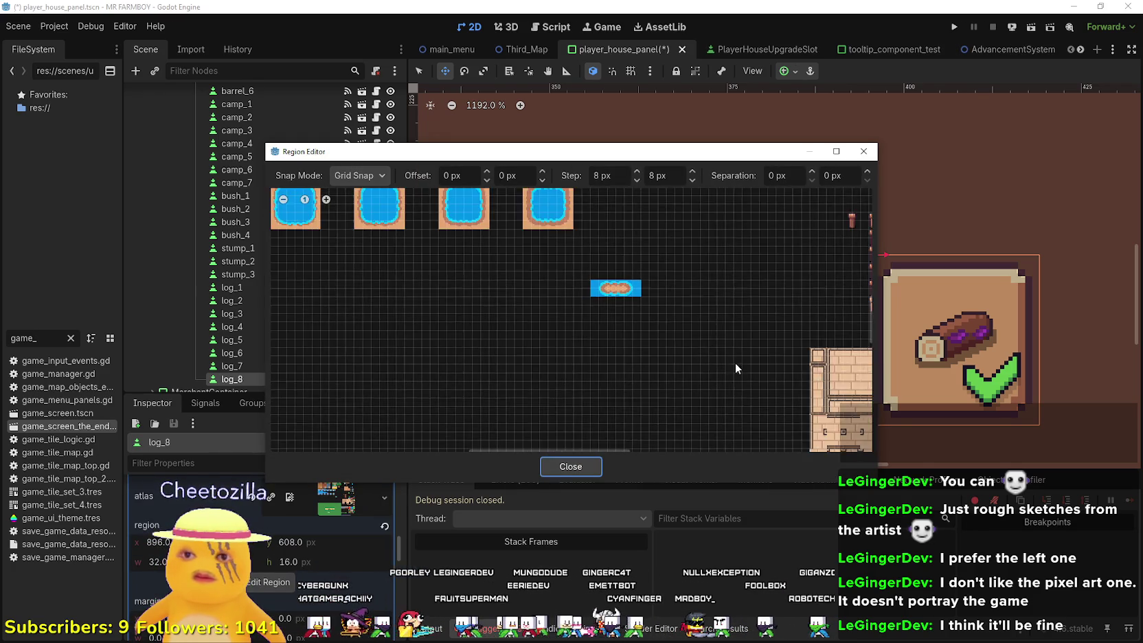
{"action": "scroll", "coordinate": [772, 329], "scroll_direction": "up", "scroll_amount": 5}
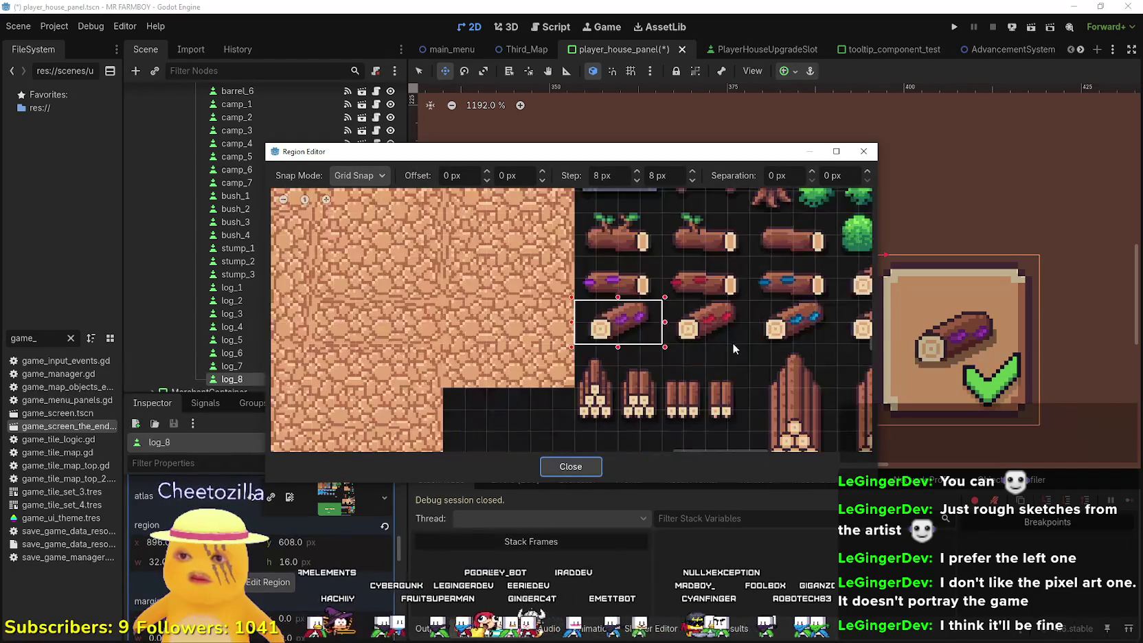
{"action": "left_click", "coordinate": [742, 336]}
{"action": "left_click_drag", "start_coordinate": [664, 292], "coordinate": [661, 301]}
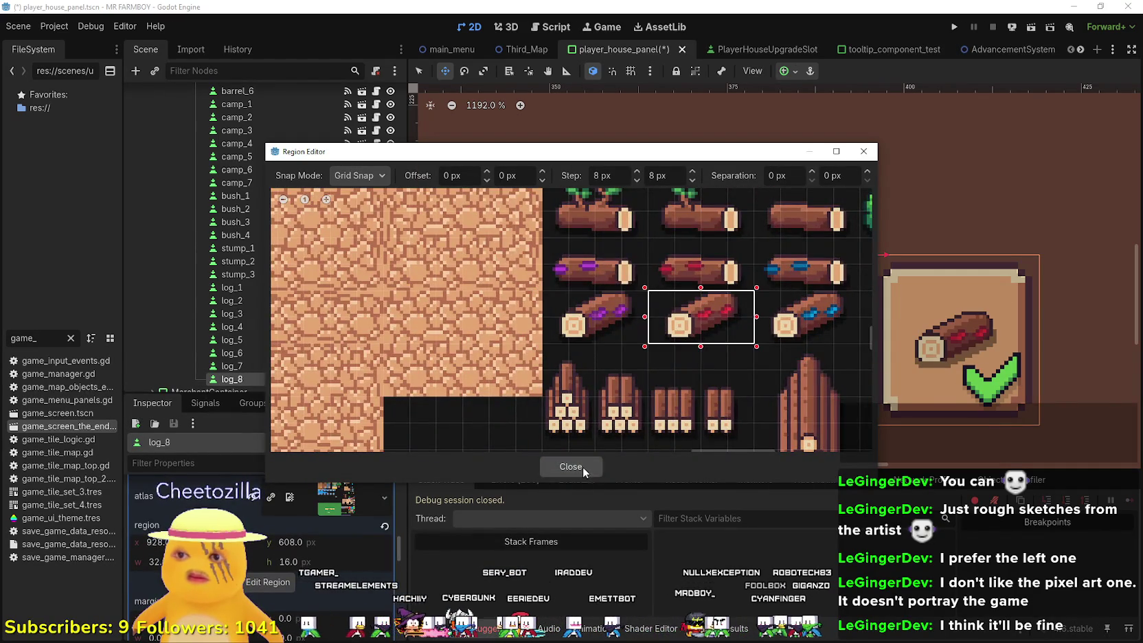
{"action": "left_click", "coordinate": [583, 466]}
{"action": "key", "text": "ctrl+s"}
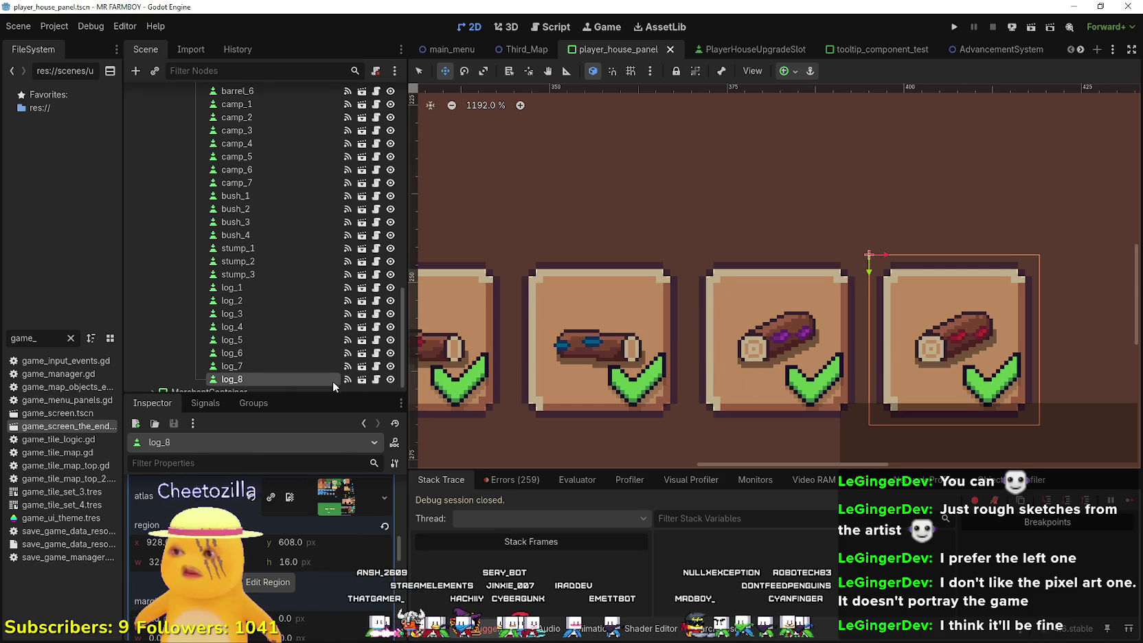
- Duplicate log_8 as log_9 and align it to the right of log_8
{"action": "key", "text": "ctrl+d"}
{"action": "scroll", "coordinate": [890, 327], "scroll_direction": "down", "scroll_amount": 4}
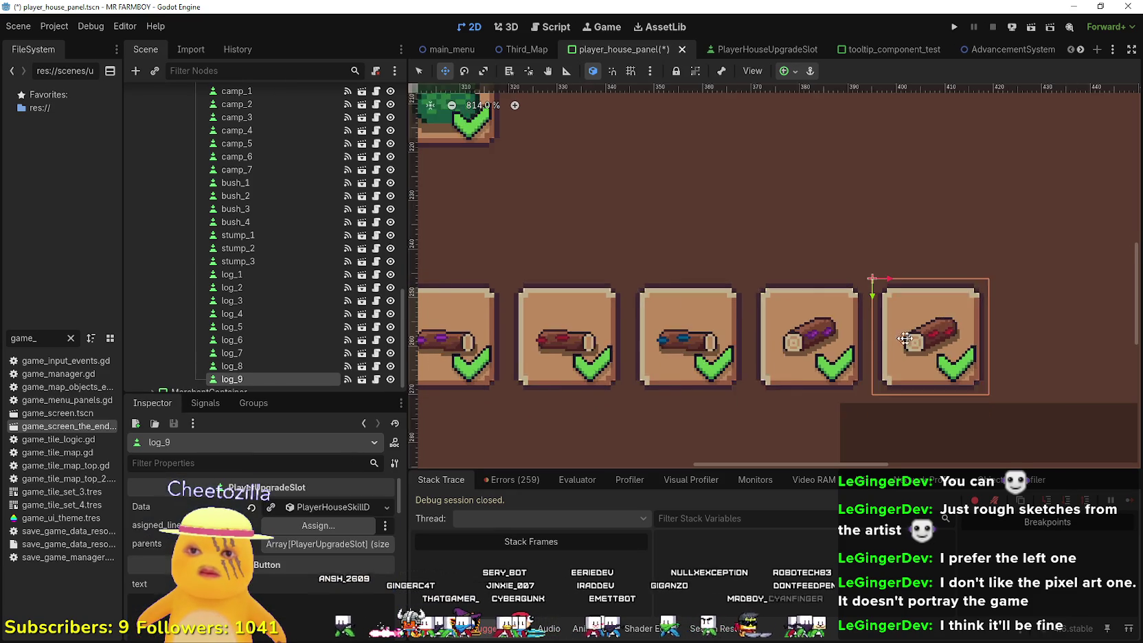
{"action": "mouse_move", "coordinate": [669, 319]}
{"action": "left_mouse_down"}
{"action": "mouse_move", "coordinate": [753, 317]}
{"action": "mouse_move", "coordinate": [693, 314]}
{"action": "left_mouse_up"}
{"action": "scroll", "coordinate": [740, 319], "scroll_direction": "up", "scroll_amount": 4}
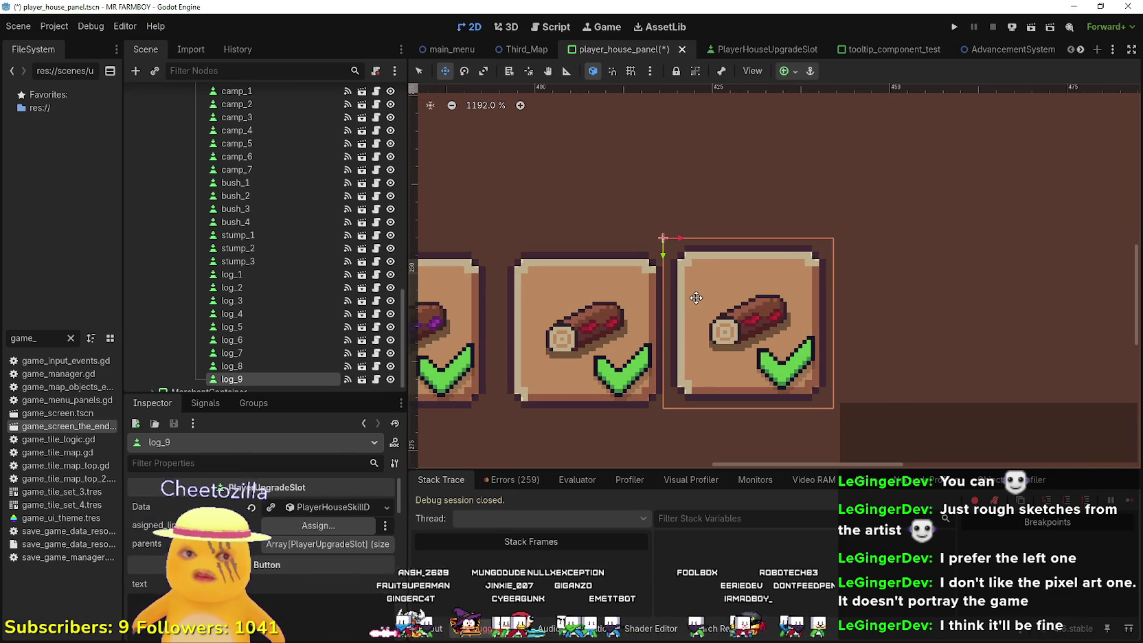
{"action": "key", "text": "Left"}
{"action": "key", "text": "Down"}
{"action": "key", "text": "Right"}
{"action": "key", "text": "Right"}
{"action": "key", "text": "Right"}
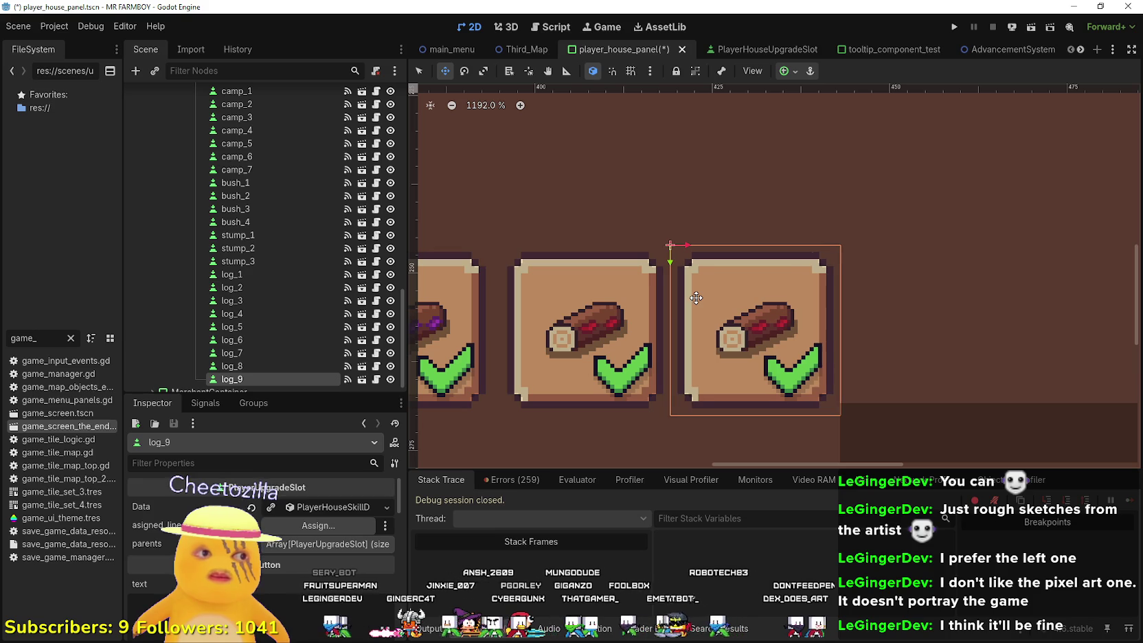
- Set log_9's upgrade item to Log 9 Deco and its name to tr_decoration_log_9
{"action": "key", "text": "ctrl+s"}
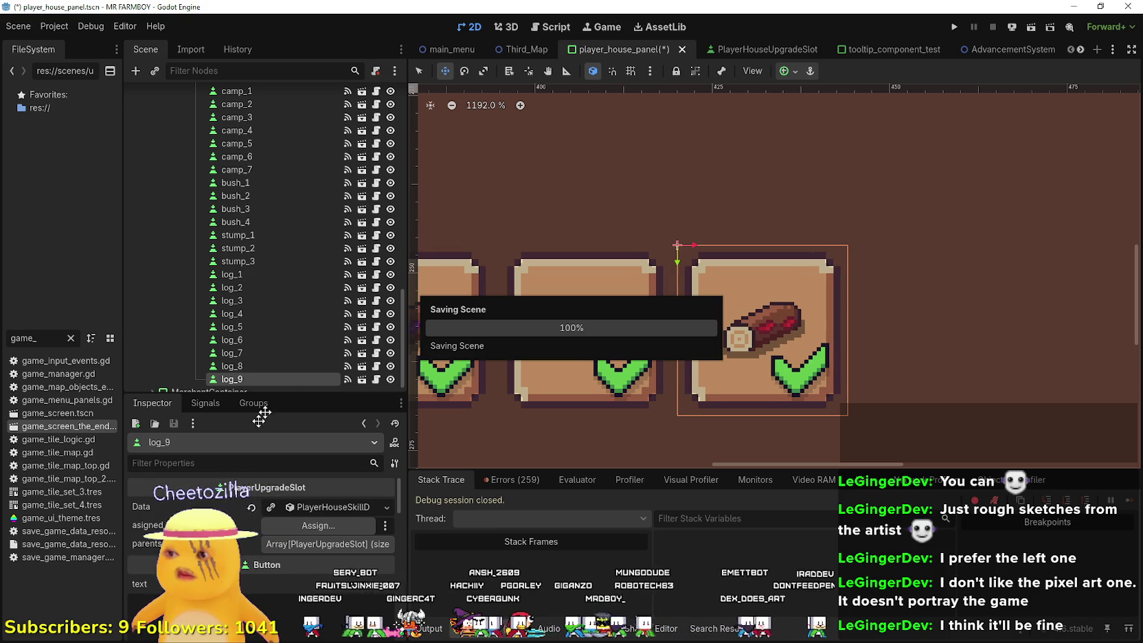
{"action": "left_click", "coordinate": [323, 507]}
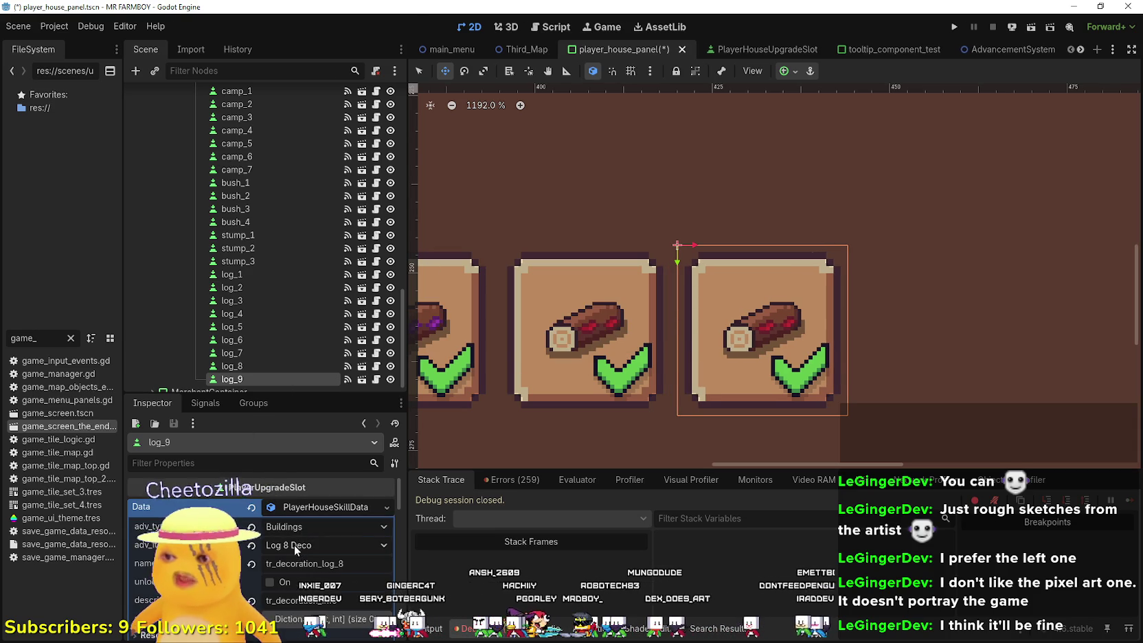
{"action": "left_click", "coordinate": [294, 545]}
{"action": "scroll", "coordinate": [337, 429], "scroll_direction": "down", "scroll_amount": 10}
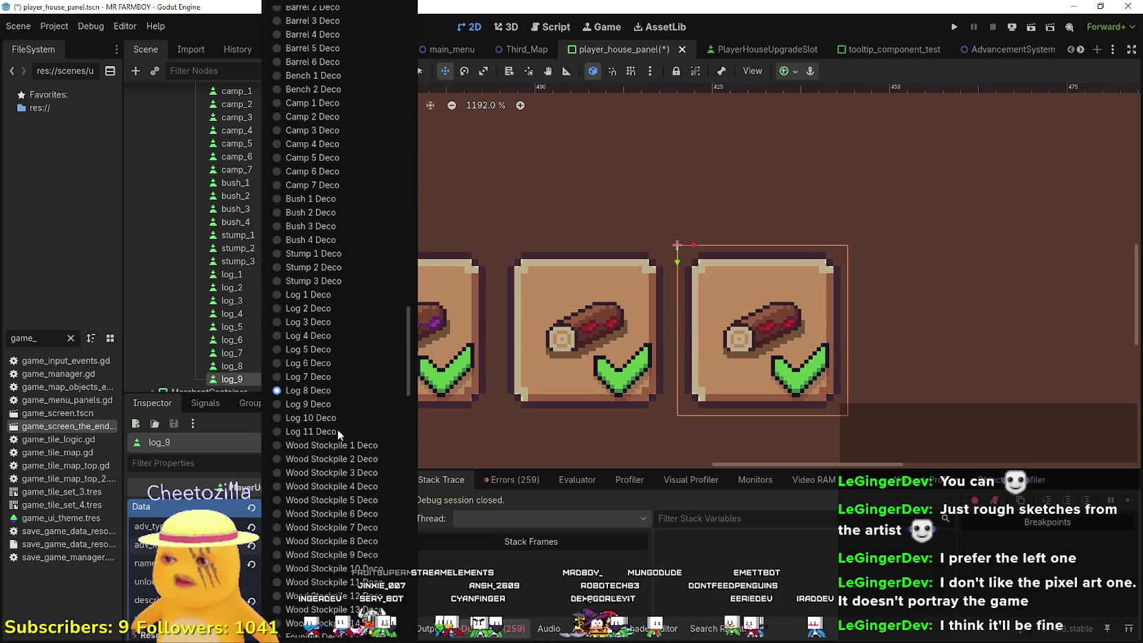
{"action": "scroll", "coordinate": [337, 430], "scroll_direction": "down", "scroll_amount": 5}
{"action": "left_click", "coordinate": [309, 245]}
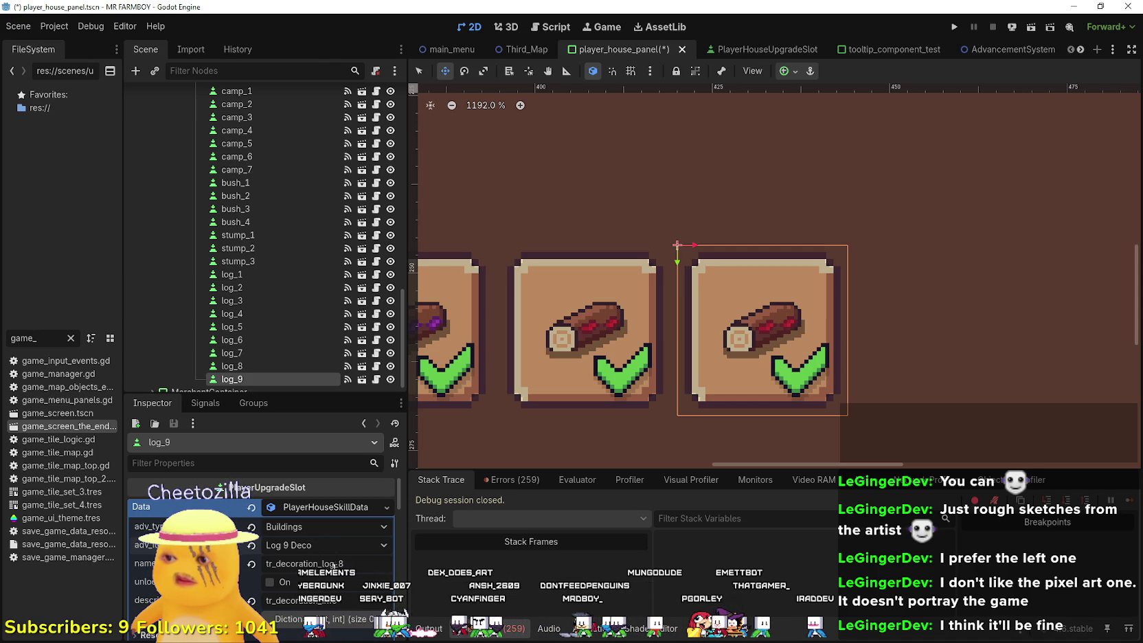
{"action": "type", "text": "9"}
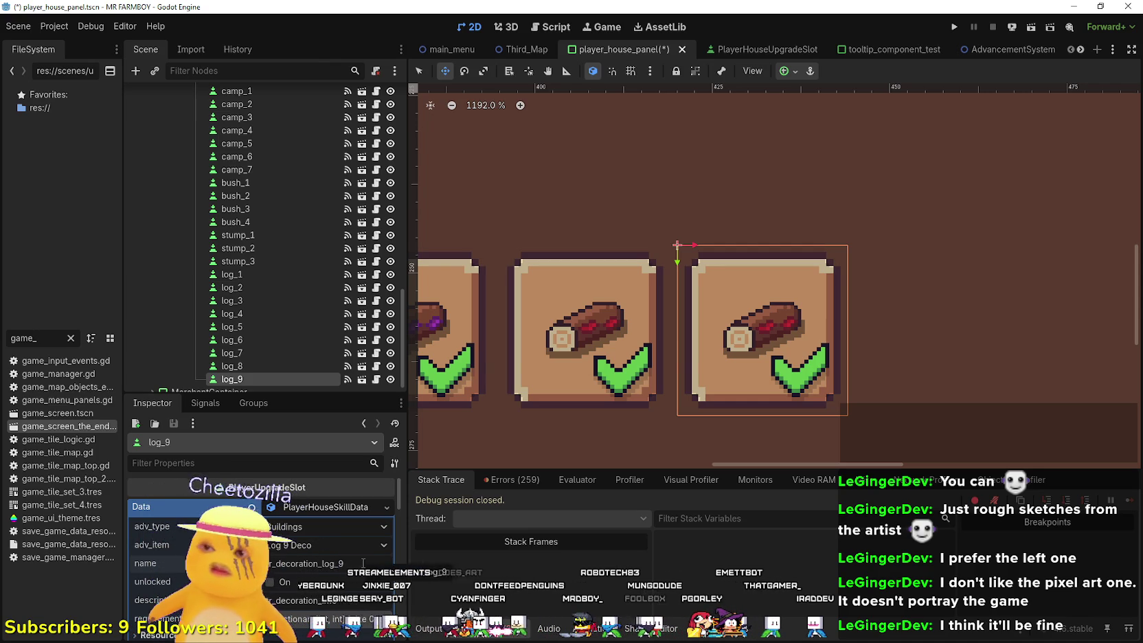
{"action": "key", "text": "ctrl+s"}
- Move log_9's icon region onto the blue-banded angled log and save
{"action": "scroll", "coordinate": [323, 546], "scroll_direction": "down", "scroll_amount": 3}
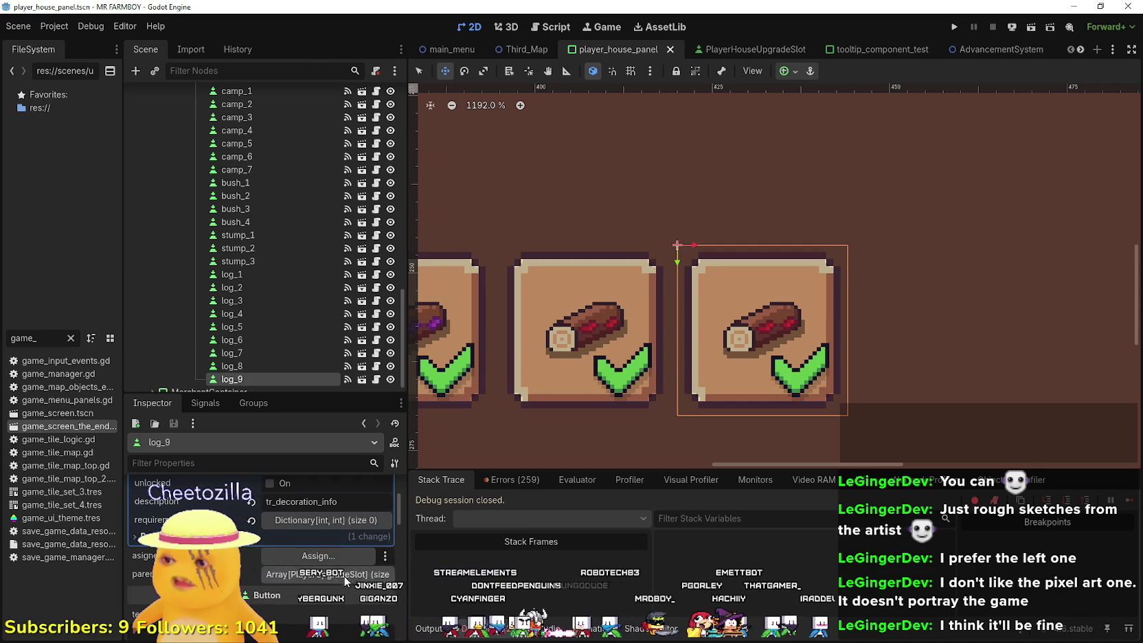
{"action": "scroll", "coordinate": [347, 584], "scroll_direction": "down", "scroll_amount": 5}
{"action": "left_click", "coordinate": [330, 504]}
{"action": "scroll", "coordinate": [276, 577], "scroll_direction": "down", "scroll_amount": 2}
{"action": "left_click", "coordinate": [274, 621]}
{"action": "scroll", "coordinate": [715, 310], "scroll_direction": "down", "scroll_amount": 4}
{"action": "scroll", "coordinate": [789, 378], "scroll_direction": "down", "scroll_amount": 3}
{"action": "scroll", "coordinate": [753, 390], "scroll_direction": "up", "scroll_amount": 2}
{"action": "scroll", "coordinate": [698, 370], "scroll_direction": "up", "scroll_amount": 4}
{"action": "mouse_move", "coordinate": [678, 416]}
{"action": "left_mouse_down"}
{"action": "mouse_move", "coordinate": [763, 412]}
{"action": "mouse_move", "coordinate": [760, 376]}
{"action": "left_mouse_up"}
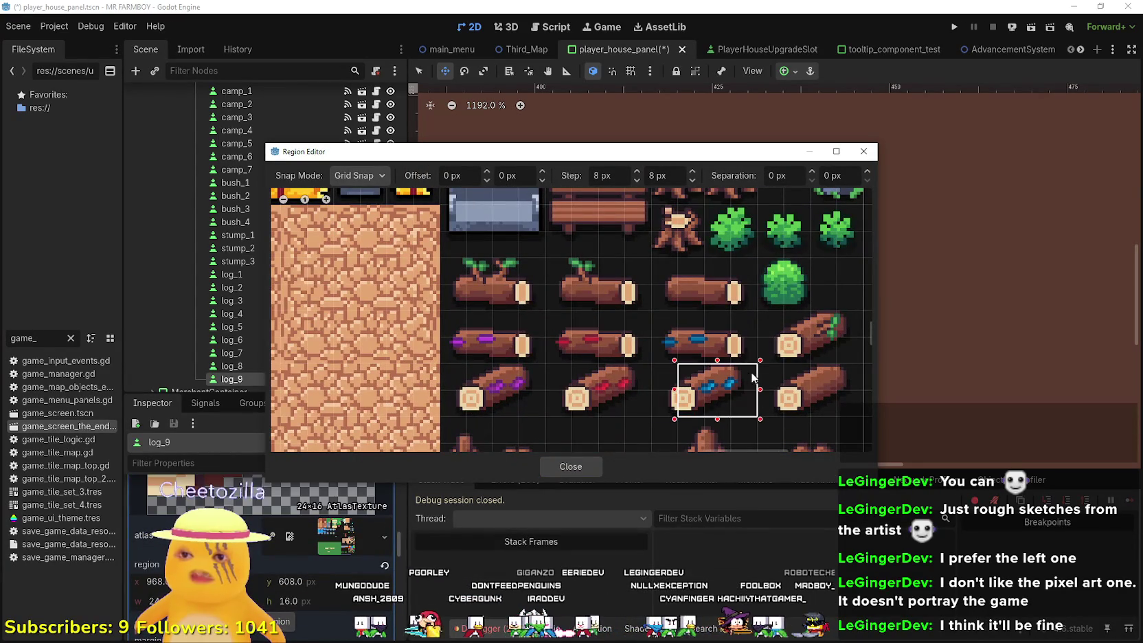
{"action": "left_click_drag", "start_coordinate": [691, 398], "coordinate": [669, 401]}
{"action": "left_click", "coordinate": [570, 467]}
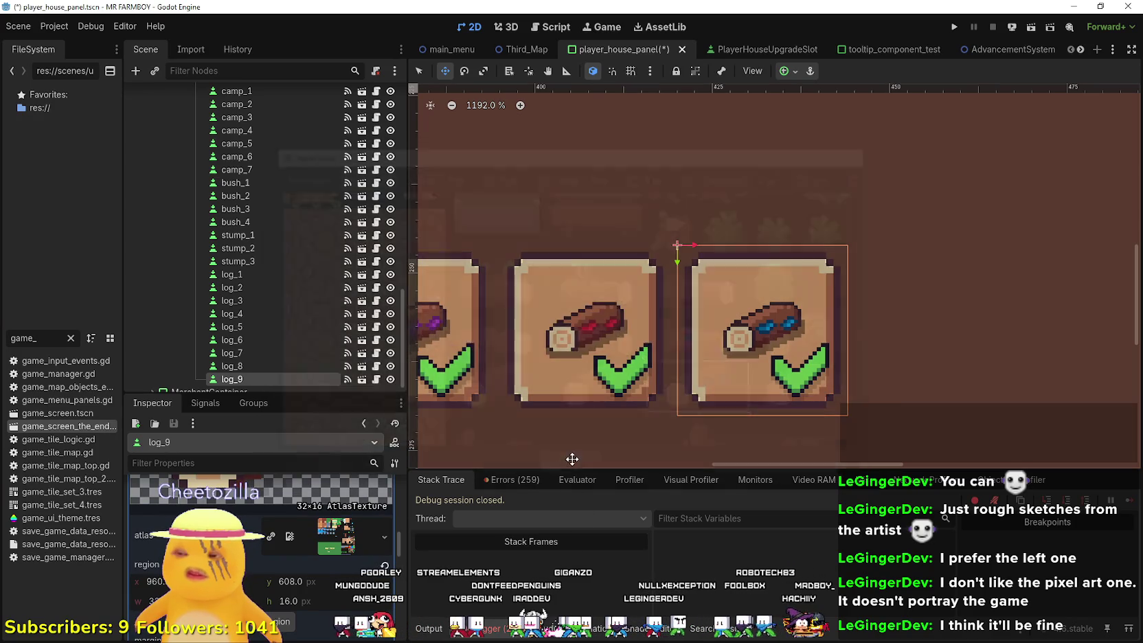
{"action": "key", "text": "ctrl+s"}
{"action": "scroll", "coordinate": [256, 543], "scroll_direction": "up", "scroll_amount": 5}
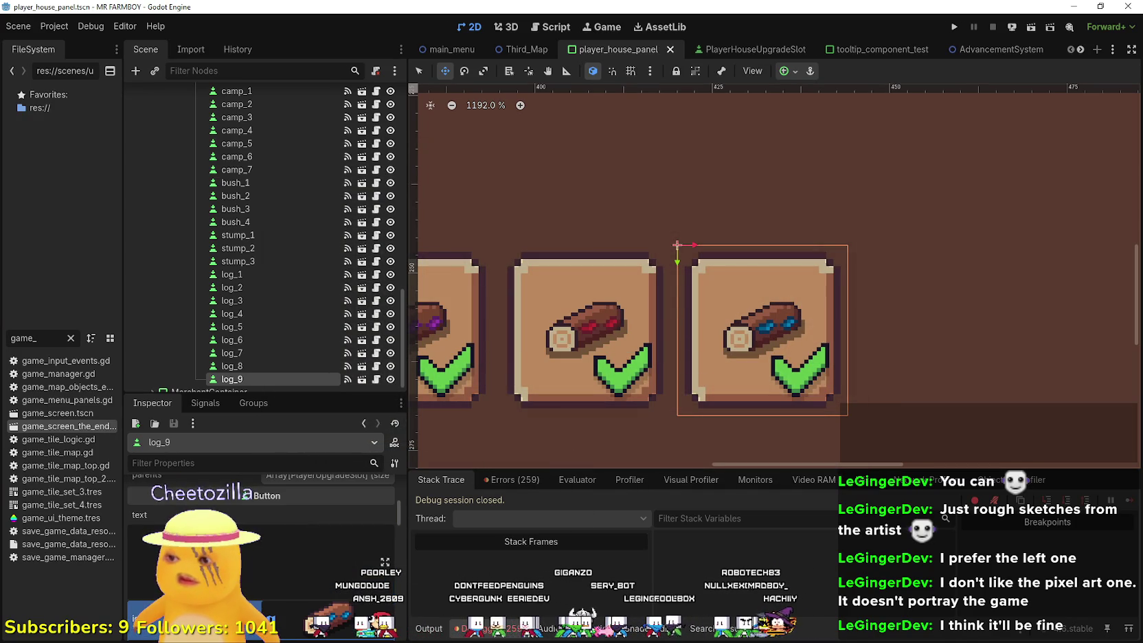
{"action": "scroll", "coordinate": [337, 563], "scroll_direction": "up", "scroll_amount": 5}
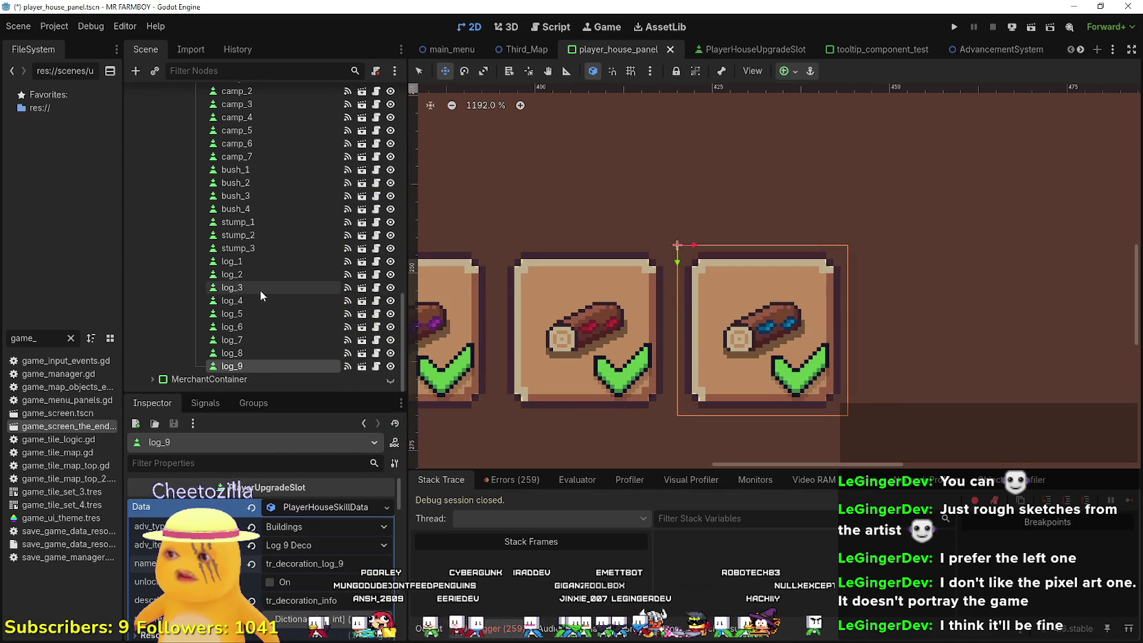
- Duplicate log_9 as log_10, align it to the right of log_9, and save
{"action": "scroll", "coordinate": [851, 337], "scroll_direction": "down", "scroll_amount": 3}
{"action": "key", "text": "ctrl+d"}
{"action": "mouse_move", "coordinate": [816, 342]}
{"action": "left_mouse_down"}
{"action": "mouse_move", "coordinate": [883, 342]}
{"action": "mouse_move", "coordinate": [882, 323]}
{"action": "left_mouse_up"}
{"action": "scroll", "coordinate": [883, 340], "scroll_direction": "up", "scroll_amount": 3}
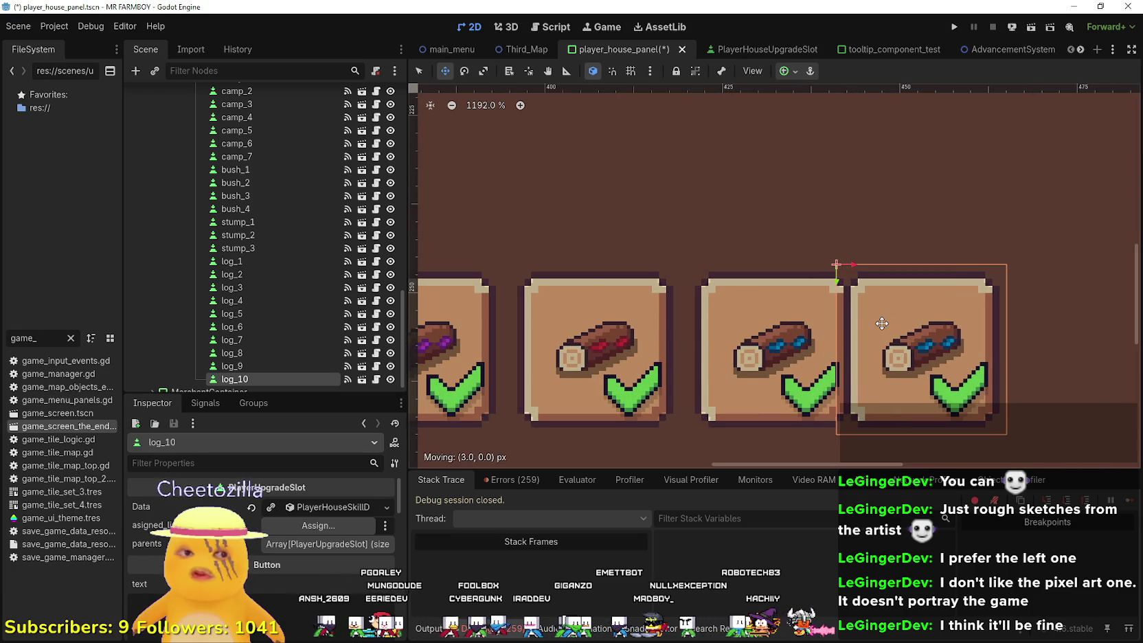
{"action": "key", "text": "Right"}
{"action": "key", "text": "Right"}
{"action": "key", "text": "Right"}
{"action": "key", "text": "Left"}
{"action": "key", "text": "Left"}
{"action": "key", "text": "Right"}
{"action": "key", "text": "Left"}
{"action": "key", "text": "Right"}
{"action": "key", "text": "Right"}
{"action": "key", "text": "Right"}
{"action": "key", "text": "Right"}
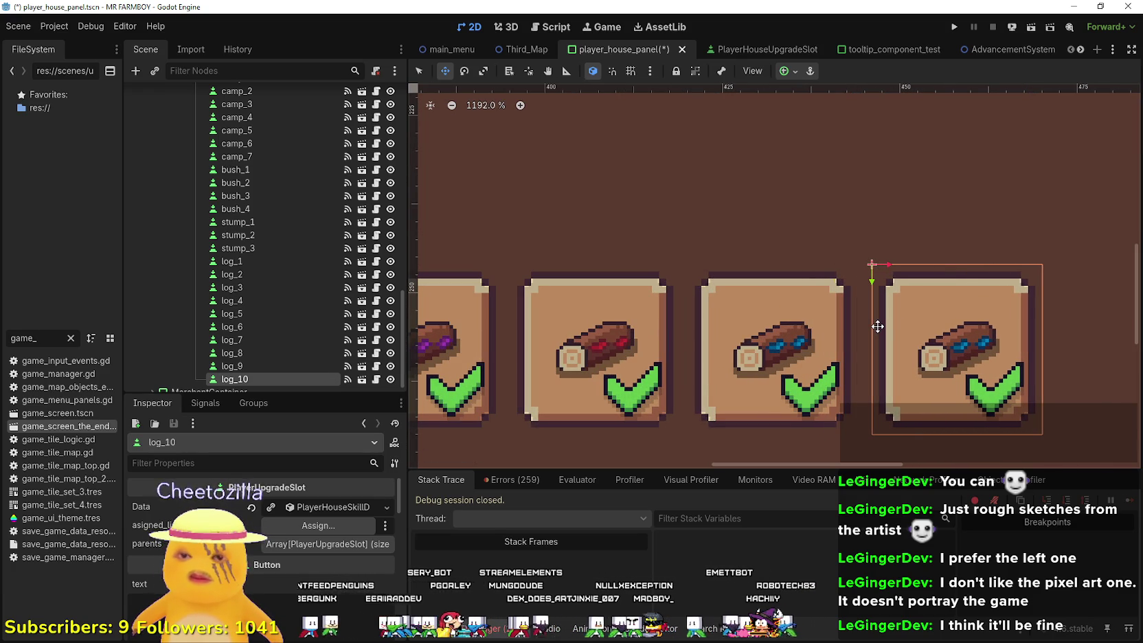
{"action": "key", "text": "Left"}
{"action": "scroll", "coordinate": [886, 293], "scroll_direction": "down", "scroll_amount": 8}
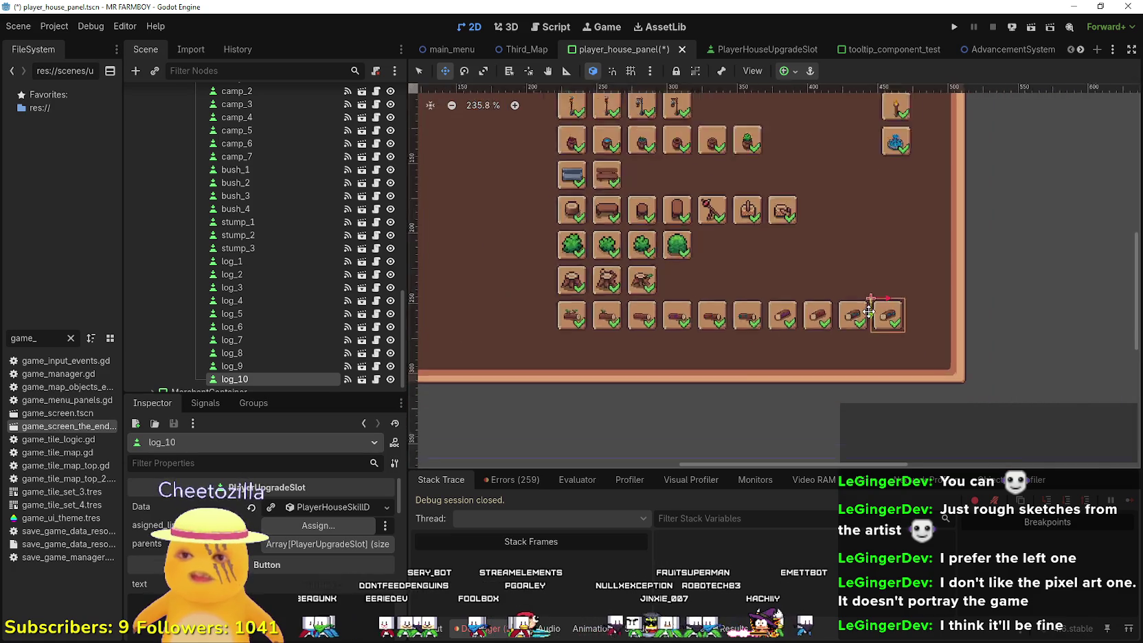
{"action": "key", "text": "ctrl+s"}
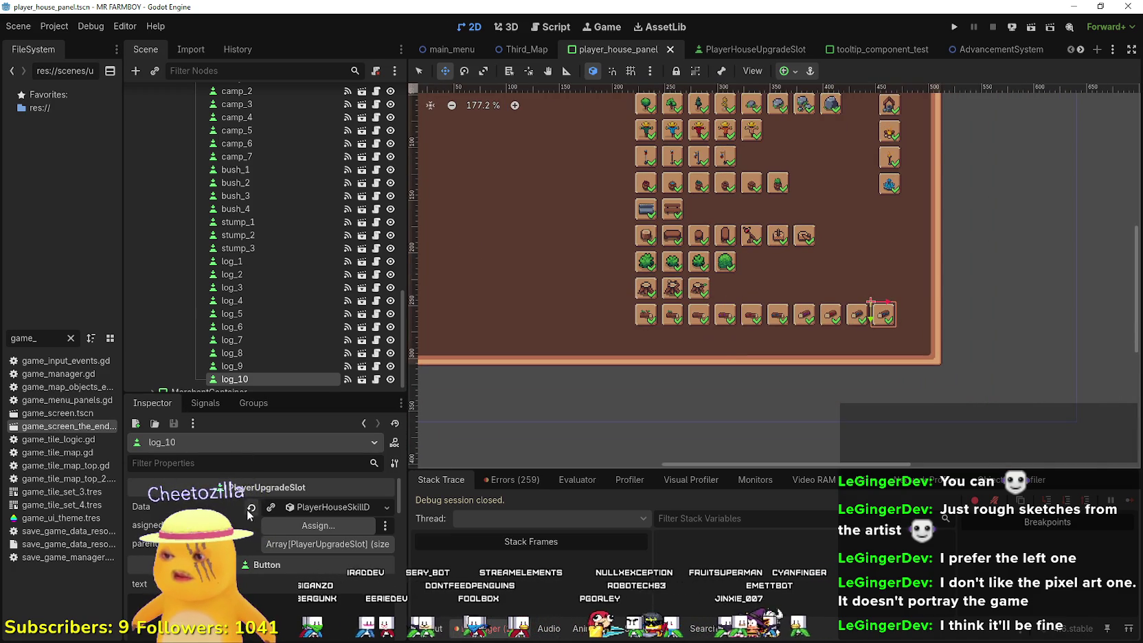
- Set log_10's upgrade item to Log 10 Deco and its name to tr_decoration_log_10
{"action": "left_click", "coordinate": [272, 509]}
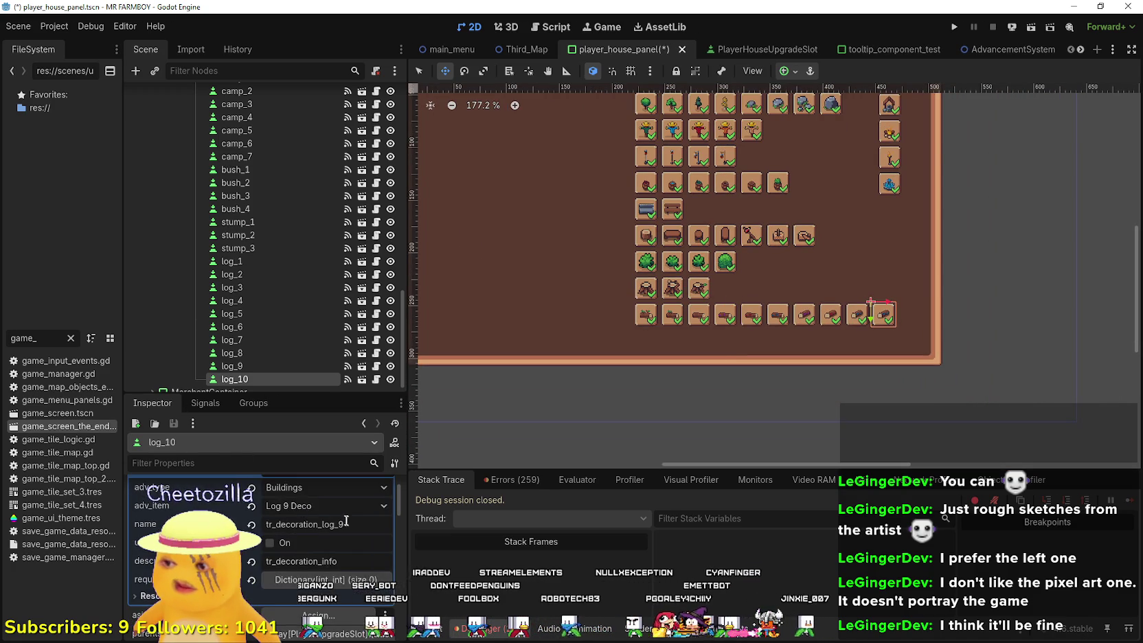
{"action": "left_click", "coordinate": [338, 508]}
{"action": "scroll", "coordinate": [339, 507], "scroll_direction": "down", "scroll_amount": 20}
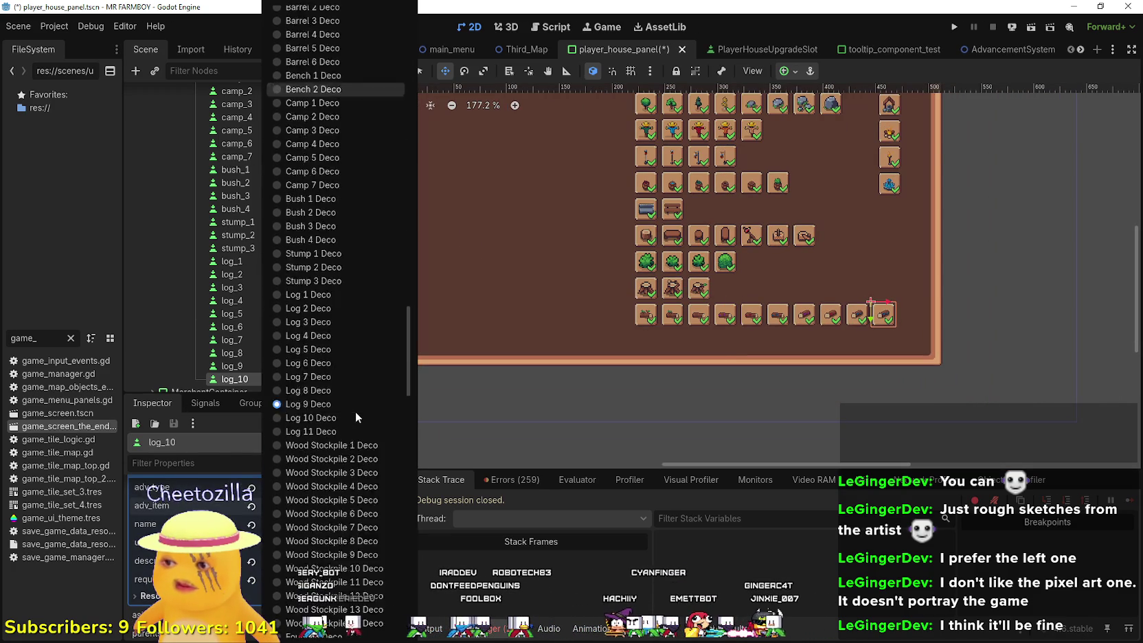
{"action": "scroll", "coordinate": [347, 384], "scroll_direction": "up", "scroll_amount": 5}
{"action": "left_click", "coordinate": [321, 339]}
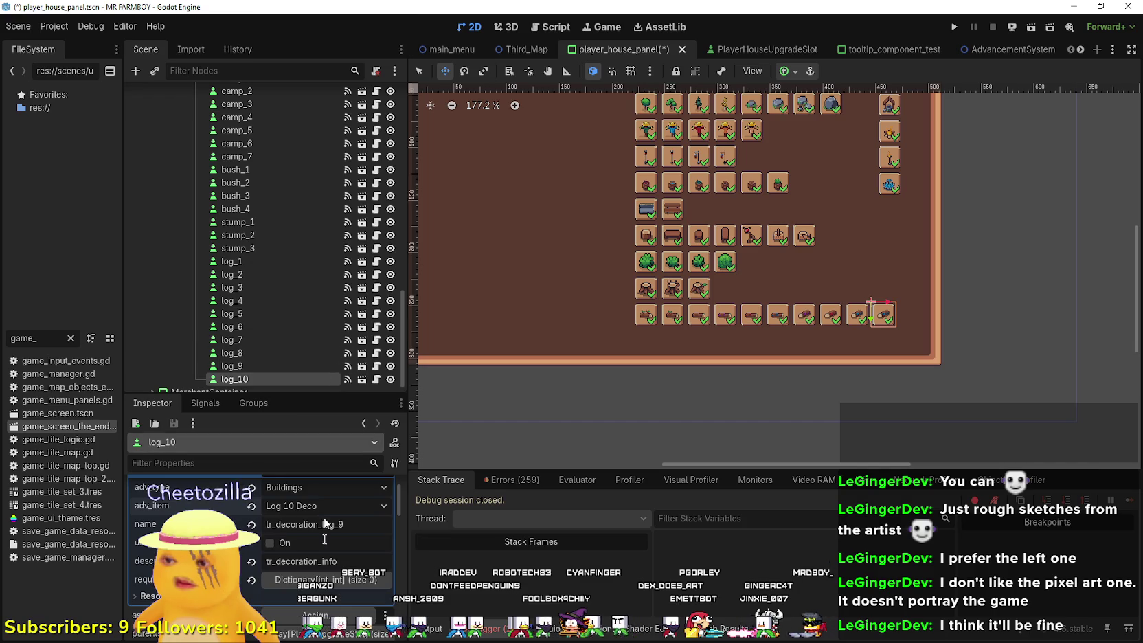
{"action": "scroll", "coordinate": [322, 555], "scroll_direction": "up", "scroll_amount": 1}
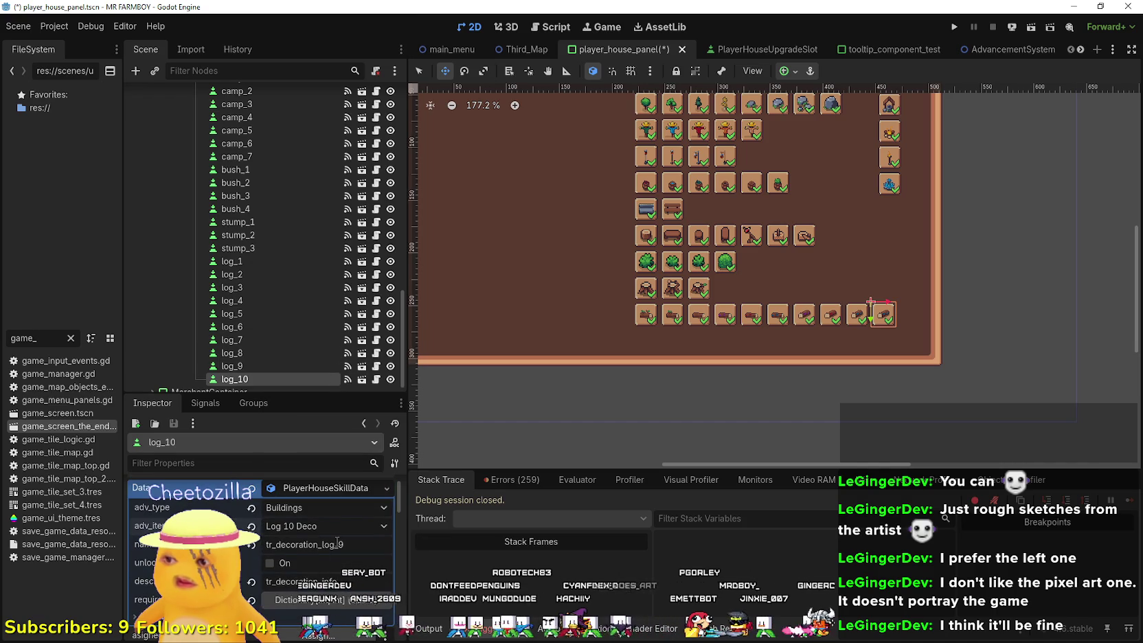
{"action": "type", "text": "10"}
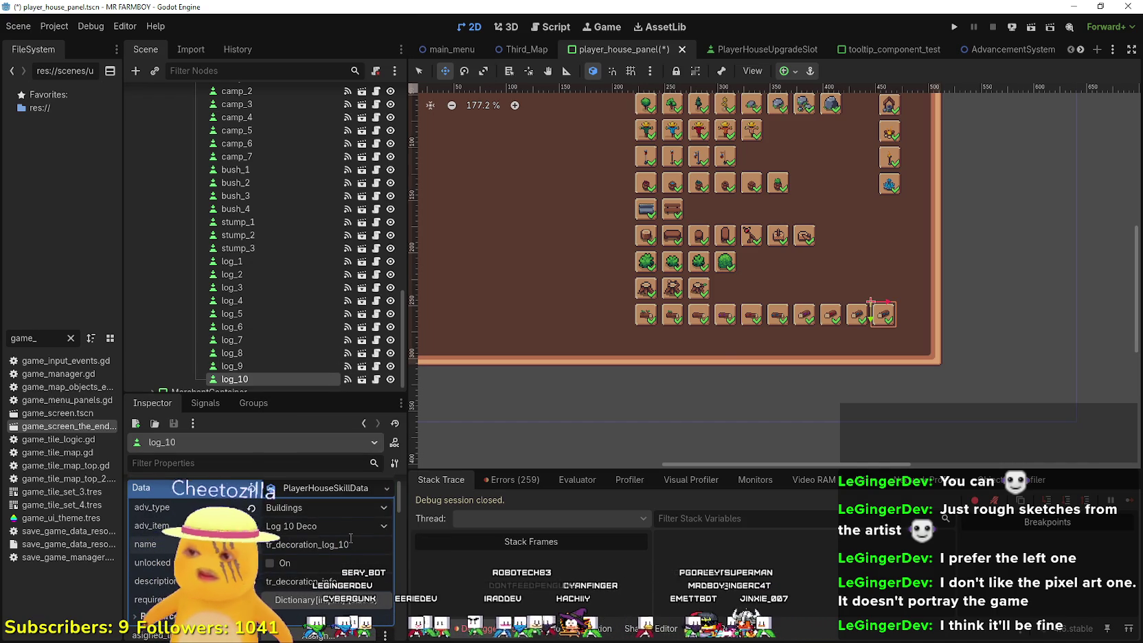
{"action": "key", "text": "ctrl+s"}
- Set log_10's icon region to the green-tipped log, save, and duplicate it as log_11
{"action": "scroll", "coordinate": [329, 554], "scroll_direction": "down", "scroll_amount": 10}
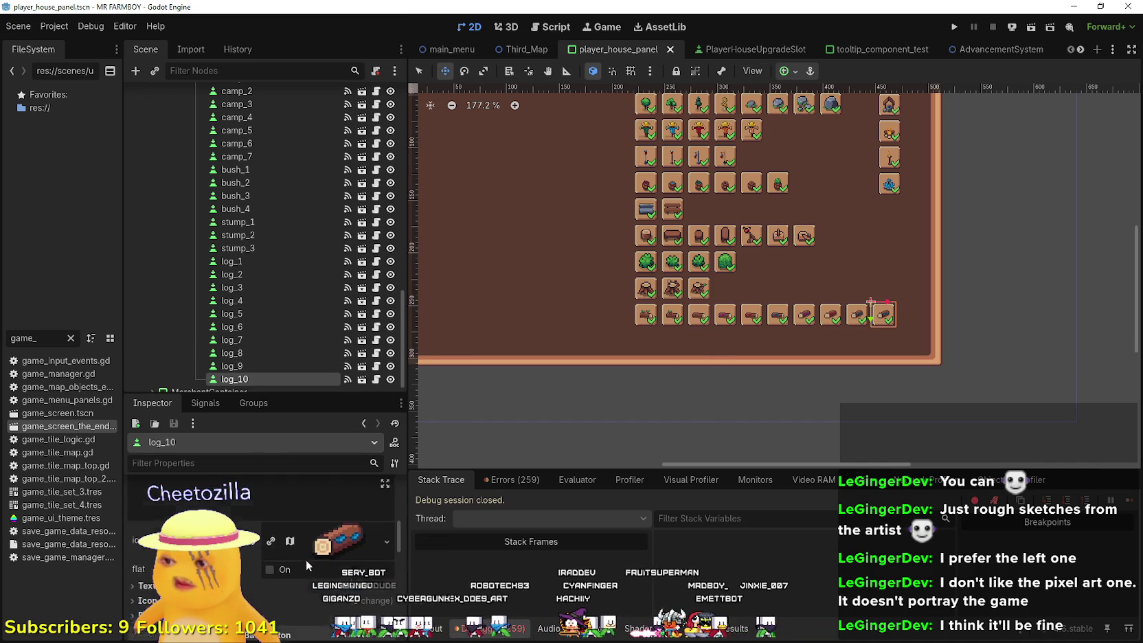
{"action": "scroll", "coordinate": [314, 566], "scroll_direction": "down", "scroll_amount": 4}
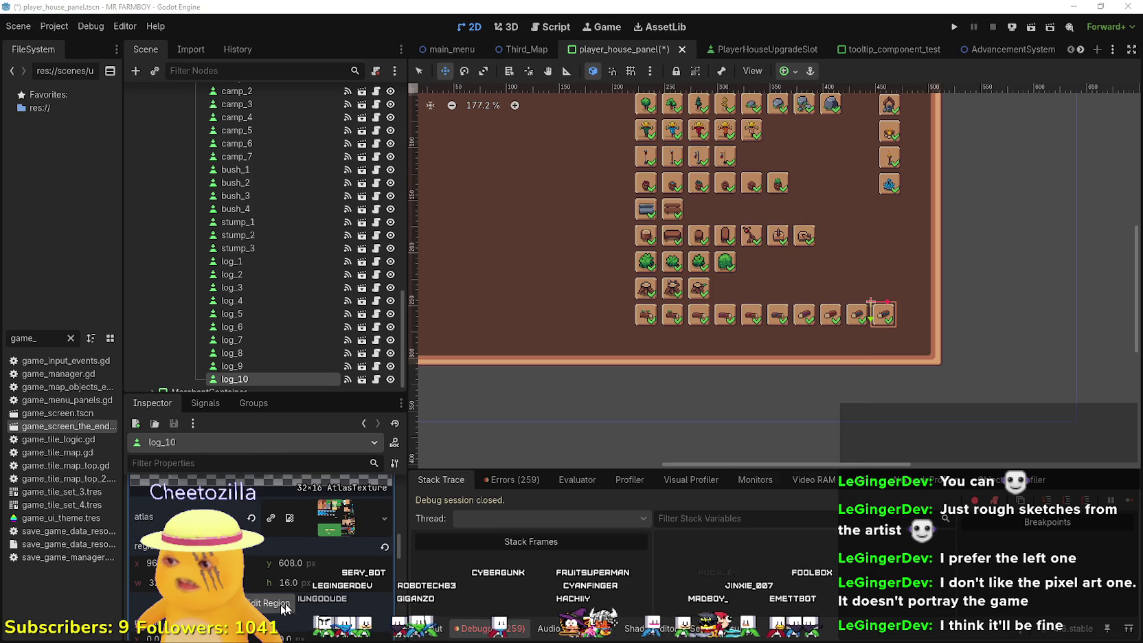
{"action": "left_click", "coordinate": [281, 606]}
{"action": "scroll", "coordinate": [480, 389], "scroll_direction": "down", "scroll_amount": 3}
{"action": "scroll", "coordinate": [654, 307], "scroll_direction": "up", "scroll_amount": 2}
{"action": "scroll", "coordinate": [654, 307], "scroll_direction": "up", "scroll_amount": 3}
{"action": "scroll", "coordinate": [634, 236], "scroll_direction": "up", "scroll_amount": 2}
{"action": "left_click_drag", "start_coordinate": [701, 200], "coordinate": [642, 232]}
{"action": "left_click", "coordinate": [556, 467]}
{"action": "key", "text": "ctrl+s"}
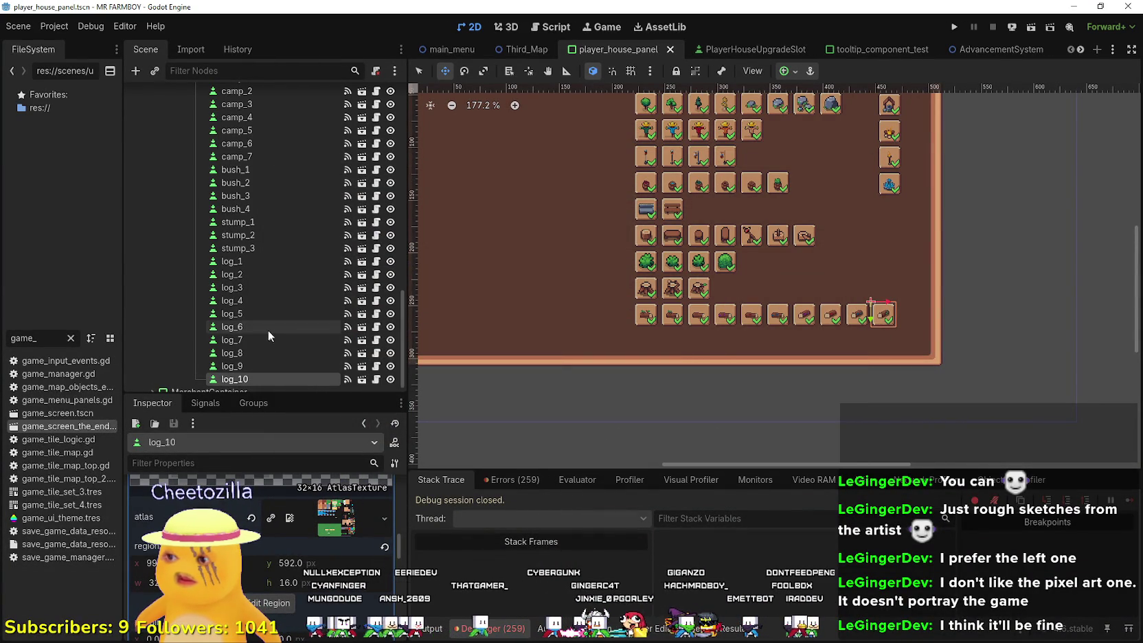
{"action": "key", "text": "ctrl+d"}
{"action": "scroll", "coordinate": [925, 305], "scroll_direction": "up", "scroll_amount": 1}
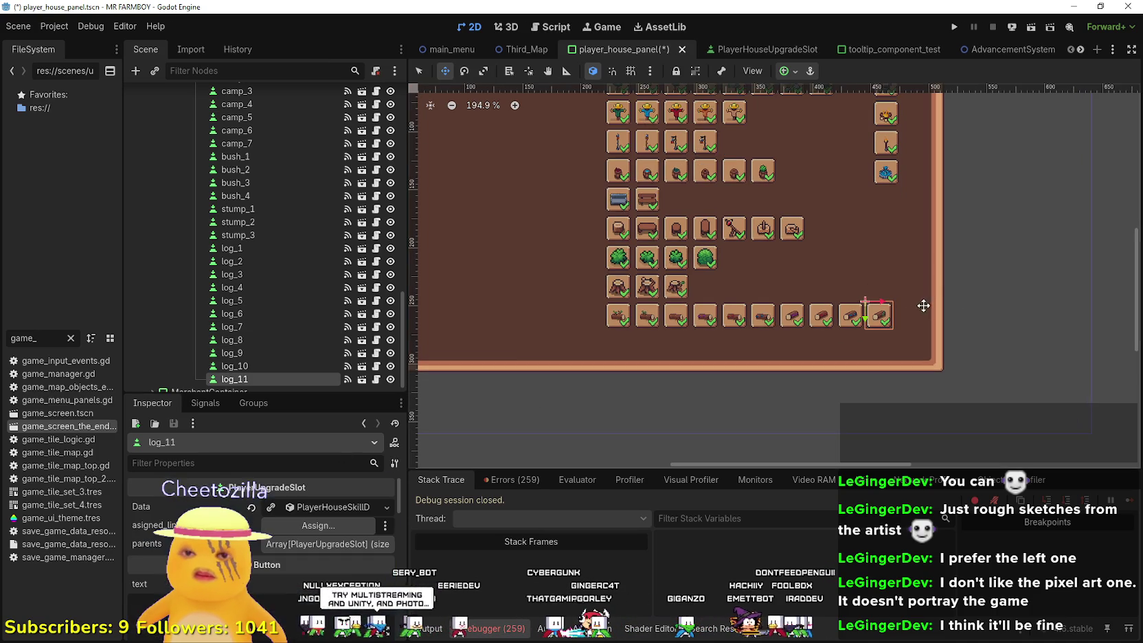
- Move log_11 down and left to start a new row below the logs
{"action": "scroll", "coordinate": [900, 315], "scroll_direction": "up", "scroll_amount": 6}
{"action": "mouse_move", "coordinate": [837, 317]}
{"action": "left_mouse_down"}
{"action": "mouse_move", "coordinate": [863, 347]}
{"action": "mouse_move", "coordinate": [746, 395]}
{"action": "left_mouse_up"}
{"action": "scroll", "coordinate": [834, 322], "scroll_direction": "down", "scroll_amount": 8}
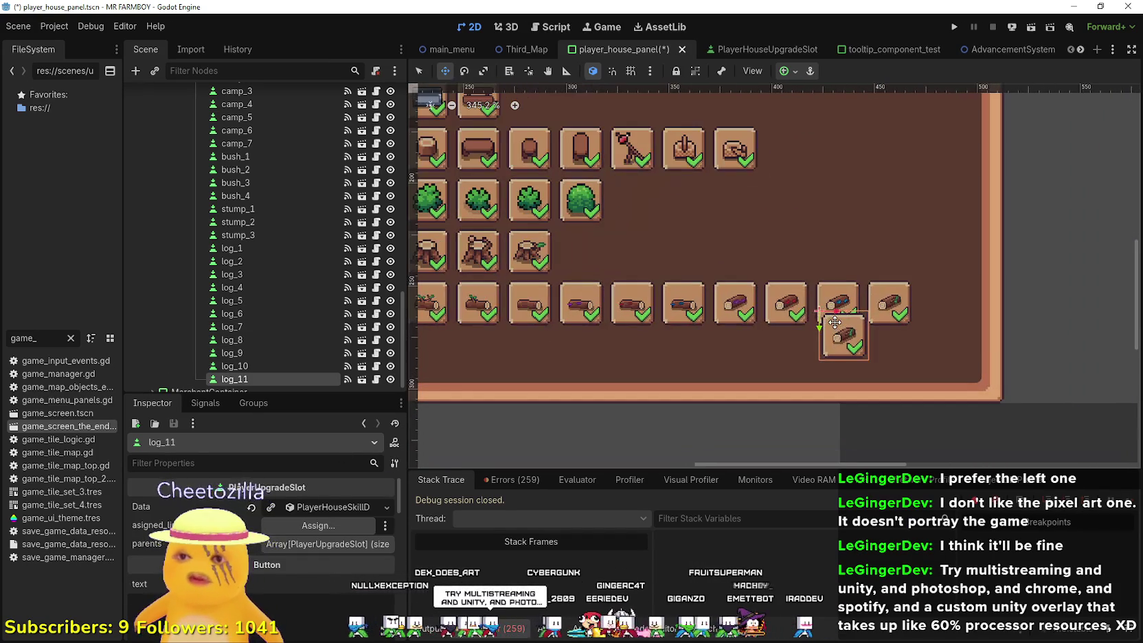
{"action": "scroll", "coordinate": [754, 340], "scroll_direction": "up", "scroll_amount": 3}
{"action": "mouse_move", "coordinate": [728, 343]}
{"action": "left_mouse_down"}
{"action": "mouse_move", "coordinate": [569, 340]}
{"action": "mouse_move", "coordinate": [604, 328]}
{"action": "left_mouse_up"}
{"action": "scroll", "coordinate": [618, 340], "scroll_direction": "up", "scroll_amount": 2}
{"action": "key", "text": "Down"}
{"action": "key", "text": "Down"}
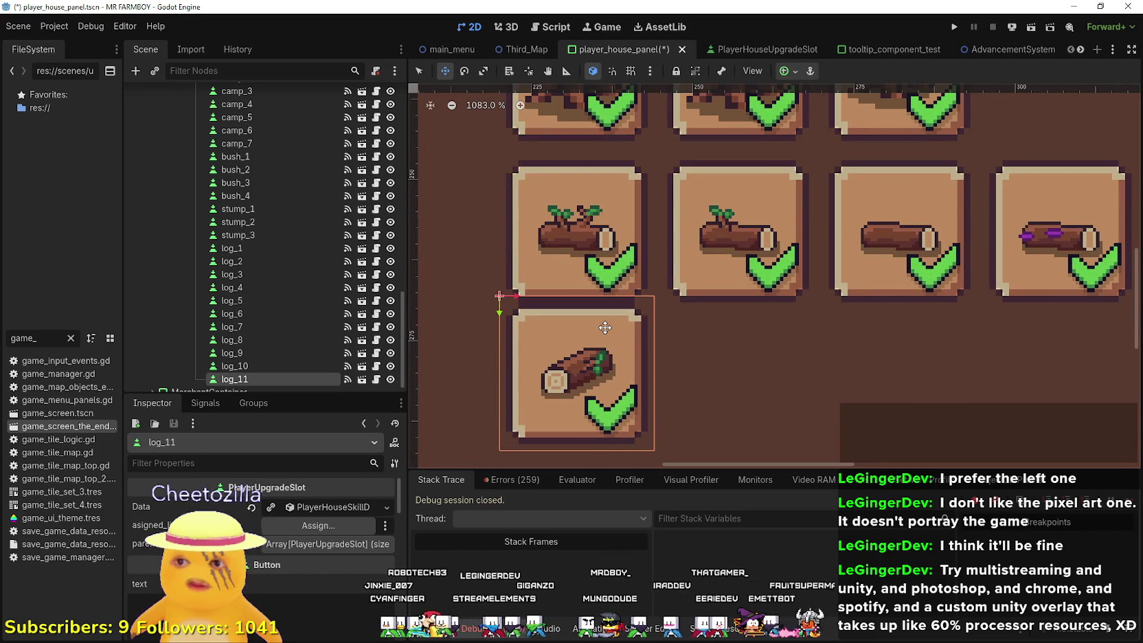
{"action": "key", "text": "Down"}
{"action": "key", "text": "Down"}
{"action": "scroll", "coordinate": [541, 302], "scroll_direction": "down", "scroll_amount": 1}
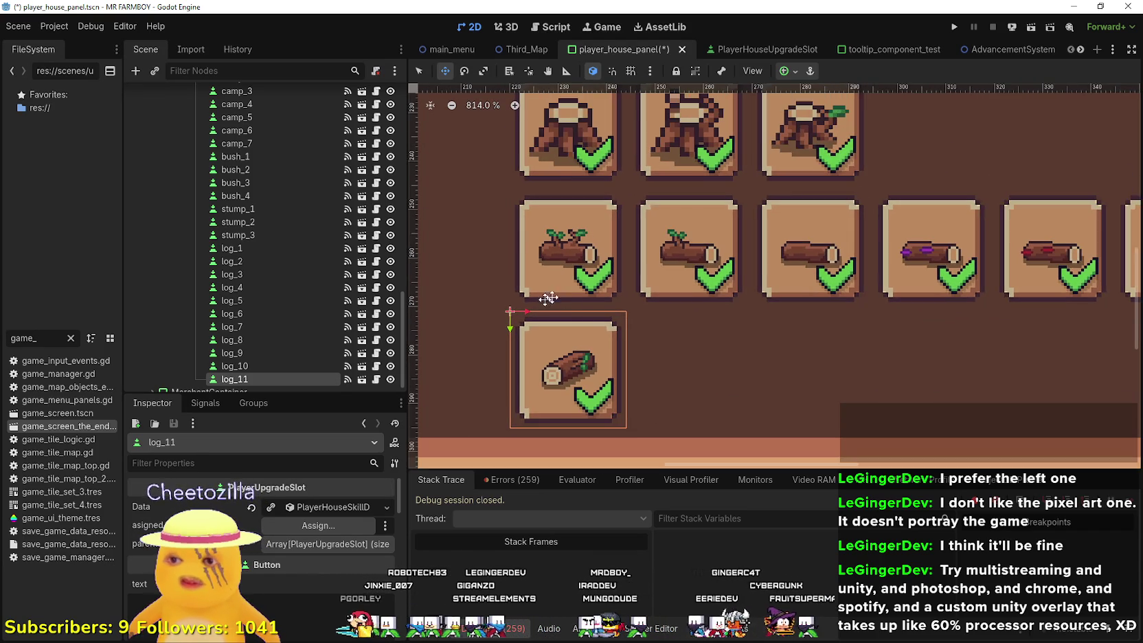
{"action": "scroll", "coordinate": [587, 326], "scroll_direction": "down", "scroll_amount": 1}
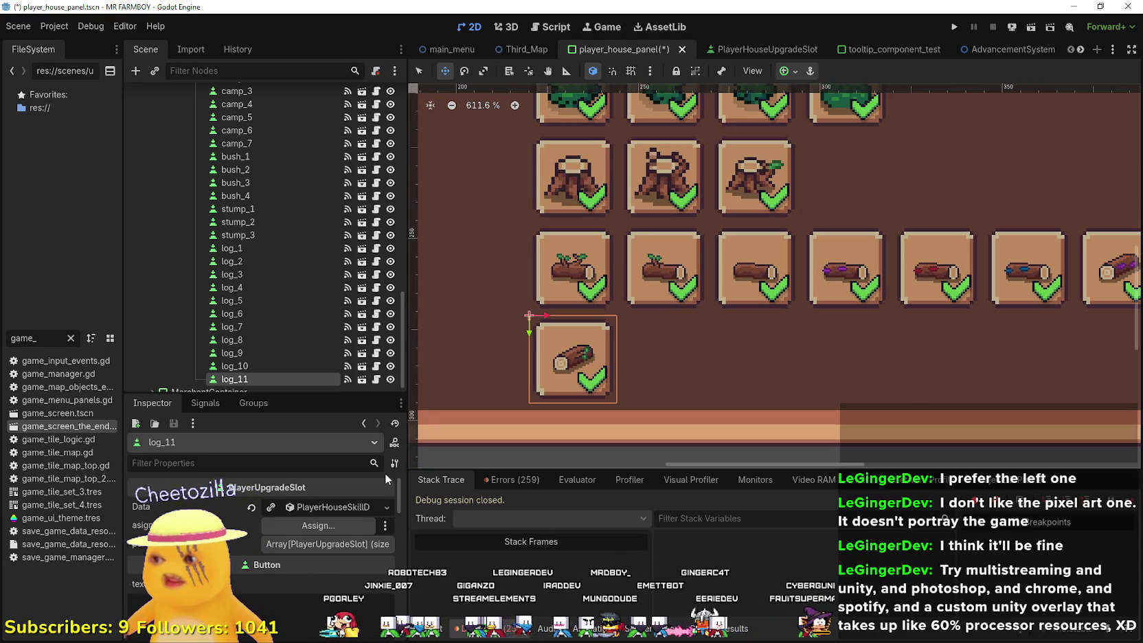
- Set log_11's upgrade item to Log 11 Deco and save
{"action": "left_click", "coordinate": [282, 510]}
{"action": "scroll", "coordinate": [306, 537], "scroll_direction": "down", "scroll_amount": 2}
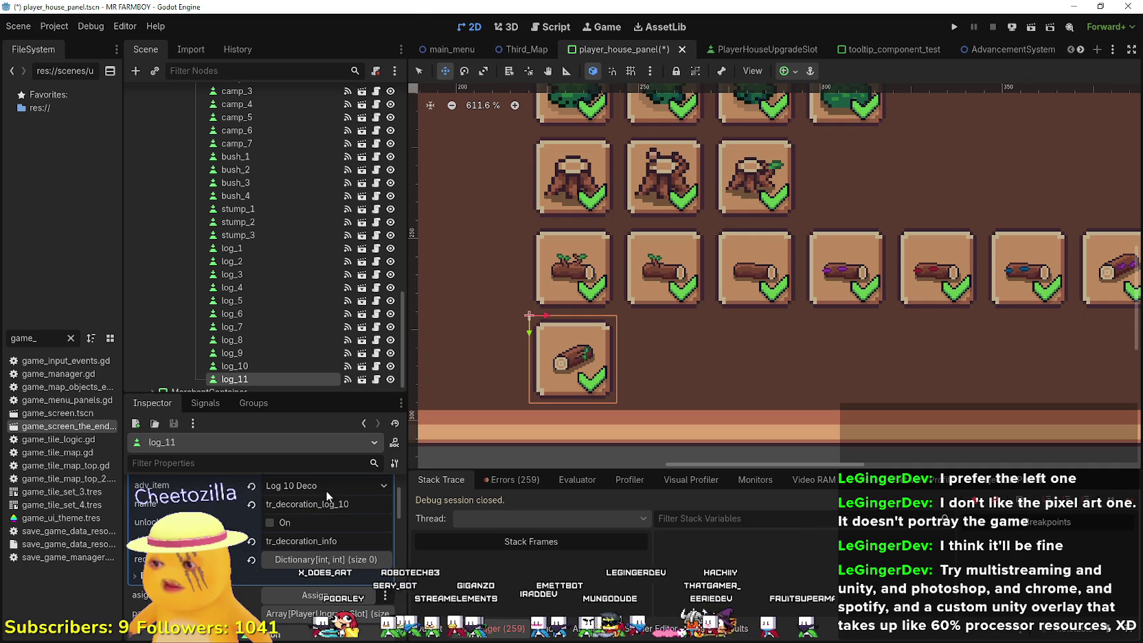
{"action": "left_click", "coordinate": [327, 497]}
{"action": "scroll", "coordinate": [334, 451], "scroll_direction": "down", "scroll_amount": 10}
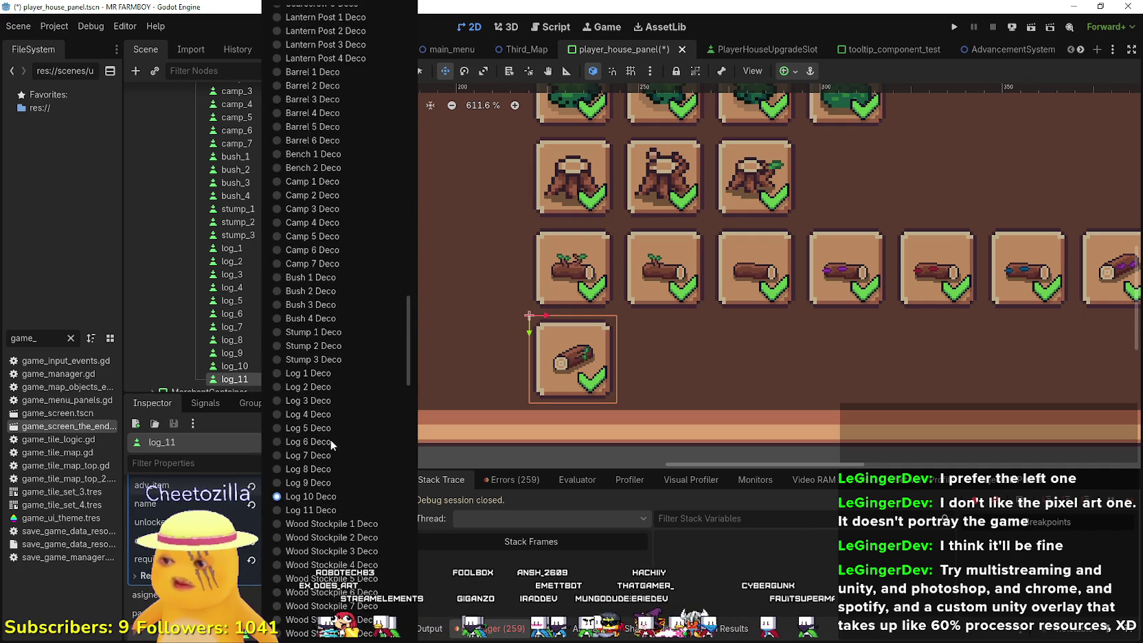
{"action": "scroll", "coordinate": [330, 440], "scroll_direction": "down", "scroll_amount": 5}
{"action": "left_click", "coordinate": [334, 109]}
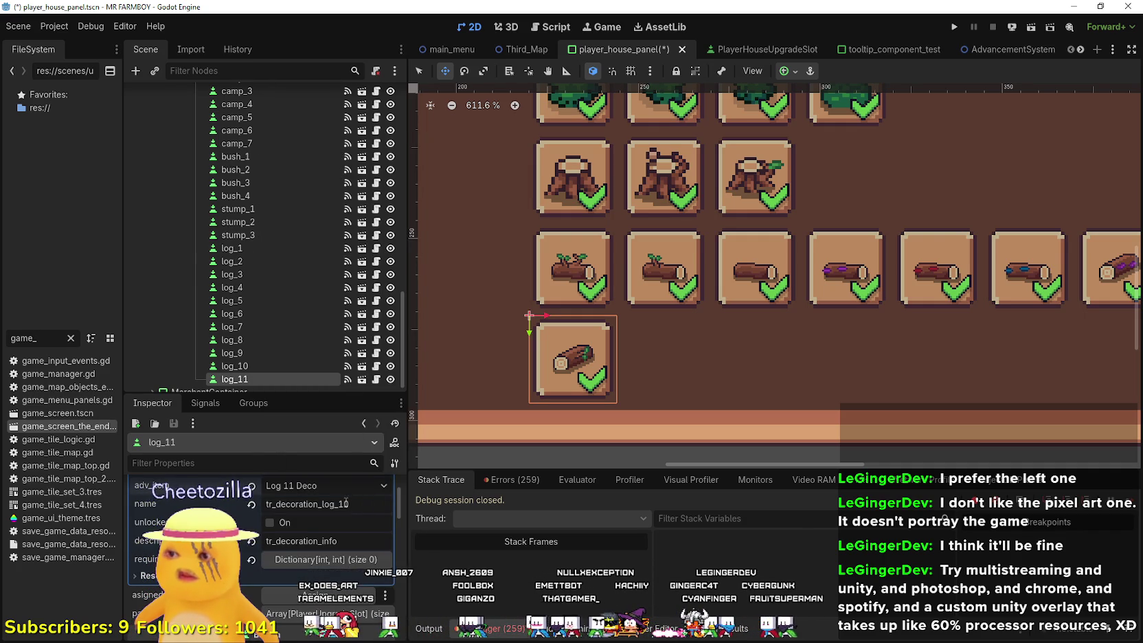
{"action": "key", "text": "ctrl+s"}
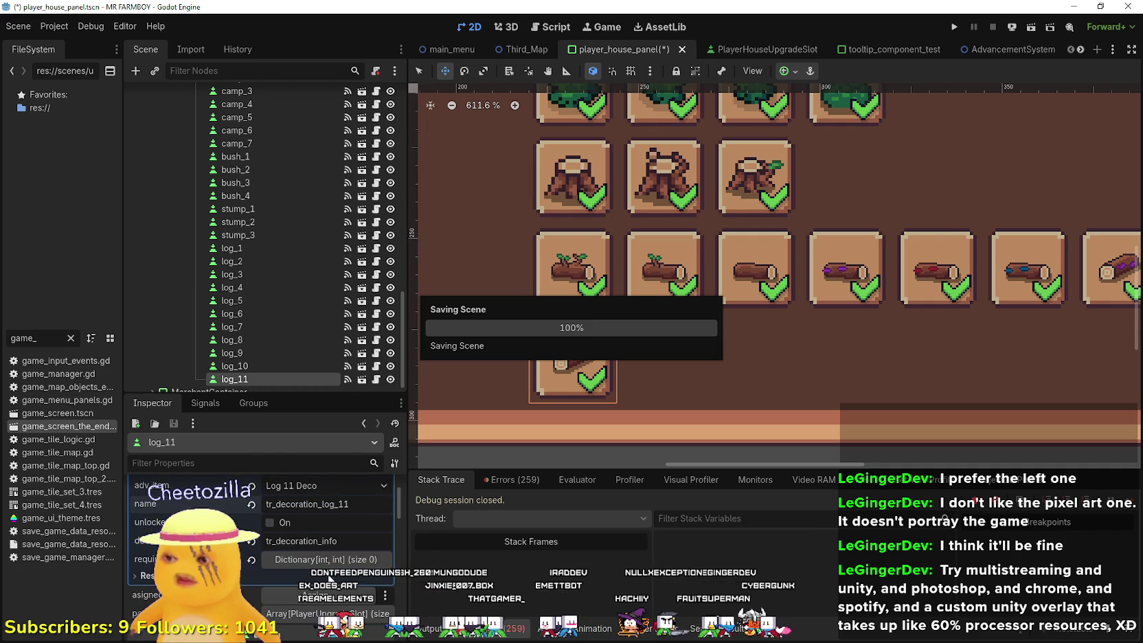
- Set log_11's icon atlas region to the plain angled log and save the scene
{"action": "scroll", "coordinate": [296, 563], "scroll_direction": "down", "scroll_amount": 5}
{"action": "left_click", "coordinate": [285, 578]}
{"action": "left_click", "coordinate": [286, 558]}
{"action": "scroll", "coordinate": [613, 387], "scroll_direction": "up", "scroll_amount": 8}
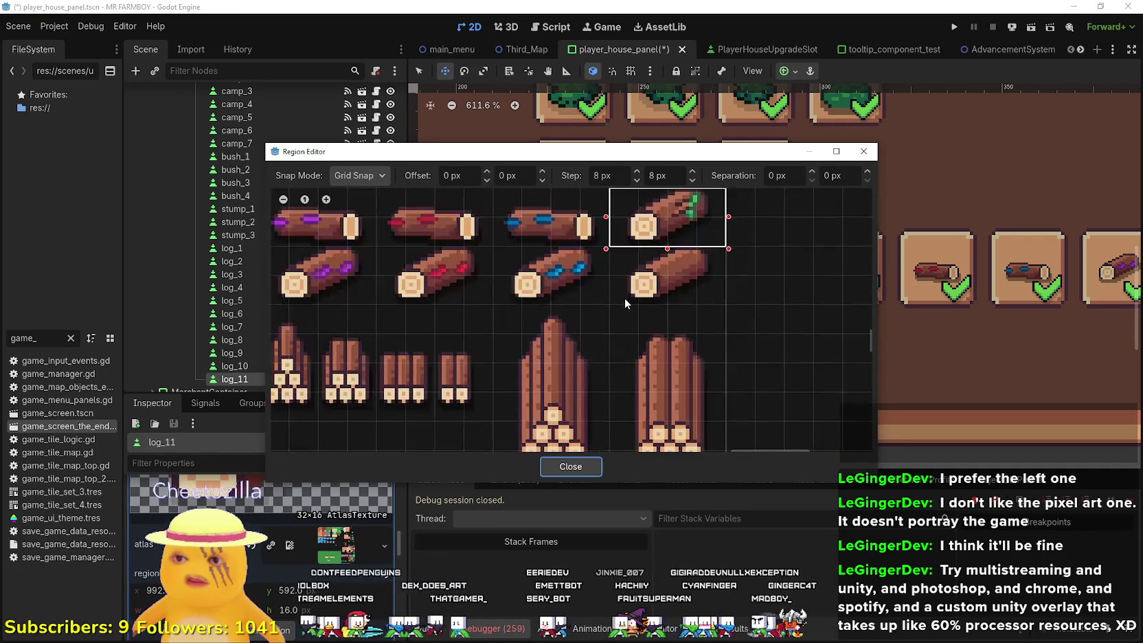
{"action": "left_click_drag", "start_coordinate": [614, 216], "coordinate": [614, 275]}
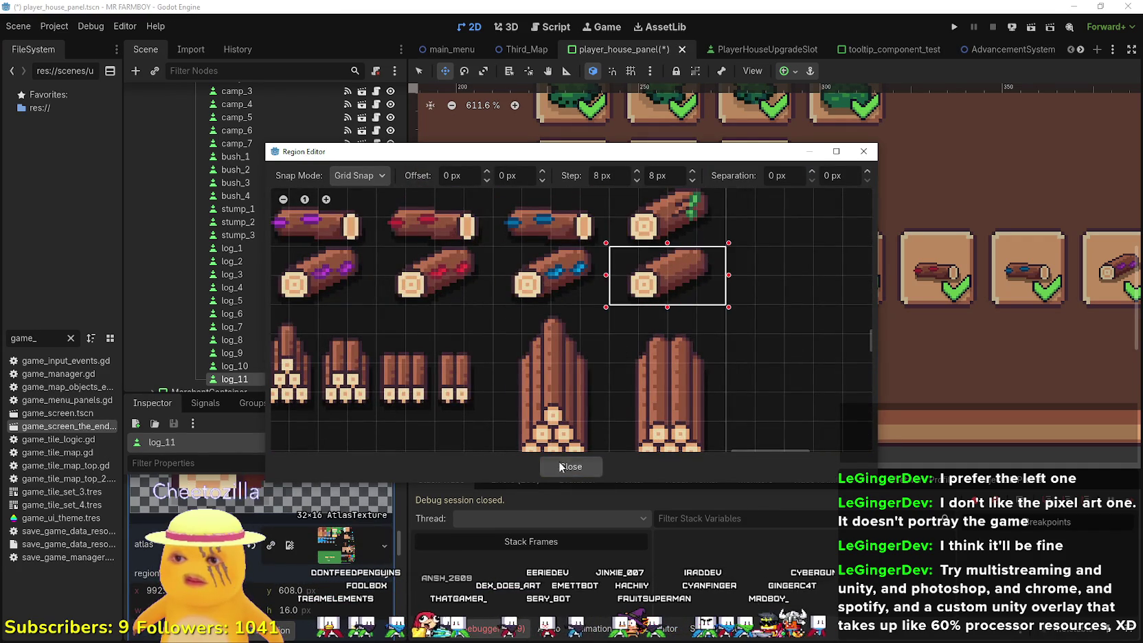
{"action": "left_click", "coordinate": [561, 463]}
{"action": "key", "text": "ctrl+s"}
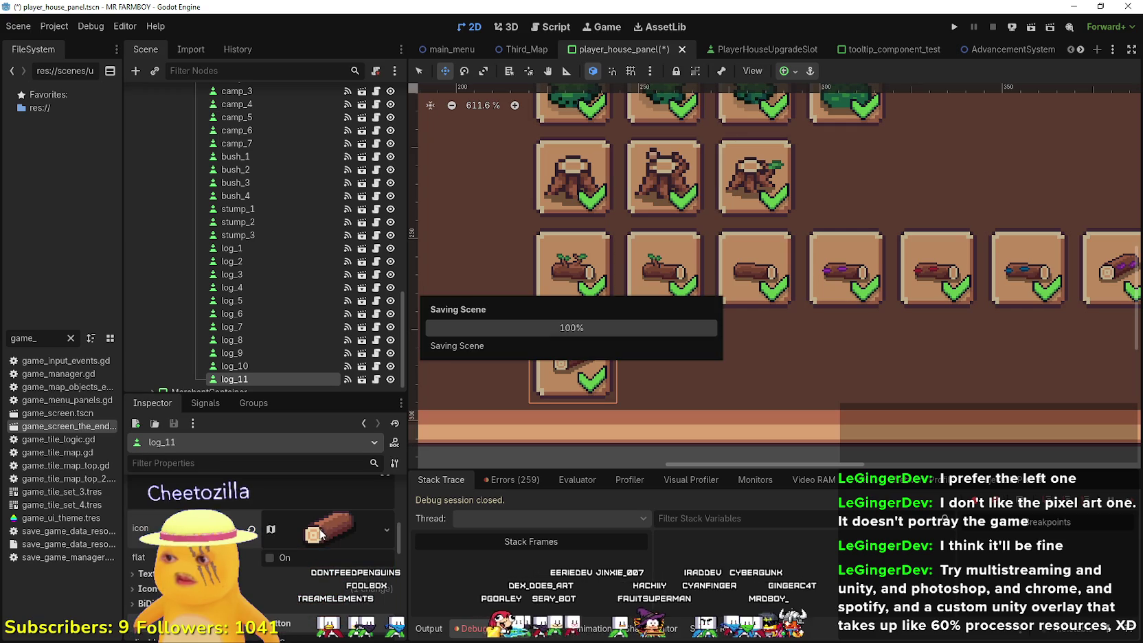
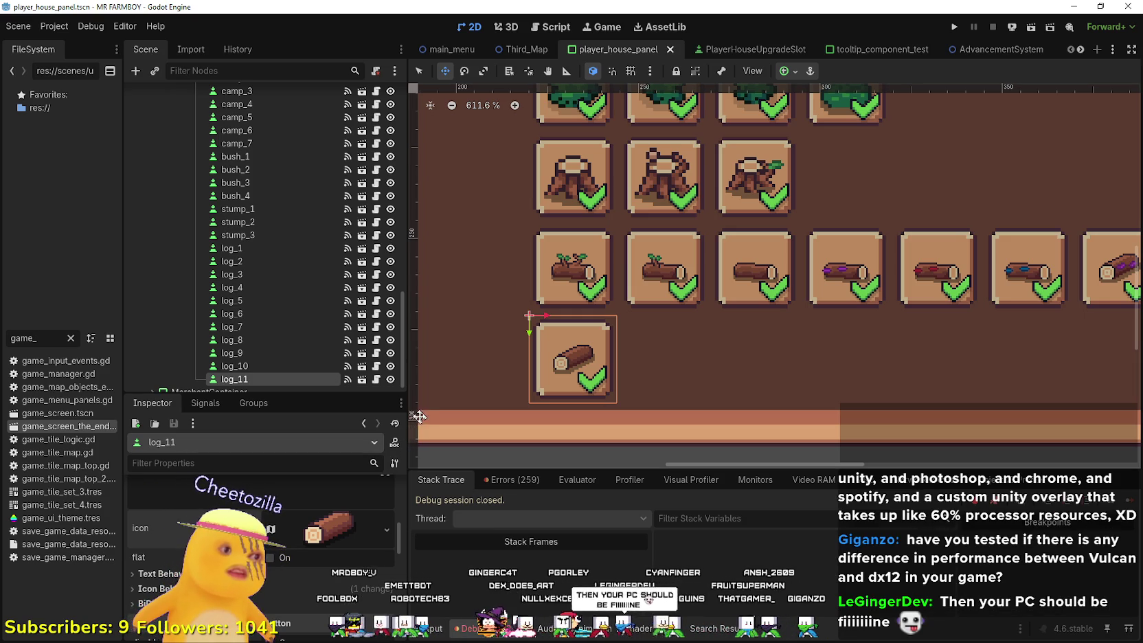
- Move the log_11 slot beneath the end of the log row in the Decorations grid
{"action": "scroll", "coordinate": [453, 418], "scroll_direction": "down", "scroll_amount": 2}
{"action": "scroll", "coordinate": [307, 338], "scroll_direction": "down", "scroll_amount": 1}
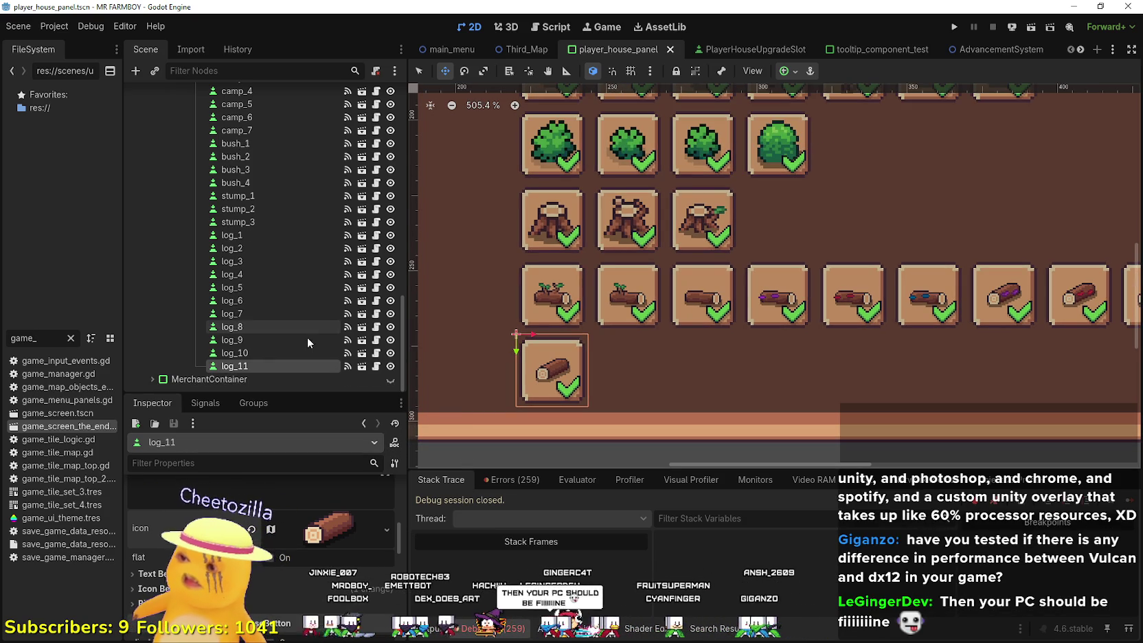
{"action": "scroll", "coordinate": [337, 546], "scroll_direction": "up", "scroll_amount": 2}
{"action": "scroll", "coordinate": [335, 542], "scroll_direction": "up", "scroll_amount": 3}
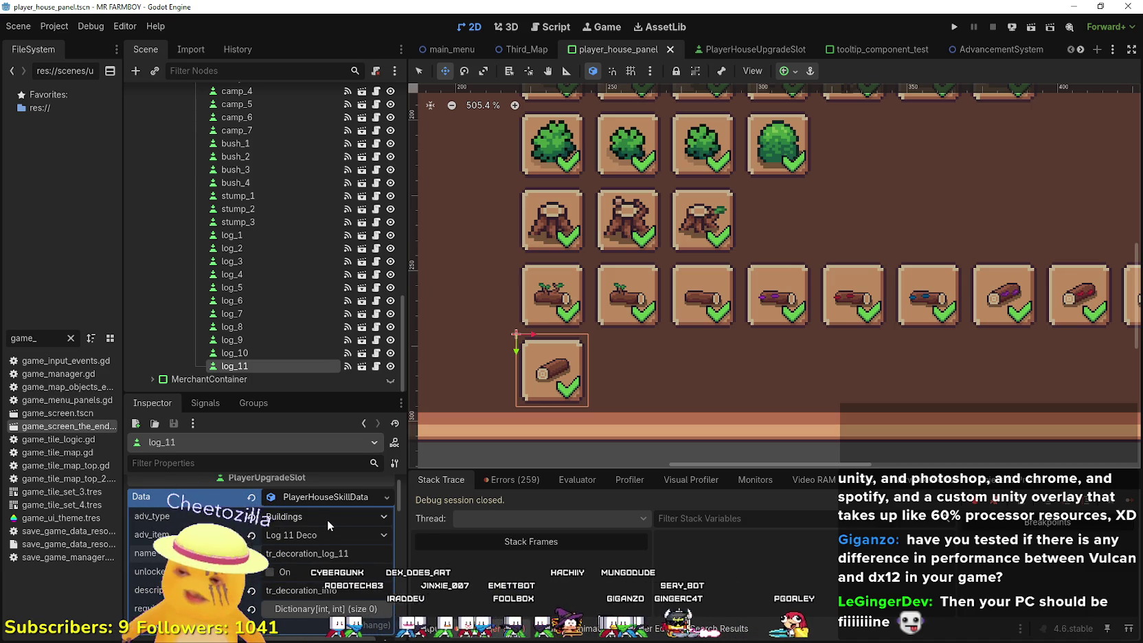
{"action": "scroll", "coordinate": [574, 313], "scroll_direction": "down", "scroll_amount": 3}
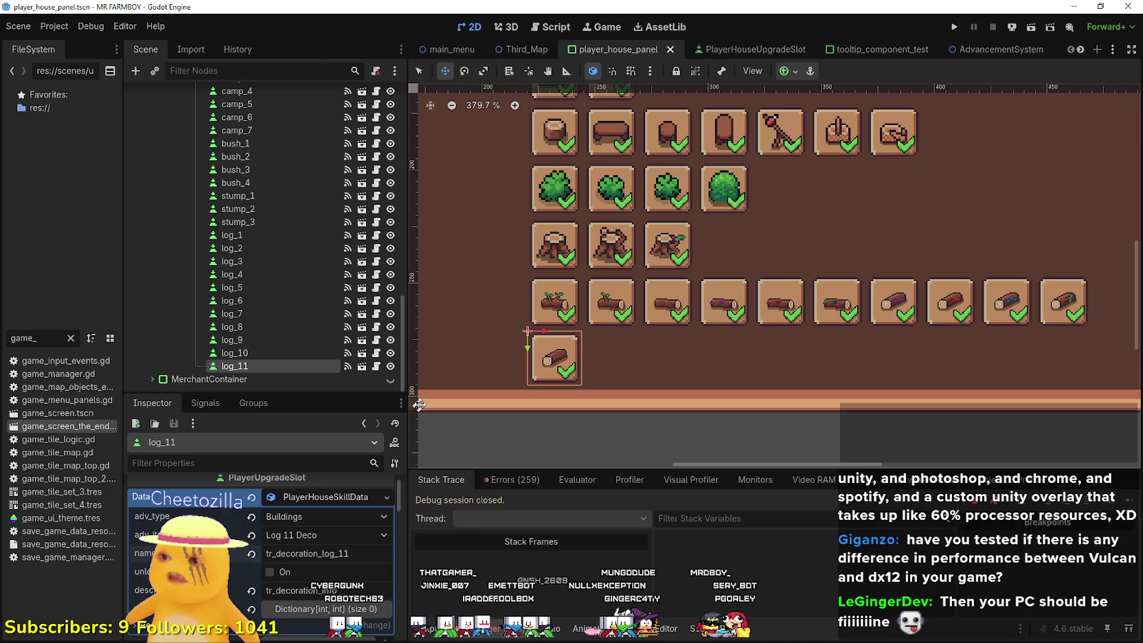
{"action": "scroll", "coordinate": [592, 334], "scroll_direction": "down", "scroll_amount": 1}
{"action": "scroll", "coordinate": [821, 323], "scroll_direction": "up", "scroll_amount": 3}
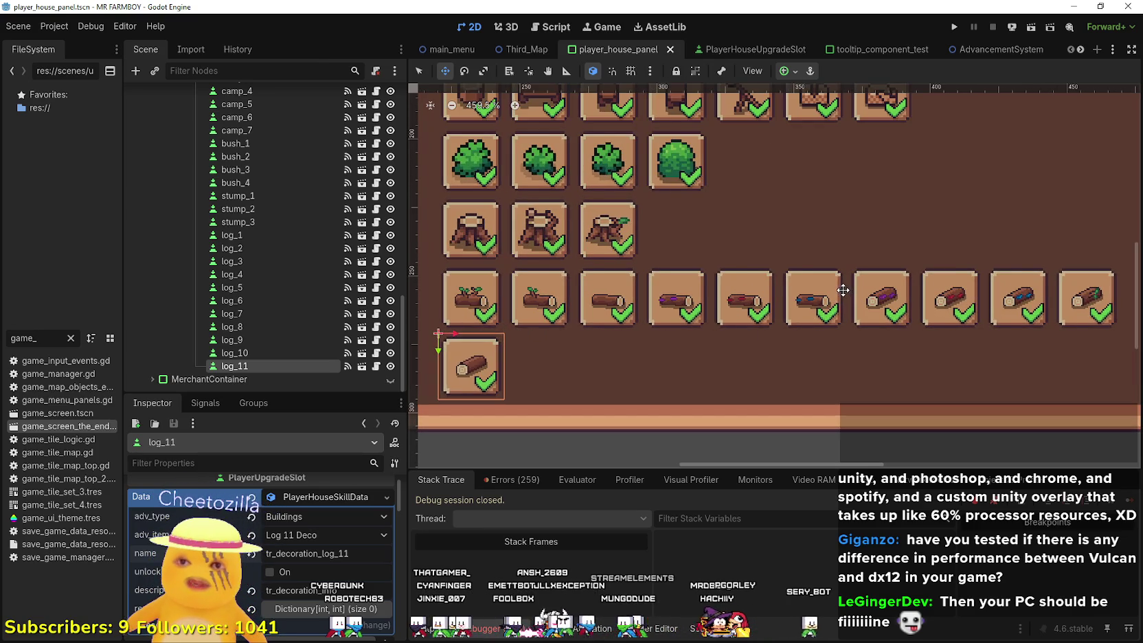
{"action": "scroll", "coordinate": [842, 291], "scroll_direction": "down", "scroll_amount": 3}
{"action": "mouse_move", "coordinate": [552, 360]}
{"action": "left_mouse_down"}
{"action": "mouse_move", "coordinate": [714, 354]}
{"action": "mouse_move", "coordinate": [934, 370]}
{"action": "left_mouse_up"}
- Pan and zoom to view more of the Decorations grid, then select the log_10 slot
{"action": "scroll", "coordinate": [592, 317], "scroll_direction": "down", "scroll_amount": 5}
{"action": "left_click_drag", "start_coordinate": [592, 317], "coordinate": [681, 316]}
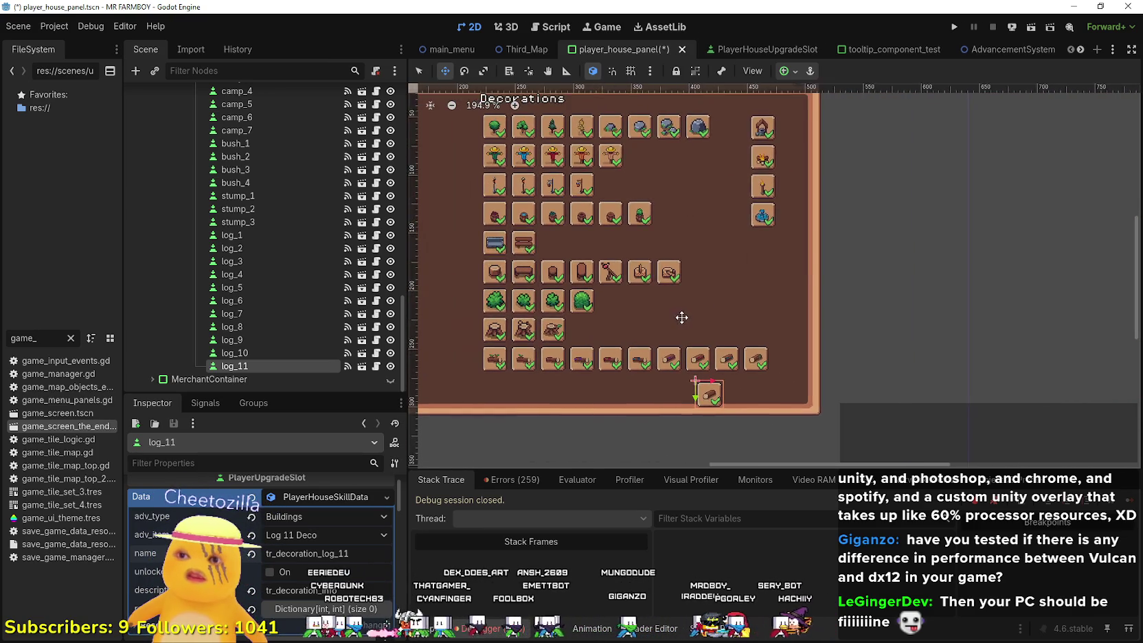
{"action": "scroll", "coordinate": [671, 303], "scroll_direction": "up", "scroll_amount": 2}
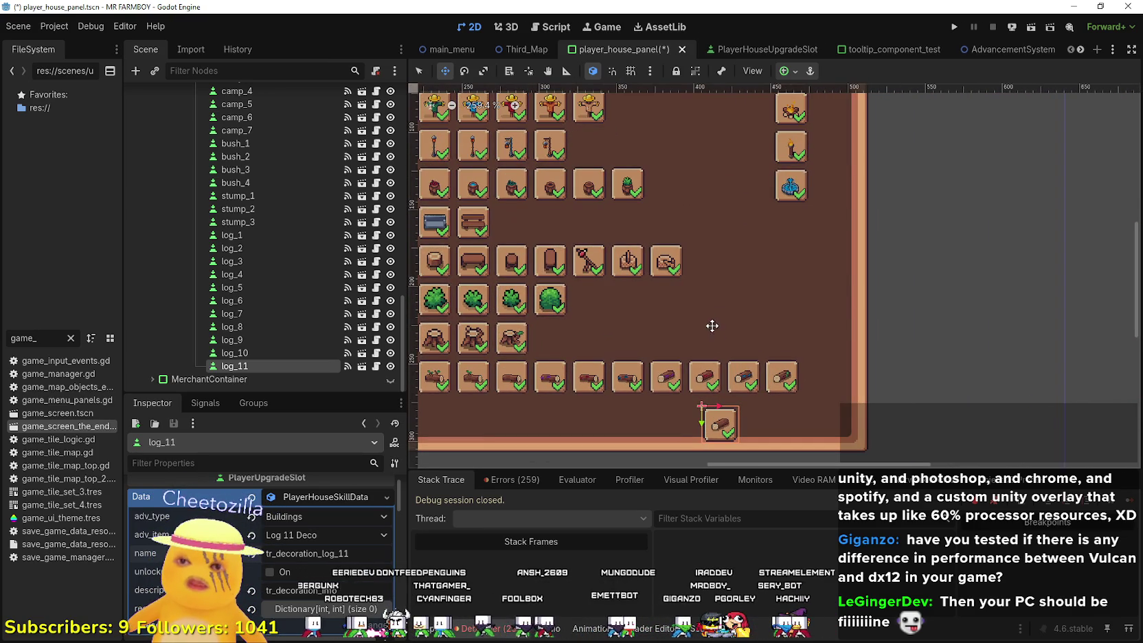
{"action": "scroll", "coordinate": [712, 326], "scroll_direction": "up", "scroll_amount": 3}
{"action": "scroll", "coordinate": [734, 335], "scroll_direction": "down", "scroll_amount": 5}
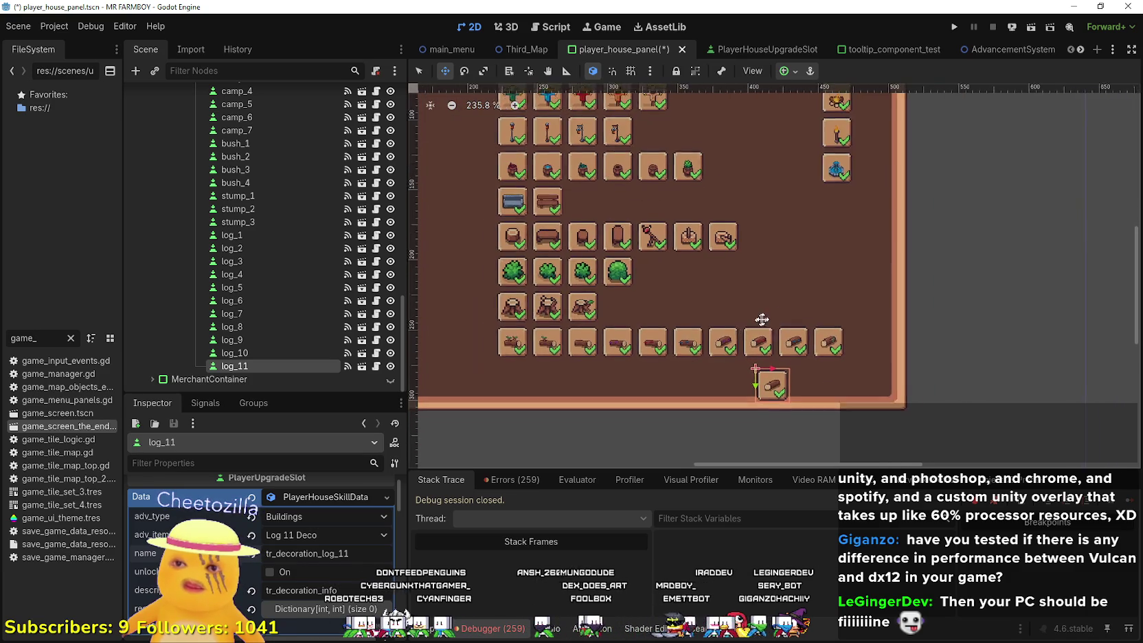
{"action": "scroll", "coordinate": [790, 206], "scroll_direction": "up", "scroll_amount": 1}
{"action": "scroll", "coordinate": [785, 283], "scroll_direction": "down", "scroll_amount": 2}
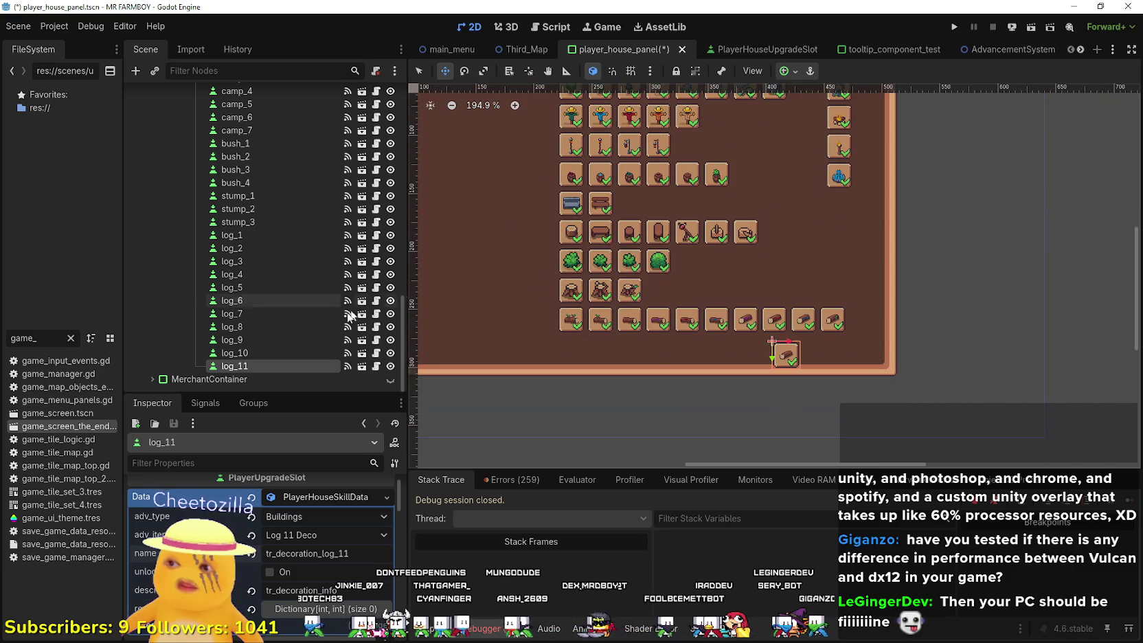
{"action": "left_click", "coordinate": [300, 352]}
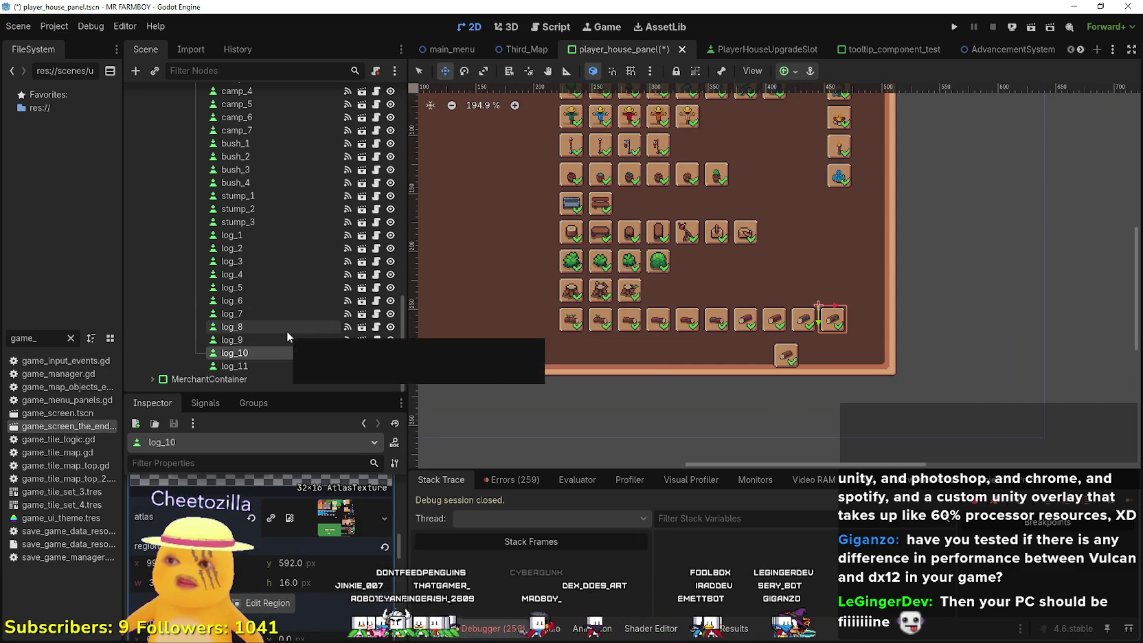
- Place log_9 directly beneath the first log and fine-tune its vertical alignment
{"action": "left_click", "coordinate": [282, 343]}
{"action": "scroll", "coordinate": [802, 323], "scroll_direction": "up", "scroll_amount": 2}
{"action": "mouse_move", "coordinate": [802, 326]}
{"action": "left_mouse_down"}
{"action": "mouse_move", "coordinate": [507, 349]}
{"action": "mouse_move", "coordinate": [493, 340]}
{"action": "left_mouse_up"}
{"action": "scroll", "coordinate": [507, 349], "scroll_direction": "up", "scroll_amount": 5}
{"action": "scroll", "coordinate": [493, 340], "scroll_direction": "up", "scroll_amount": 2}
{"action": "key", "text": "Down"}
{"action": "key", "text": "Down"}
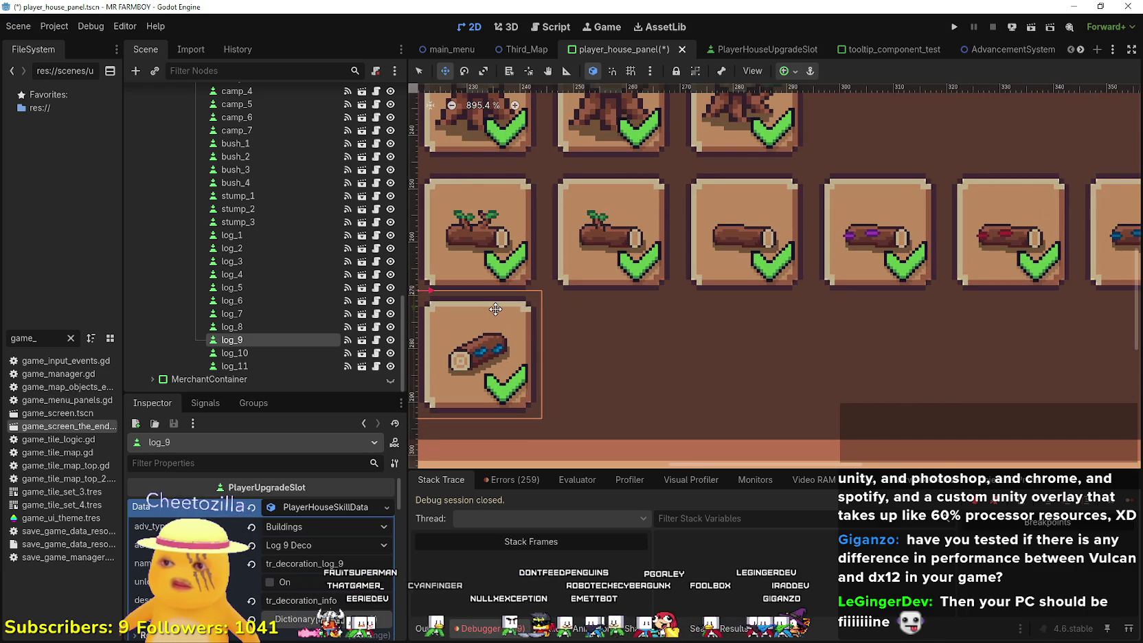
{"action": "key", "text": "Down"}
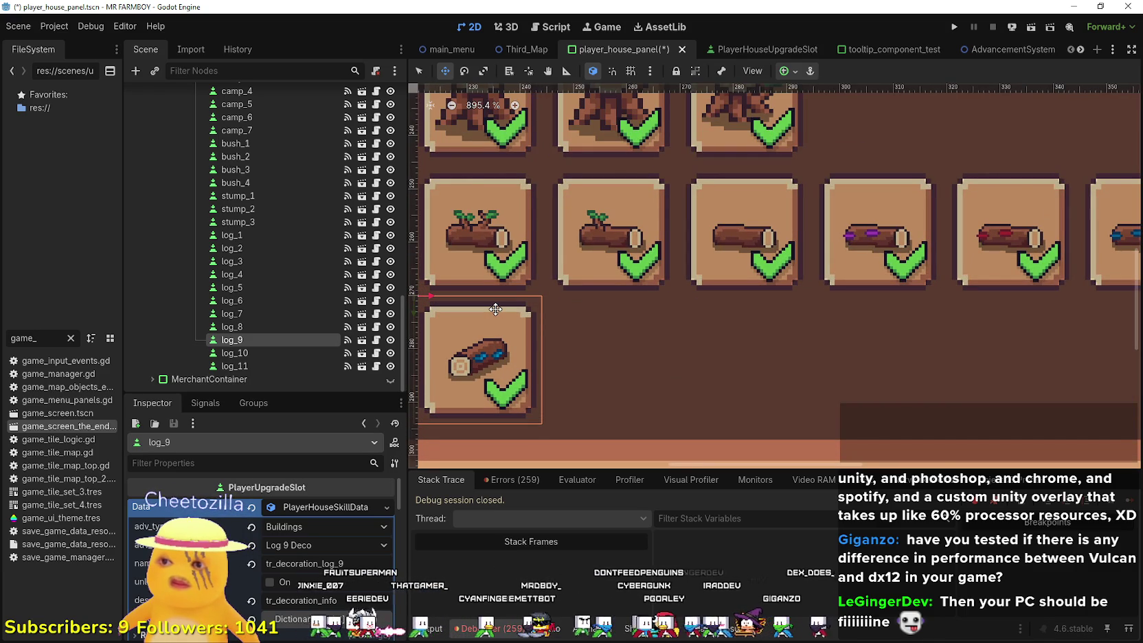
{"action": "key", "text": "Up"}
{"action": "key", "text": "Down"}
{"action": "key", "text": "Down"}
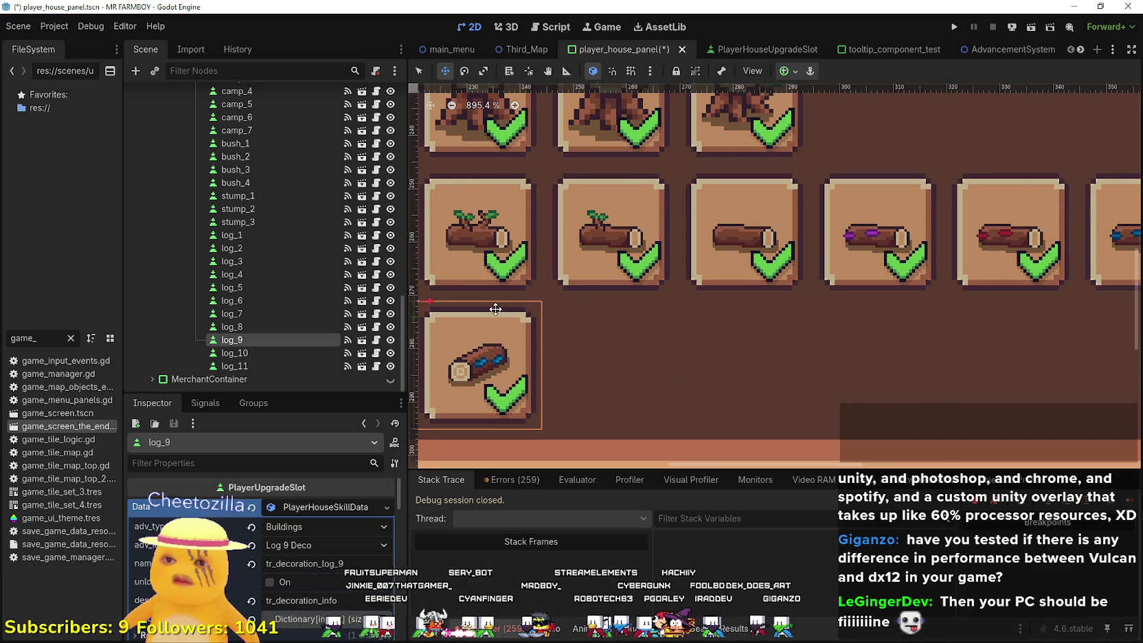
{"action": "scroll", "coordinate": [497, 305], "scroll_direction": "down", "scroll_amount": 2}
{"action": "scroll", "coordinate": [555, 296], "scroll_direction": "down", "scroll_amount": 3}
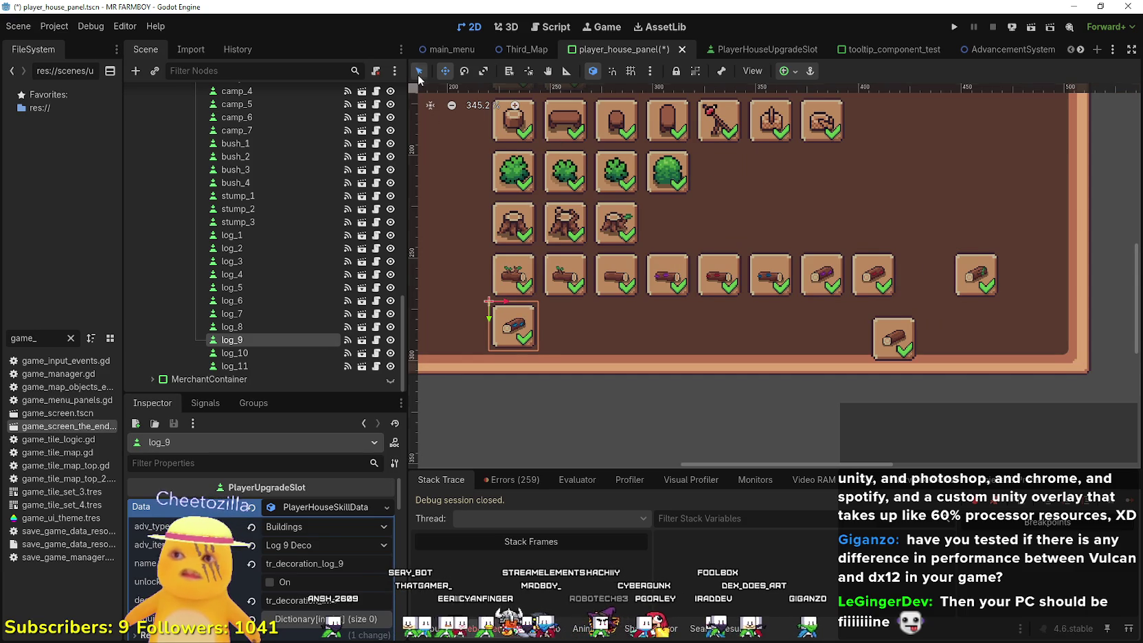
- Place log_10 beside log_9 in the new second row
{"action": "left_click", "coordinate": [973, 272]}
{"action": "scroll", "coordinate": [972, 272], "scroll_direction": "up", "scroll_amount": 2}
{"action": "mouse_move", "coordinate": [972, 271]}
{"action": "left_mouse_down"}
{"action": "mouse_move", "coordinate": [582, 339]}
{"action": "mouse_move", "coordinate": [602, 334]}
{"action": "mouse_move", "coordinate": [622, 358]}
{"action": "mouse_move", "coordinate": [760, 345]}
{"action": "mouse_move", "coordinate": [833, 381]}
{"action": "mouse_move", "coordinate": [736, 379]}
{"action": "mouse_move", "coordinate": [754, 375]}
{"action": "left_mouse_up"}
{"action": "scroll", "coordinate": [602, 334], "scroll_direction": "up", "scroll_amount": 4}
{"action": "scroll", "coordinate": [760, 344], "scroll_direction": "down", "scroll_amount": 4}
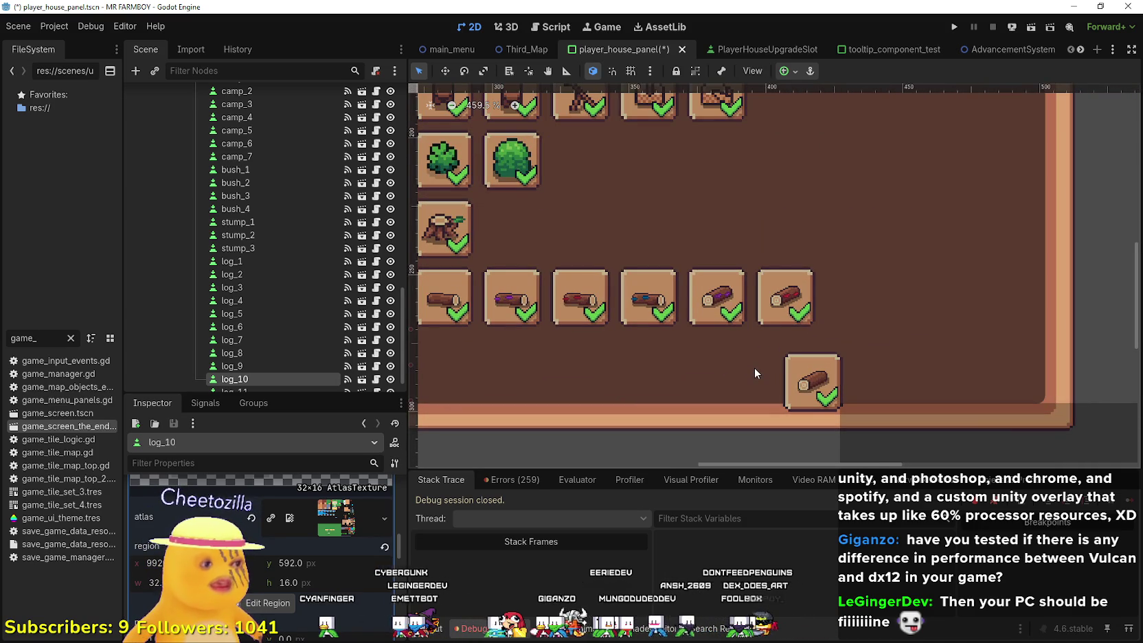
{"action": "scroll", "coordinate": [754, 371], "scroll_direction": "down", "scroll_amount": 1}
- Place log_11 third in the second row, nudged into alignment with the other logs
{"action": "left_click", "coordinate": [800, 387]}
{"action": "mouse_move", "coordinate": [800, 387]}
{"action": "left_mouse_down"}
{"action": "mouse_move", "coordinate": [509, 364]}
{"action": "mouse_move", "coordinate": [756, 378]}
{"action": "mouse_move", "coordinate": [830, 367]}
{"action": "mouse_move", "coordinate": [749, 374]}
{"action": "mouse_move", "coordinate": [699, 362]}
{"action": "left_mouse_up"}
{"action": "scroll", "coordinate": [755, 378], "scroll_direction": "up", "scroll_amount": 2}
{"action": "scroll", "coordinate": [829, 364], "scroll_direction": "up", "scroll_amount": 1}
{"action": "scroll", "coordinate": [699, 363], "scroll_direction": "up", "scroll_amount": 3}
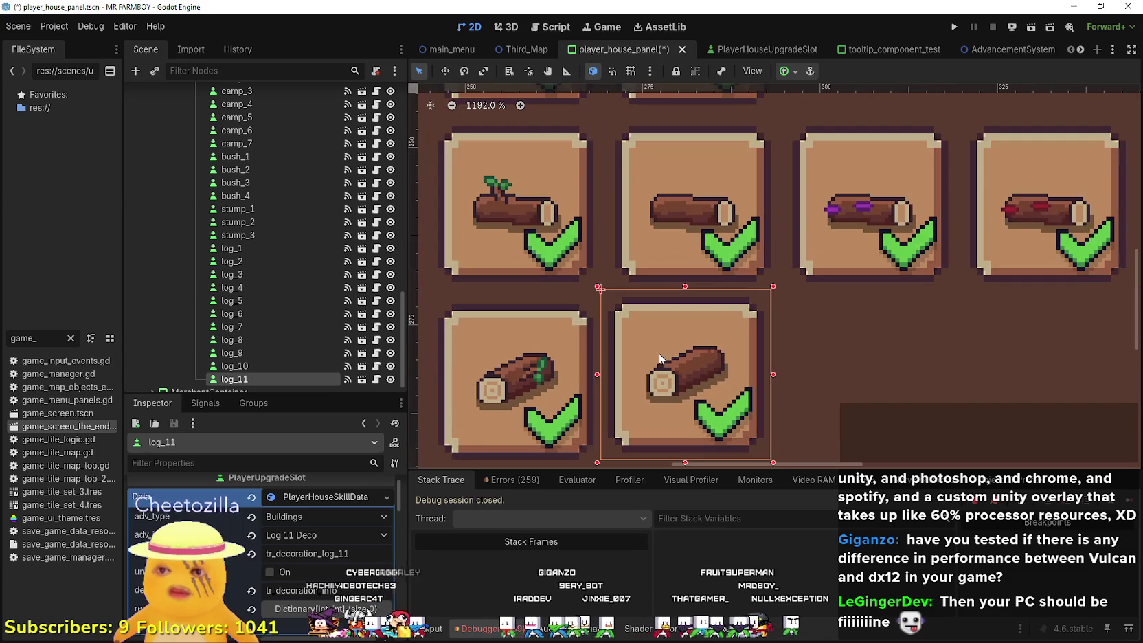
{"action": "key", "text": "Down"}
{"action": "key", "text": "Left"}
{"action": "key", "text": "Left"}
{"action": "key", "text": "Right"}
{"action": "key", "text": "Right"}
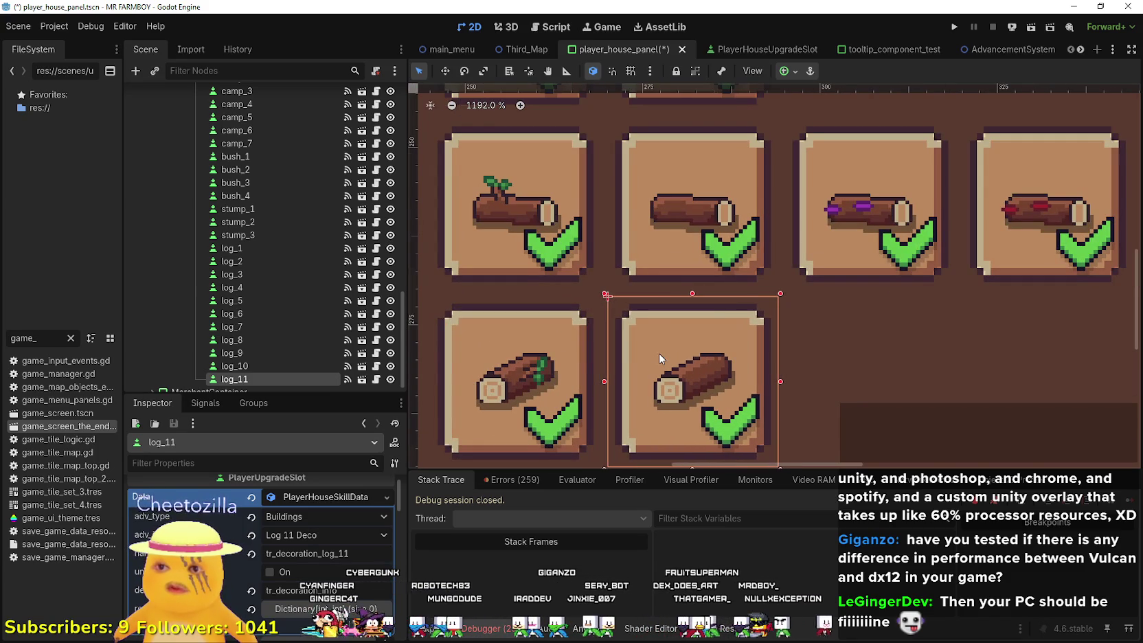
{"action": "key", "text": "Right"}
- Save the player_house_panel scene
{"action": "key", "text": "ctrl+s"}
{"action": "scroll", "coordinate": [661, 355], "scroll_direction": "down", "scroll_amount": 10}
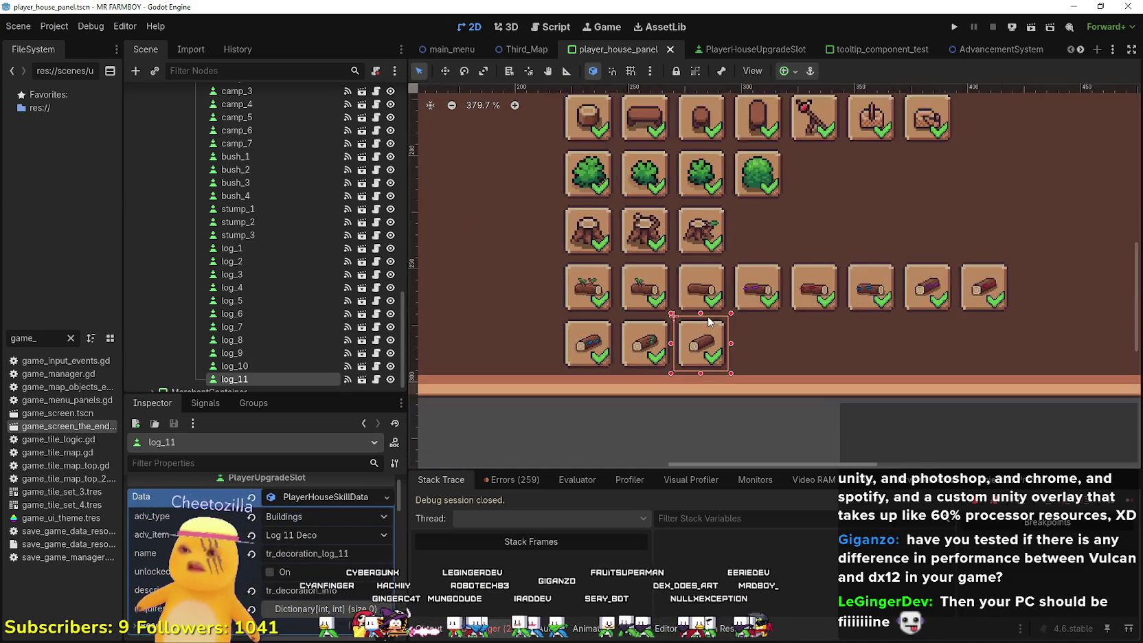
{"action": "scroll", "coordinate": [724, 255], "scroll_direction": "up", "scroll_amount": 2}
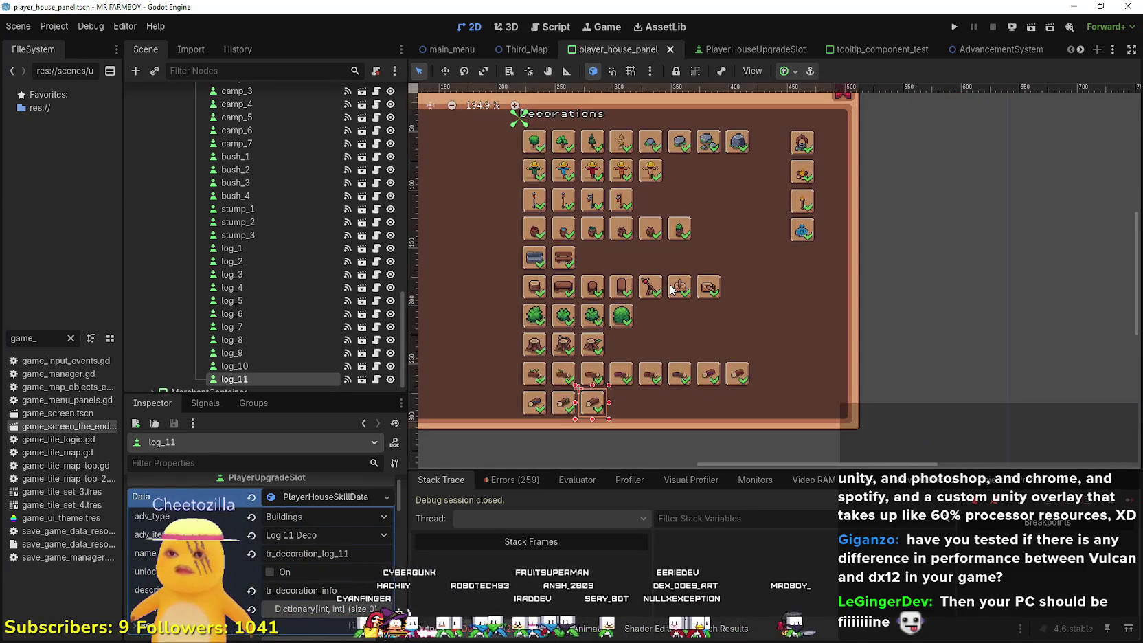
{"action": "scroll", "coordinate": [669, 289], "scroll_direction": "down", "scroll_amount": 3}
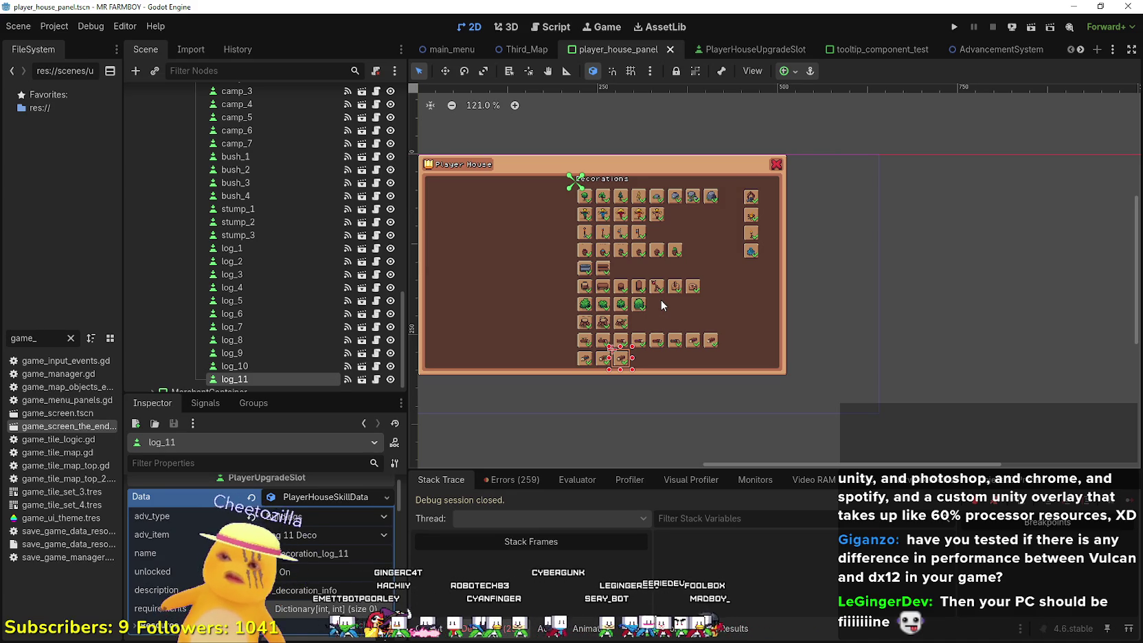
{"action": "scroll", "coordinate": [289, 357], "scroll_direction": "down", "scroll_amount": 1}
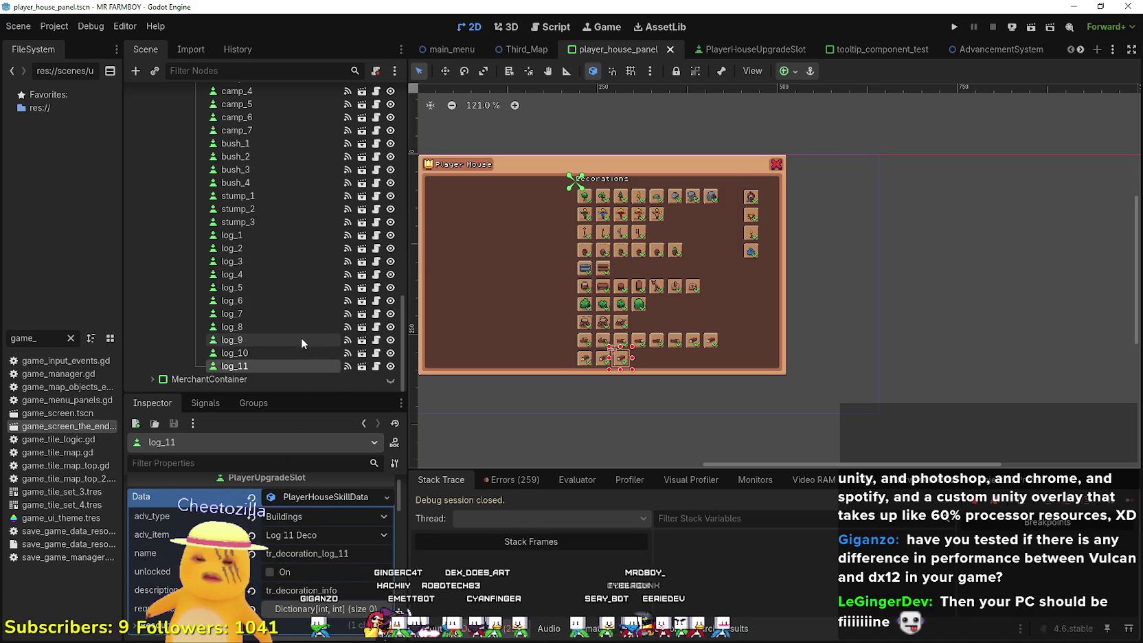
- Duplicate log_11 into a new log_12 slot and move it on the canvas
{"action": "key", "text": "ctrl+d"}
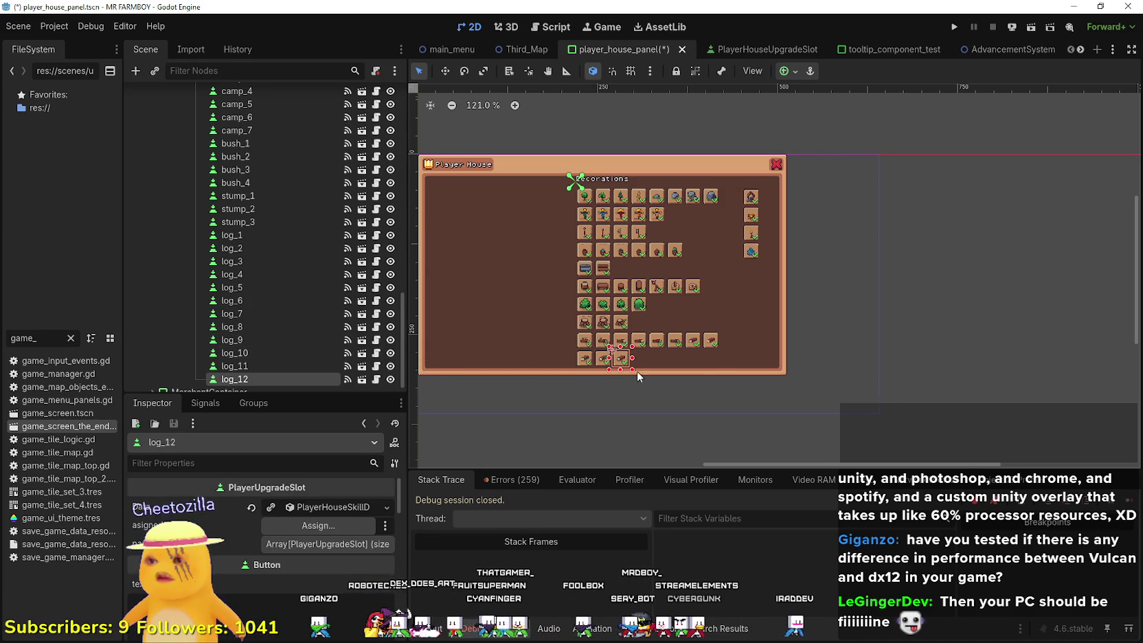
{"action": "scroll", "coordinate": [628, 368], "scroll_direction": "up", "scroll_amount": 3}
{"action": "left_click", "coordinate": [447, 70]}
{"action": "mouse_move", "coordinate": [609, 351]}
{"action": "left_mouse_down"}
{"action": "mouse_move", "coordinate": [585, 394]}
{"action": "mouse_move", "coordinate": [565, 395]}
{"action": "left_mouse_up"}
{"action": "scroll", "coordinate": [307, 344], "scroll_direction": "down", "scroll_amount": 1}
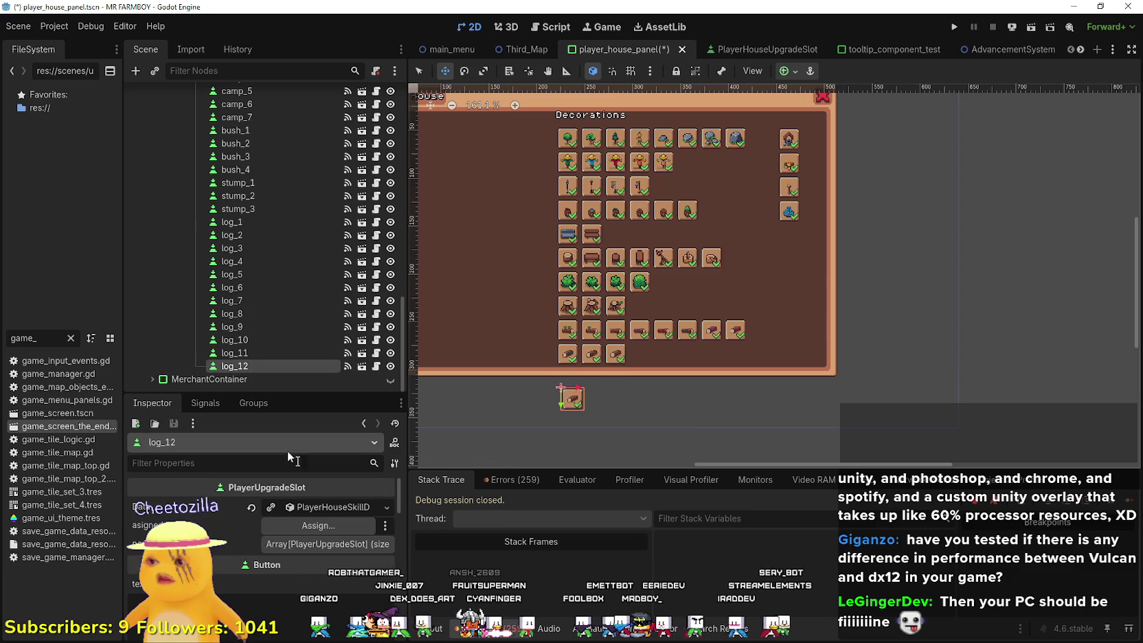
- Set the new slot's decoration item to Wood Stockpile 1 Deco
{"action": "left_click", "coordinate": [325, 508]}
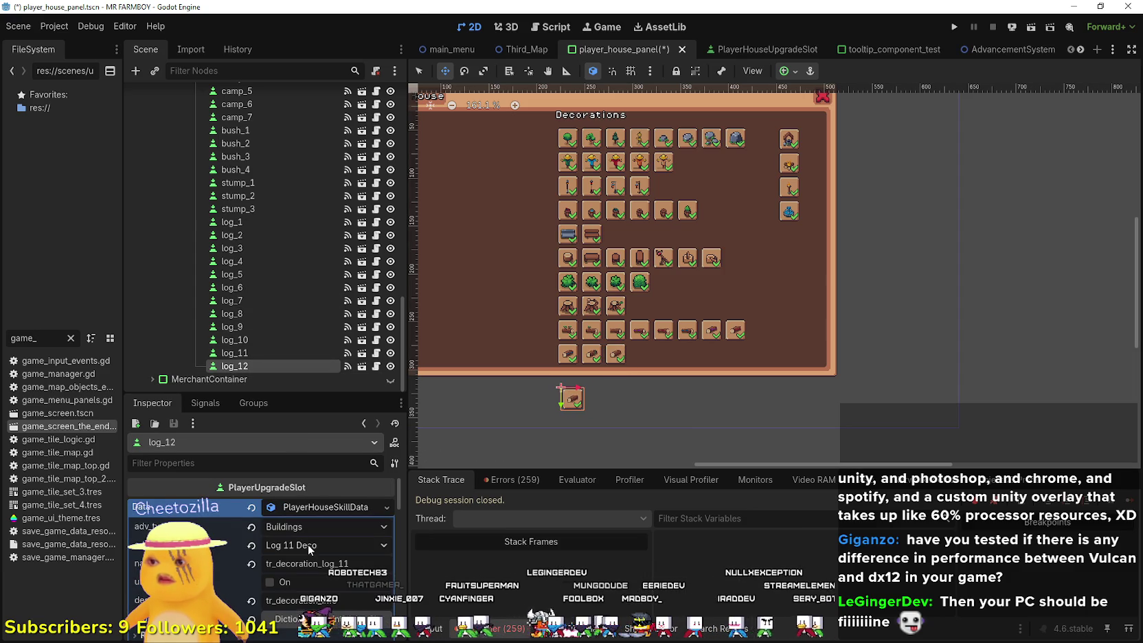
{"action": "left_click", "coordinate": [307, 544]}
{"action": "scroll", "coordinate": [361, 397], "scroll_direction": "down", "scroll_amount": 10}
{"action": "scroll", "coordinate": [357, 392], "scroll_direction": "down", "scroll_amount": 10}
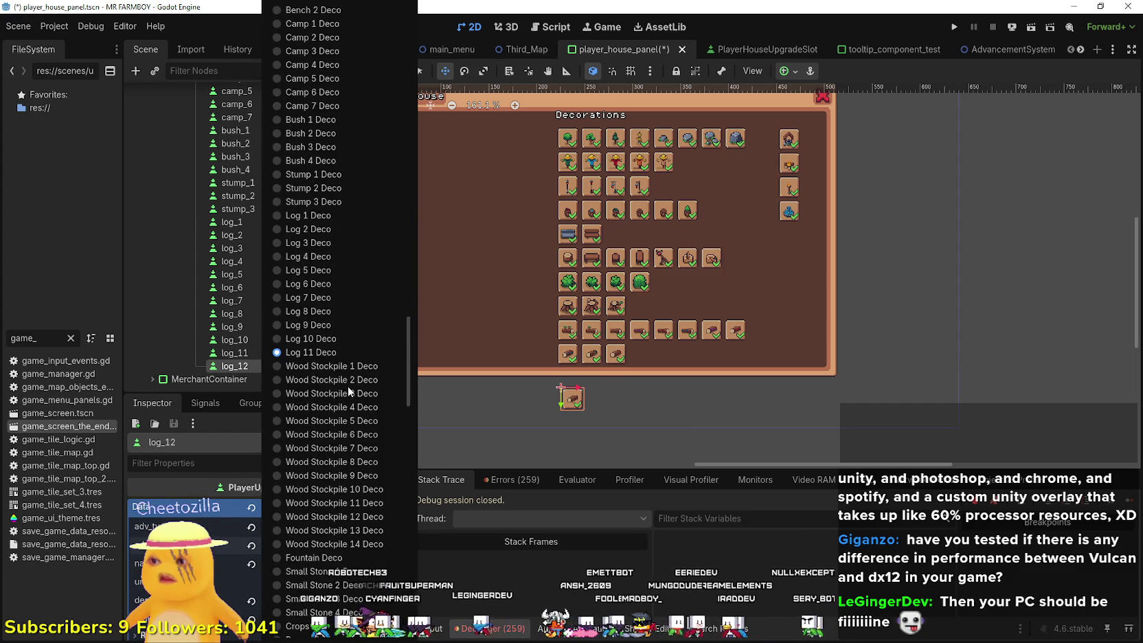
{"action": "left_click", "coordinate": [312, 208]}
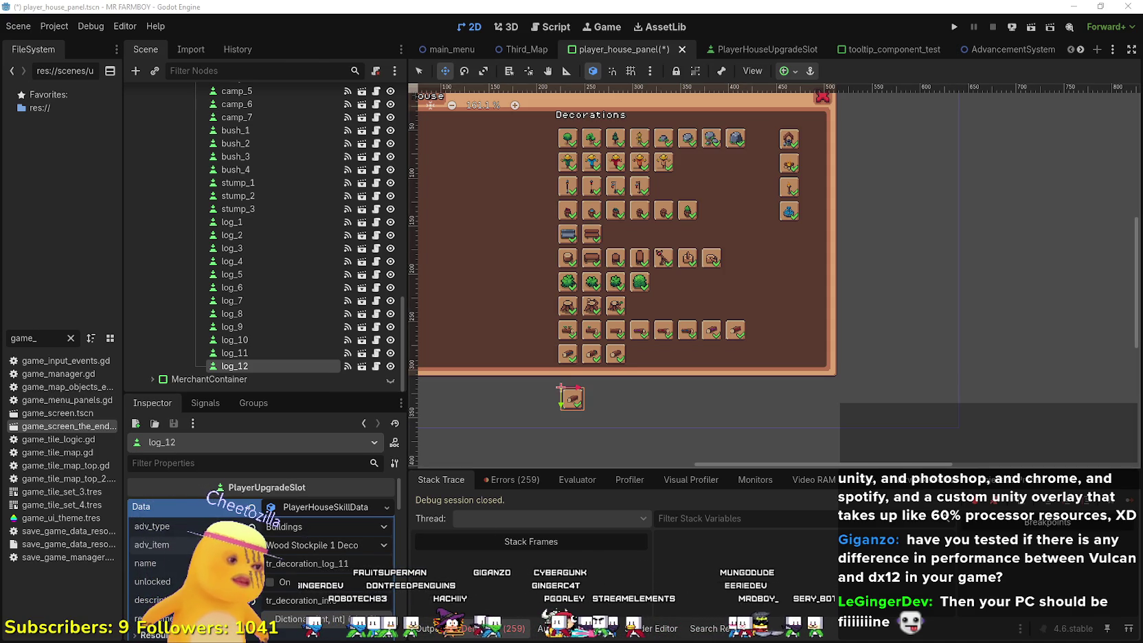
- Replace the slot's name key with tr_decoration_wood_stock_1 from the localization spreadsheet and save
{"action": "key", "text": "alt+Tab"}
{"action": "scroll", "coordinate": [418, 215], "scroll_direction": "down", "scroll_amount": 5}
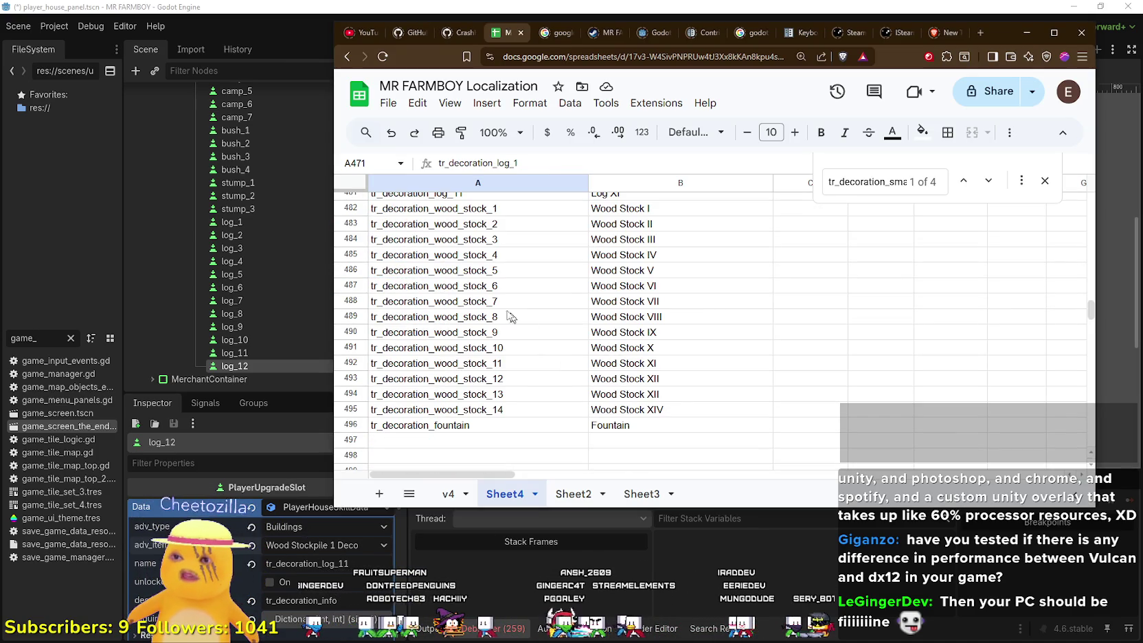
{"action": "left_click", "coordinate": [418, 215]}
{"action": "key", "text": "alt+Tab"}
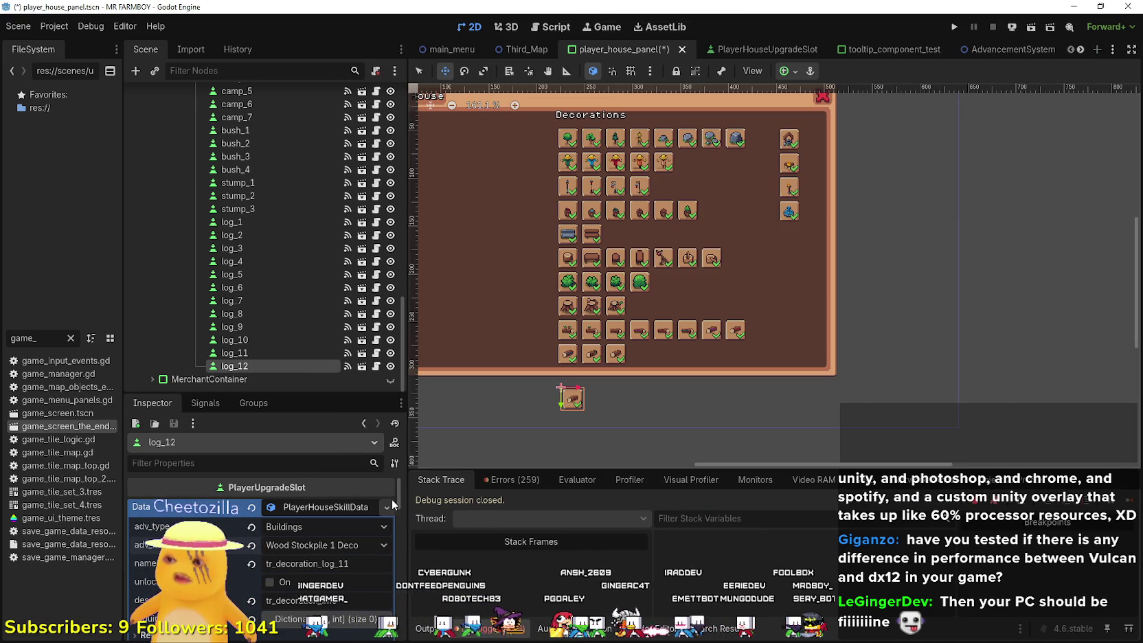
{"action": "double_click", "coordinate": [339, 563]}
{"action": "type", "text": "wood_stock"}
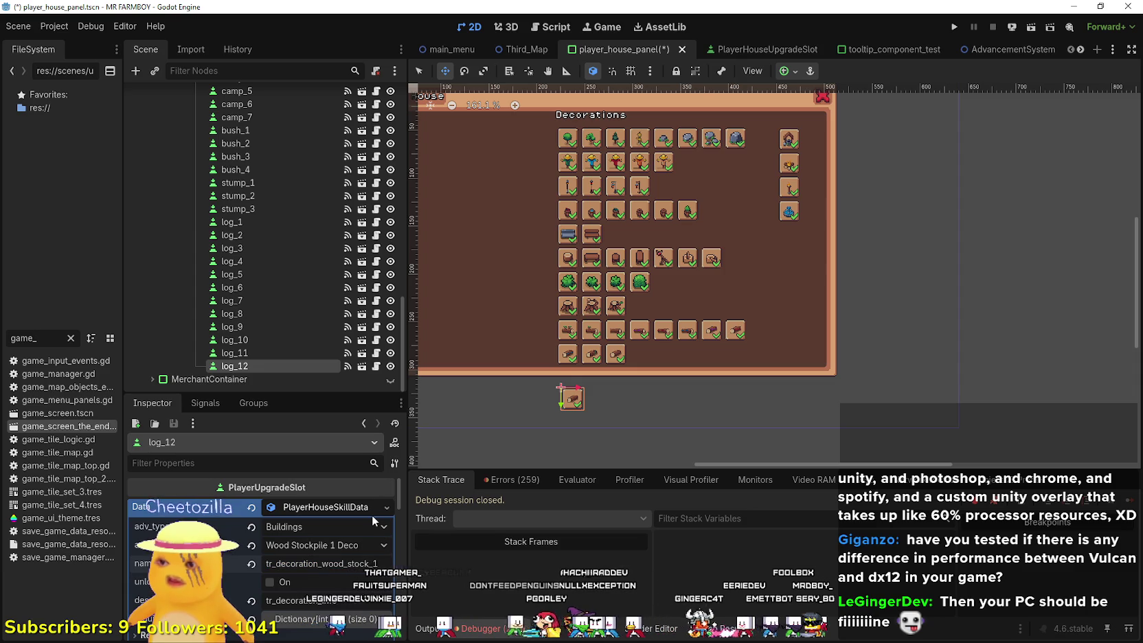
{"action": "key", "text": "ctrl+s"}
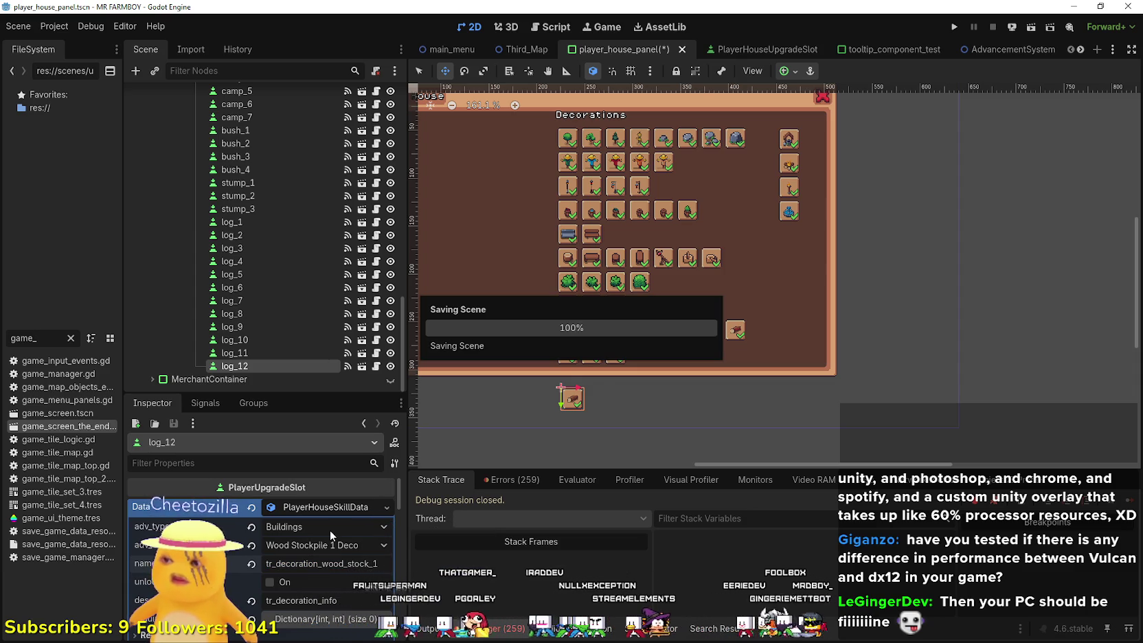
- Rename the log_12 node to stock_1
{"action": "double_click", "coordinate": [255, 366]}
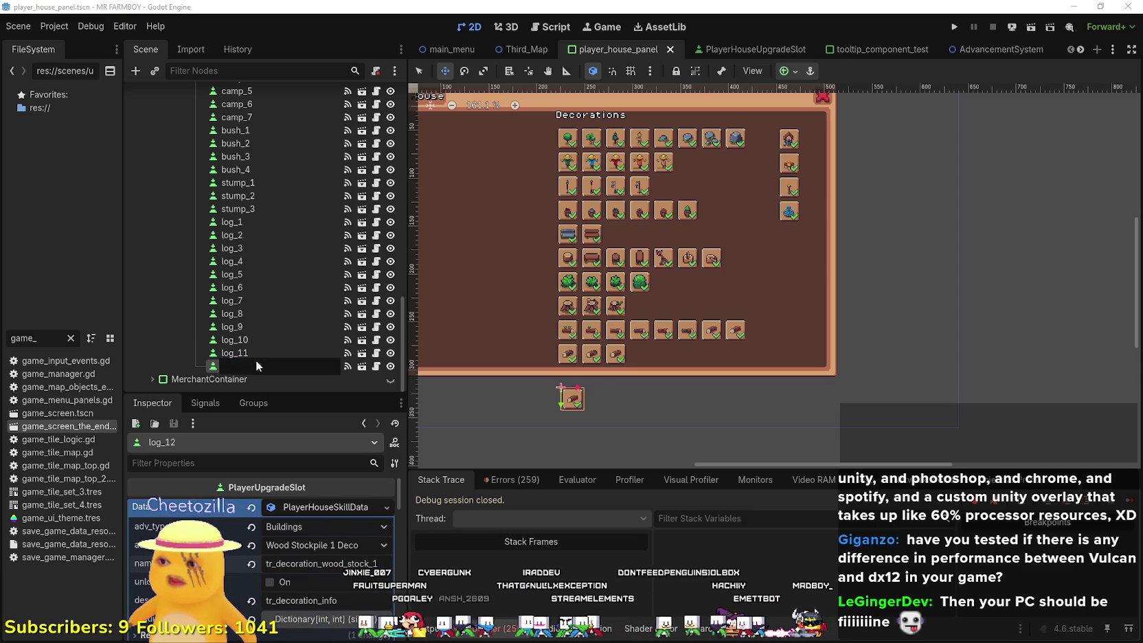
{"action": "type", "text": "stock"}
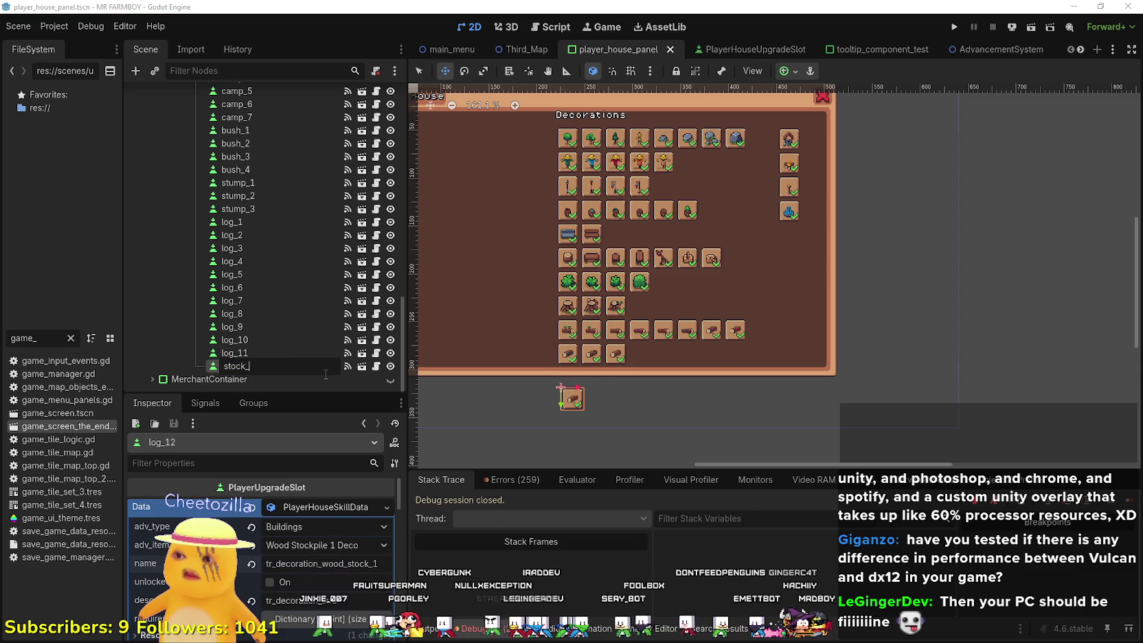
{"action": "type", "text": "_1"}
{"action": "key", "text": "Return"}
{"action": "scroll", "coordinate": [320, 560], "scroll_direction": "down", "scroll_amount": 3}
- Set stock_1's icon atlas region to the wood stockpile sprite
{"action": "scroll", "coordinate": [320, 556], "scroll_direction": "down", "scroll_amount": 5}
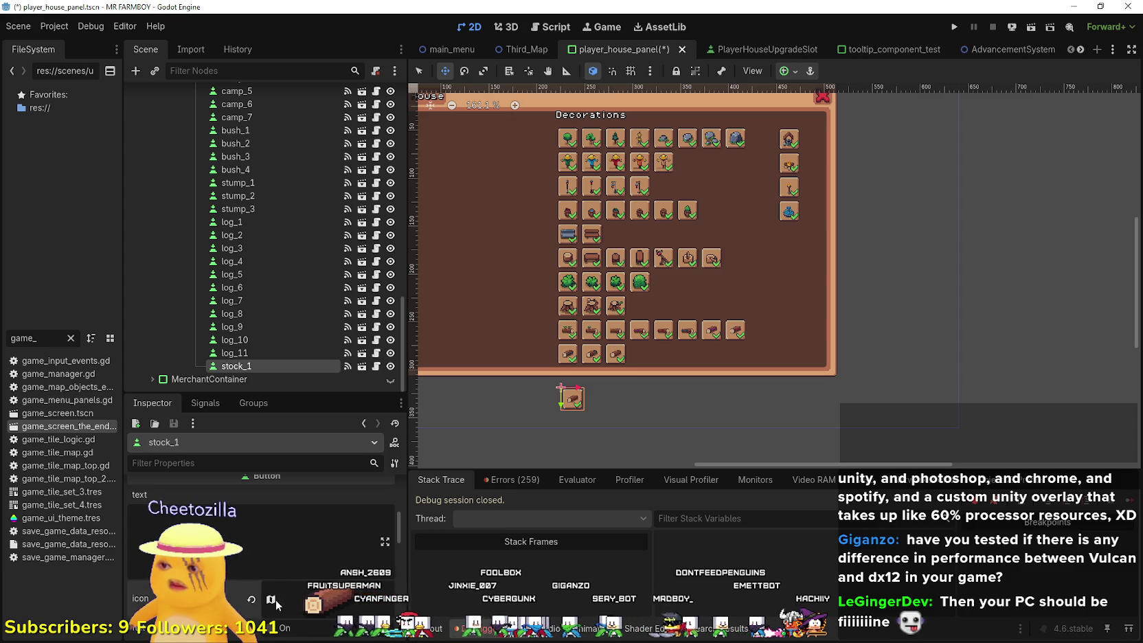
{"action": "left_click", "coordinate": [322, 601]}
{"action": "scroll", "coordinate": [289, 623], "scroll_direction": "down", "scroll_amount": 2}
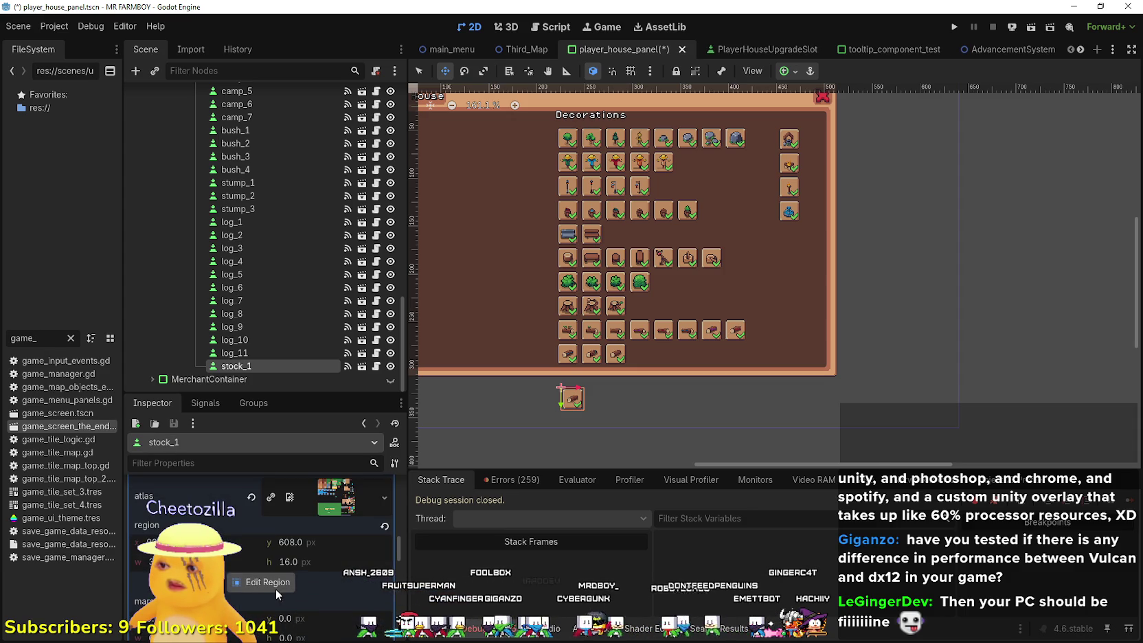
{"action": "left_click", "coordinate": [275, 589]}
{"action": "scroll", "coordinate": [549, 388], "scroll_direction": "up", "scroll_amount": 5}
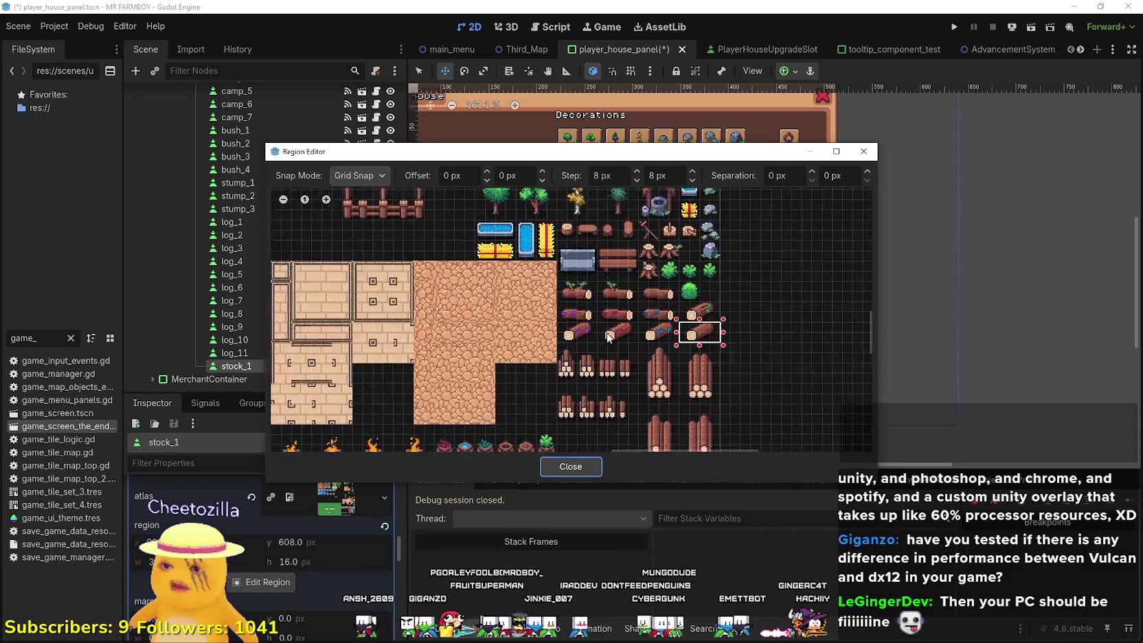
{"action": "left_click_drag", "start_coordinate": [540, 405], "coordinate": [583, 328]}
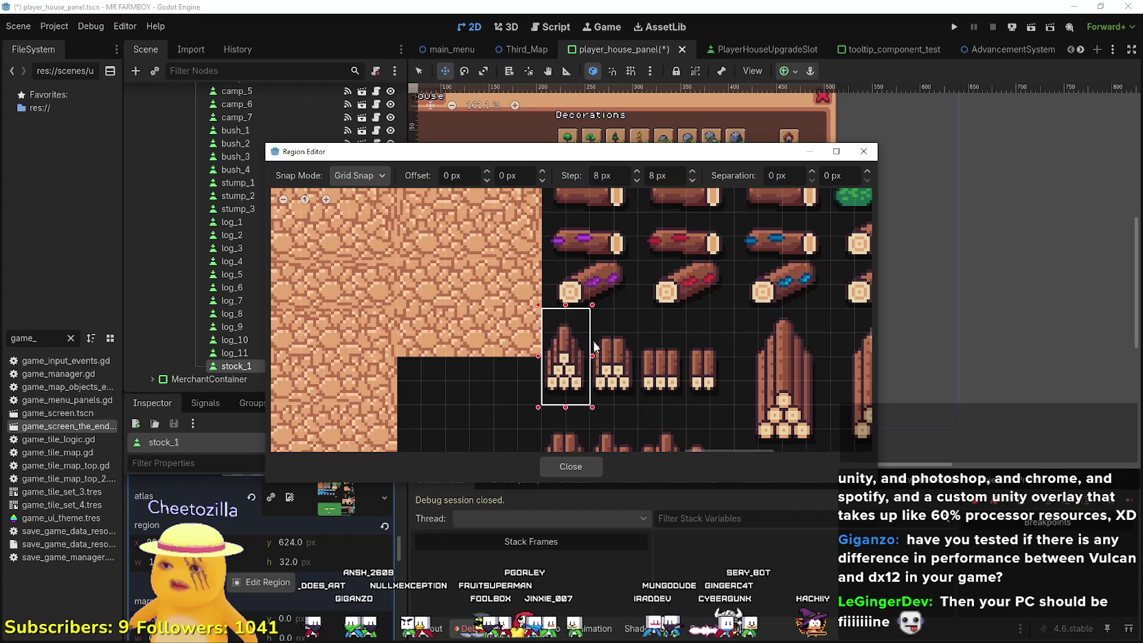
{"action": "left_click", "coordinate": [569, 467]}
- Nudge stock_1 slightly left, then duplicate it as stock_2 aligned right beside it
{"action": "scroll", "coordinate": [570, 412], "scroll_direction": "up", "scroll_amount": 5}
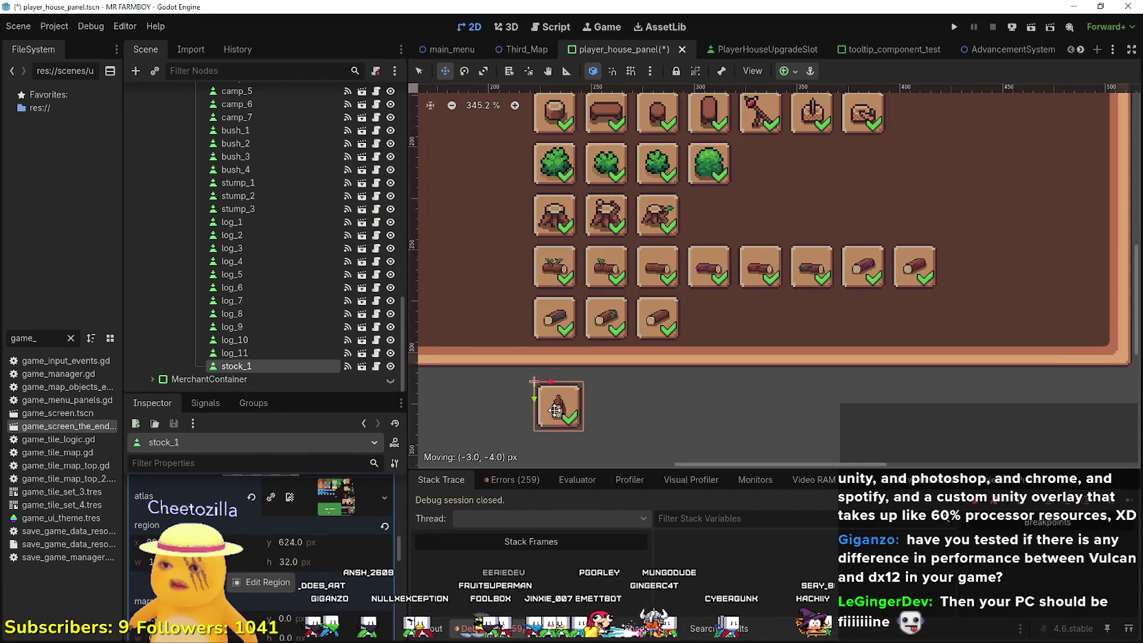
{"action": "scroll", "coordinate": [575, 411], "scroll_direction": "up", "scroll_amount": 3}
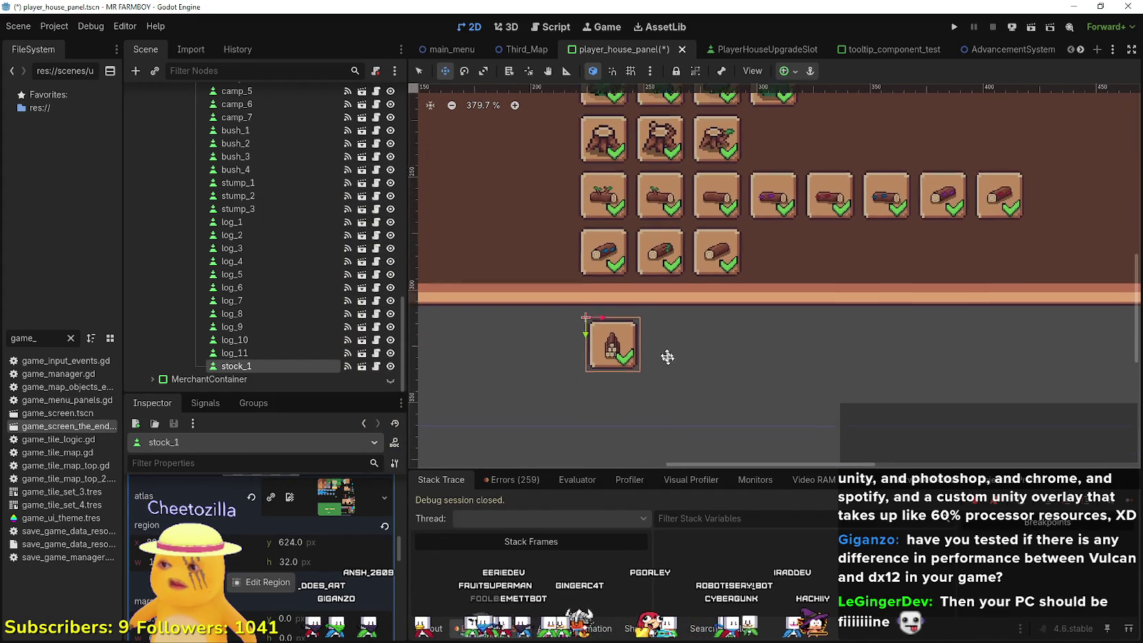
{"action": "left_click_drag", "start_coordinate": [620, 312], "coordinate": [612, 312]}
{"action": "scroll", "coordinate": [624, 333], "scroll_direction": "down", "scroll_amount": 2}
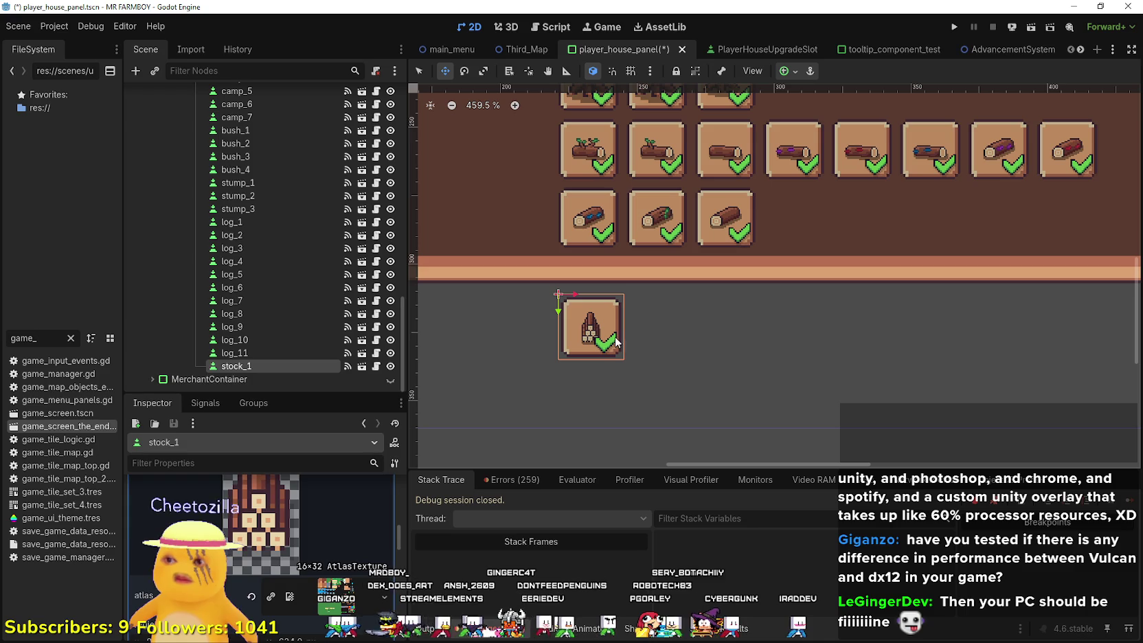
{"action": "key", "text": "ctrl+d"}
{"action": "left_click_drag", "start_coordinate": [582, 320], "coordinate": [637, 320]}
{"action": "scroll", "coordinate": [639, 320], "scroll_direction": "up", "scroll_amount": 9}
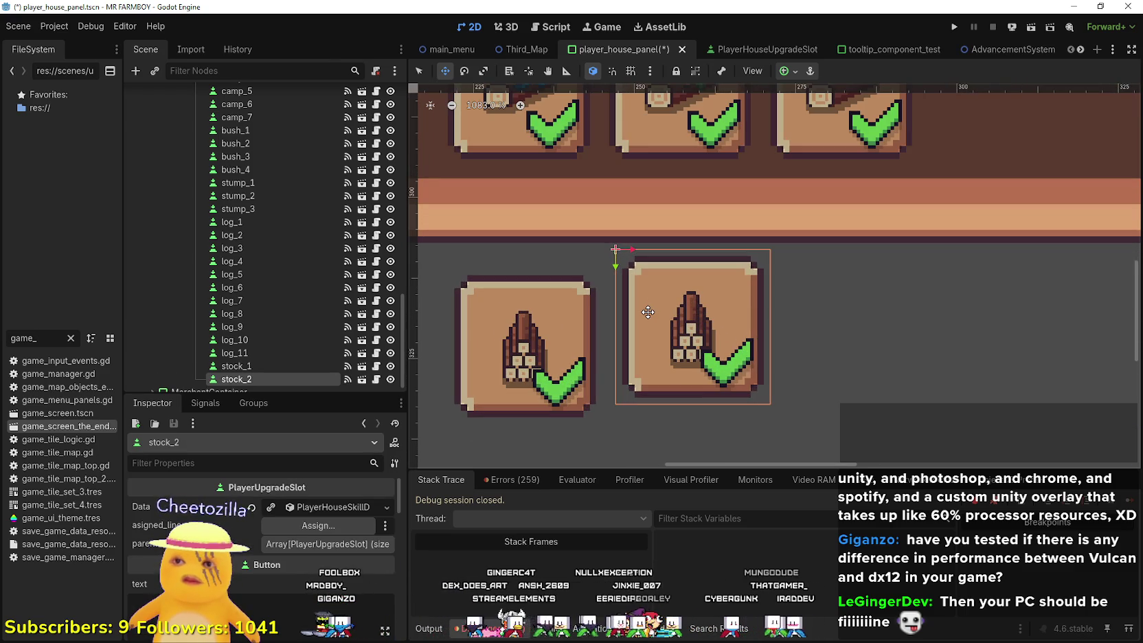
{"action": "key", "text": "Left"}
{"action": "key", "text": "Left"}
{"action": "key", "text": "Left"}
{"action": "key", "text": "Down"}
{"action": "key", "text": "Down"}
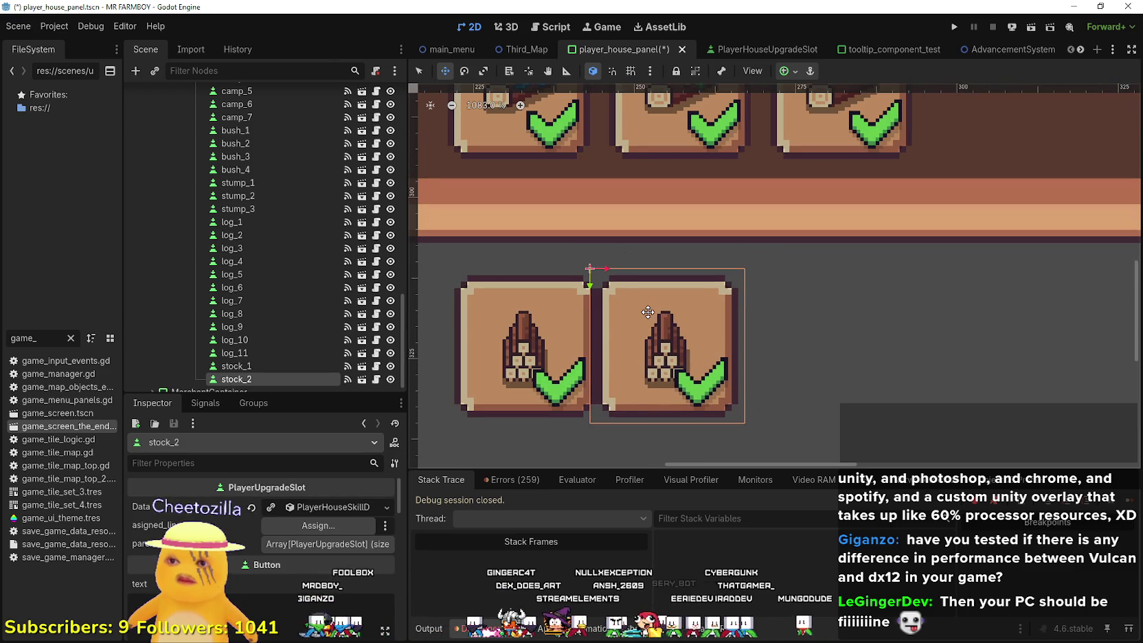
{"action": "key", "text": "Right"}
{"action": "key", "text": "Right"}
{"action": "key", "text": "Right"}
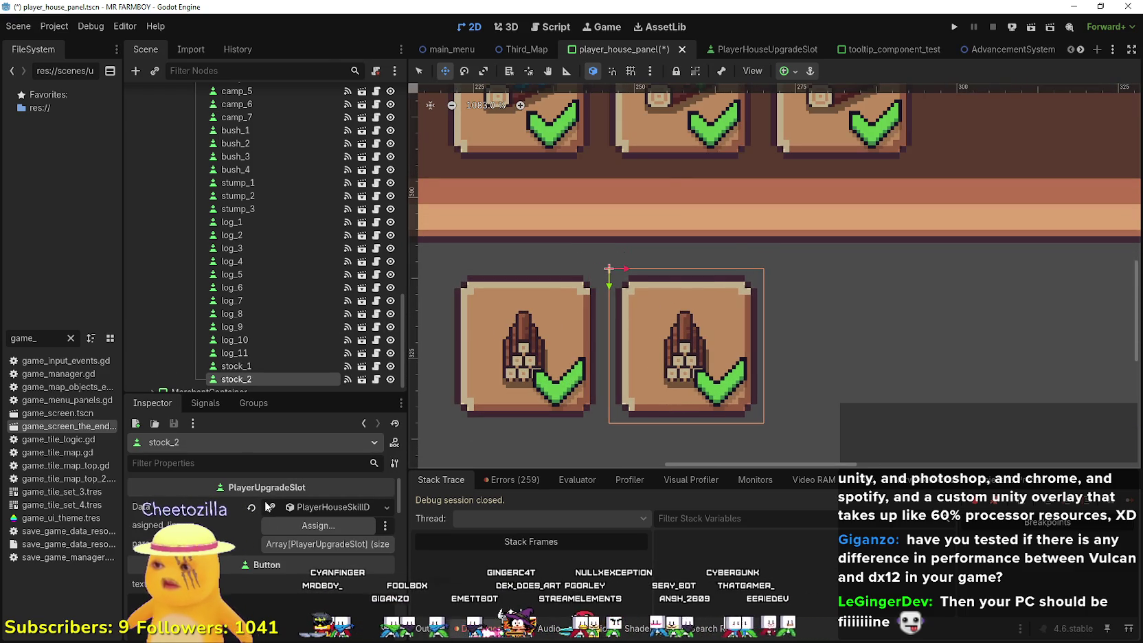
{"action": "left_click", "coordinate": [302, 524]}
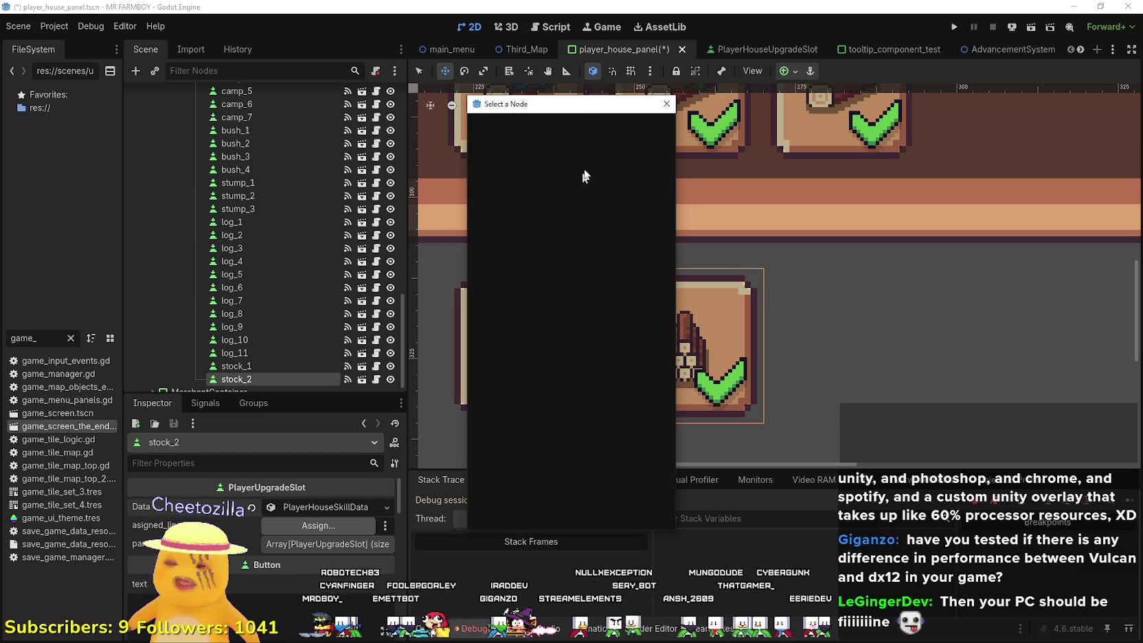
- Dismiss the node picker, save, and set stock_2's item to Wood Stockpile 2 Deco
{"action": "left_click", "coordinate": [666, 104]}
{"action": "key", "text": "ctrl+s"}
{"action": "left_click", "coordinate": [294, 507]}
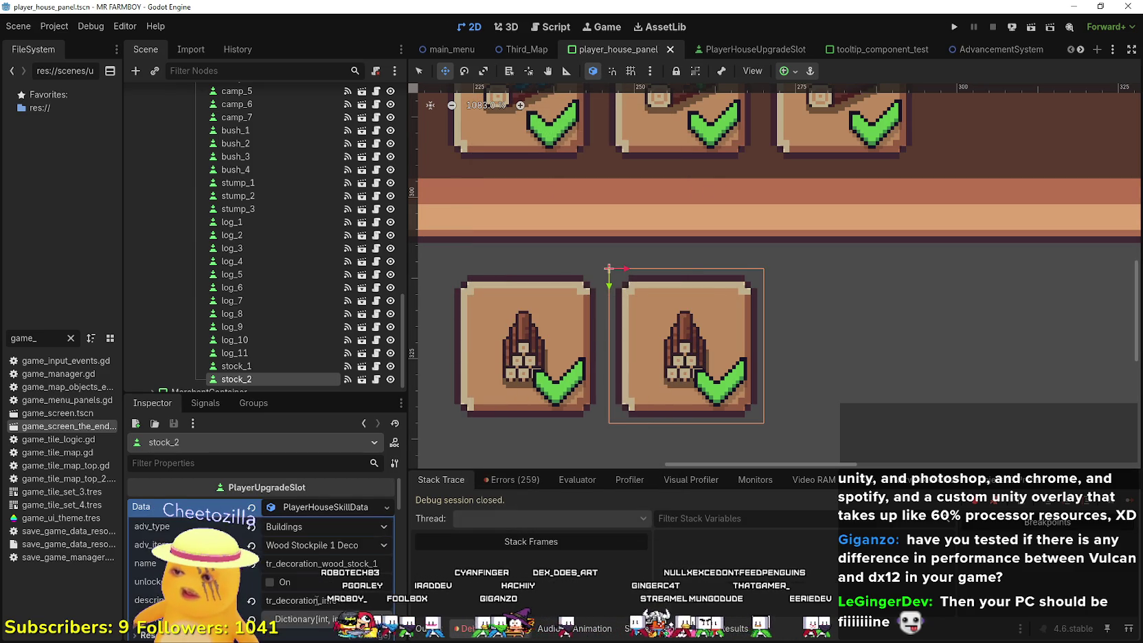
{"action": "left_click", "coordinate": [363, 549]}
{"action": "scroll", "coordinate": [339, 514], "scroll_direction": "down", "scroll_amount": 10}
{"action": "scroll", "coordinate": [344, 512], "scroll_direction": "down", "scroll_amount": 5}
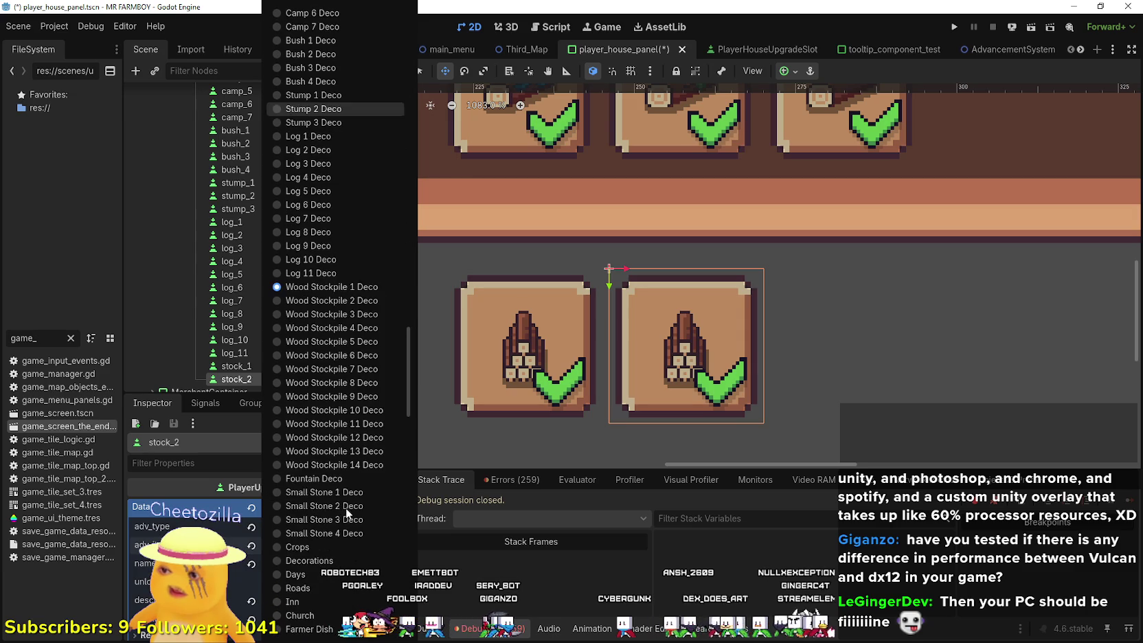
{"action": "left_click", "coordinate": [343, 311]}
- Set stock_2's icon region to the next stockpile sprite and duplicate it as stock_3
{"action": "scroll", "coordinate": [316, 497], "scroll_direction": "down", "scroll_amount": 10}
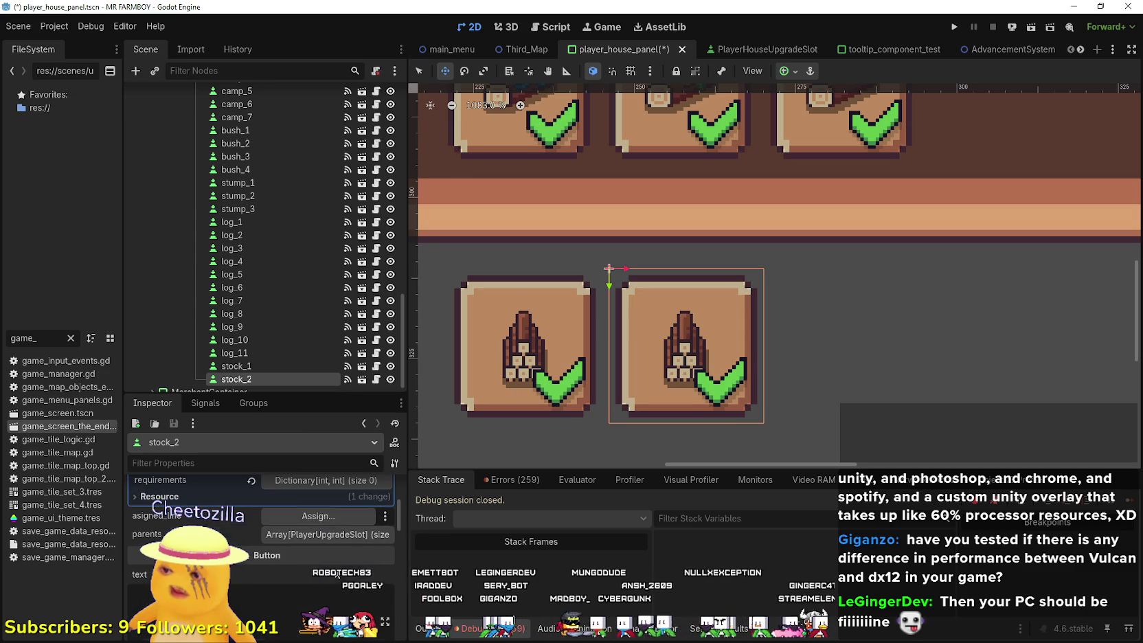
{"action": "left_click", "coordinate": [336, 520]}
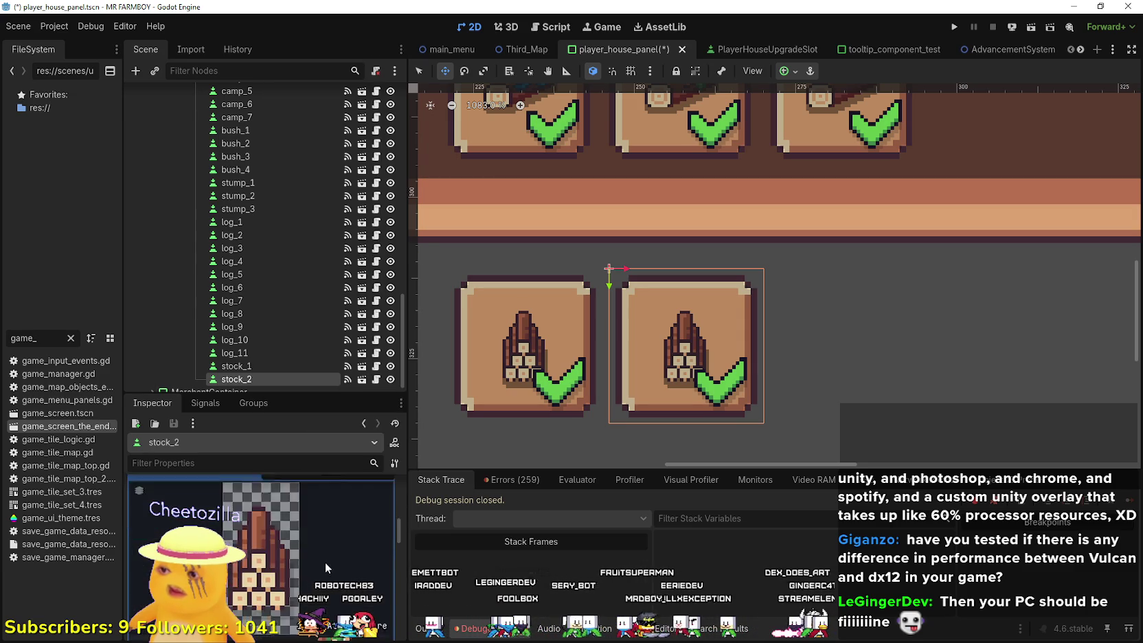
{"action": "left_click", "coordinate": [267, 603]}
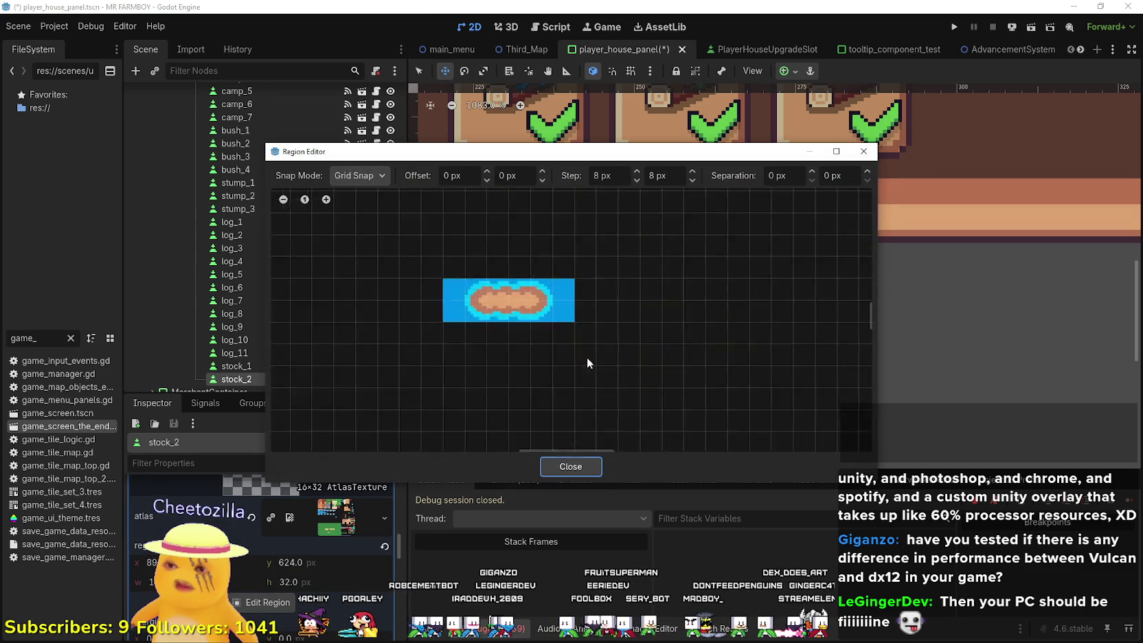
{"action": "scroll", "coordinate": [611, 313], "scroll_direction": "up", "scroll_amount": 5}
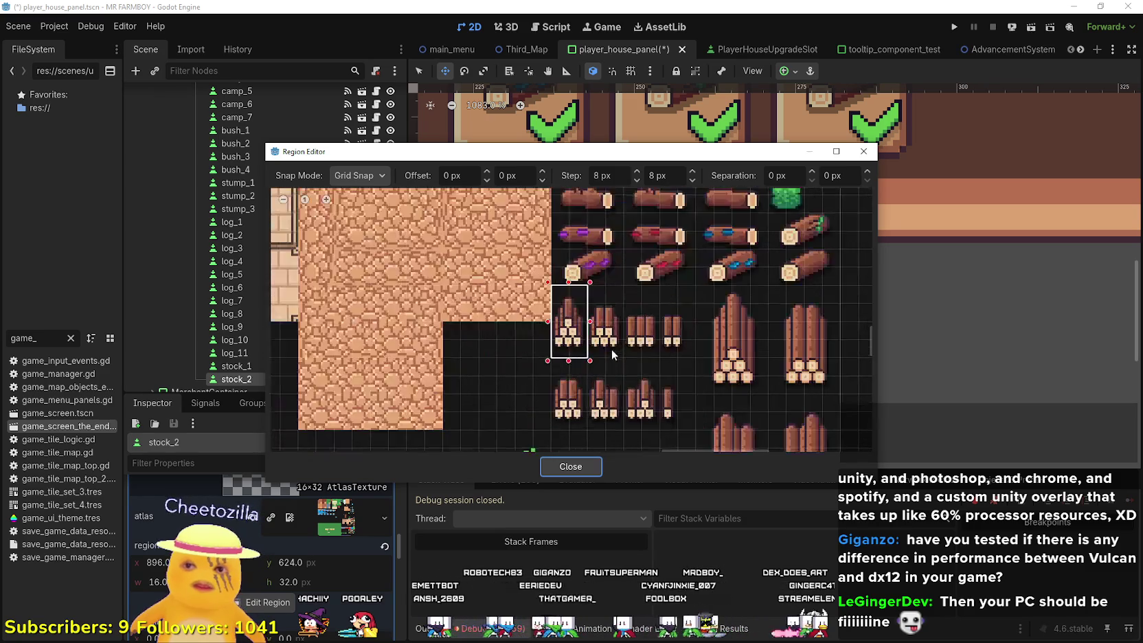
{"action": "left_click", "coordinate": [571, 467]}
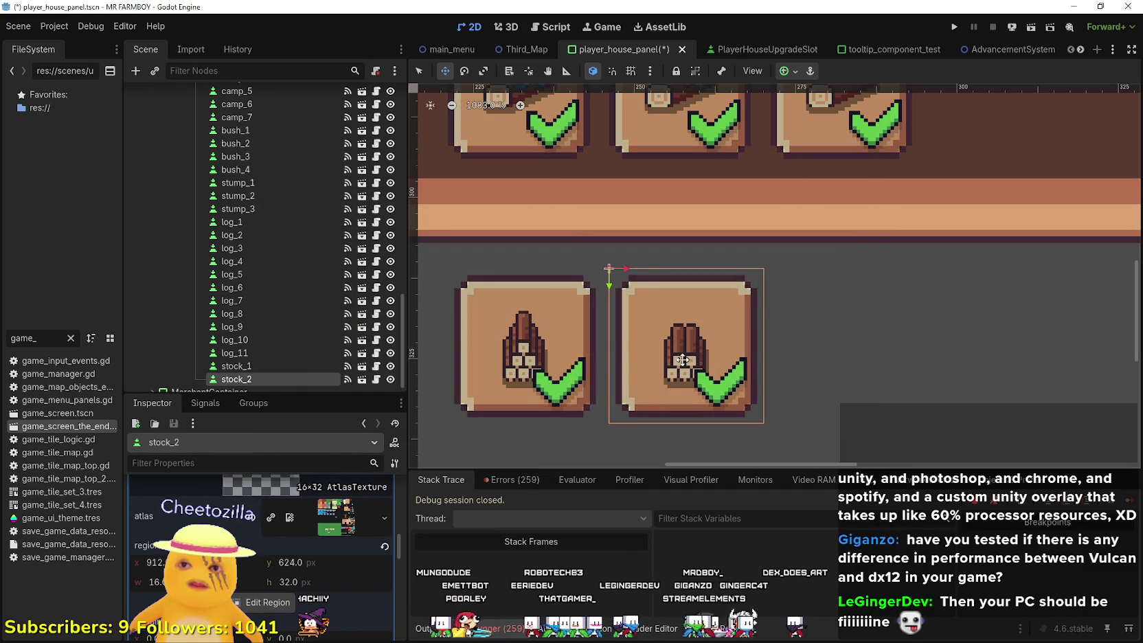
{"action": "key", "text": "ctrl+d"}
- Place stock_3 right beside stock_2, nudge it into position, and save
{"action": "mouse_move", "coordinate": [666, 363]}
{"action": "left_mouse_down"}
{"action": "mouse_move", "coordinate": [824, 343]}
{"action": "mouse_move", "coordinate": [792, 341]}
{"action": "left_mouse_up"}
{"action": "key", "text": "Right"}
{"action": "key", "text": "Left"}
{"action": "key", "text": "Right"}
{"action": "key", "text": "Right"}
{"action": "key", "text": "Right"}
{"action": "key", "text": "ctrl+s"}
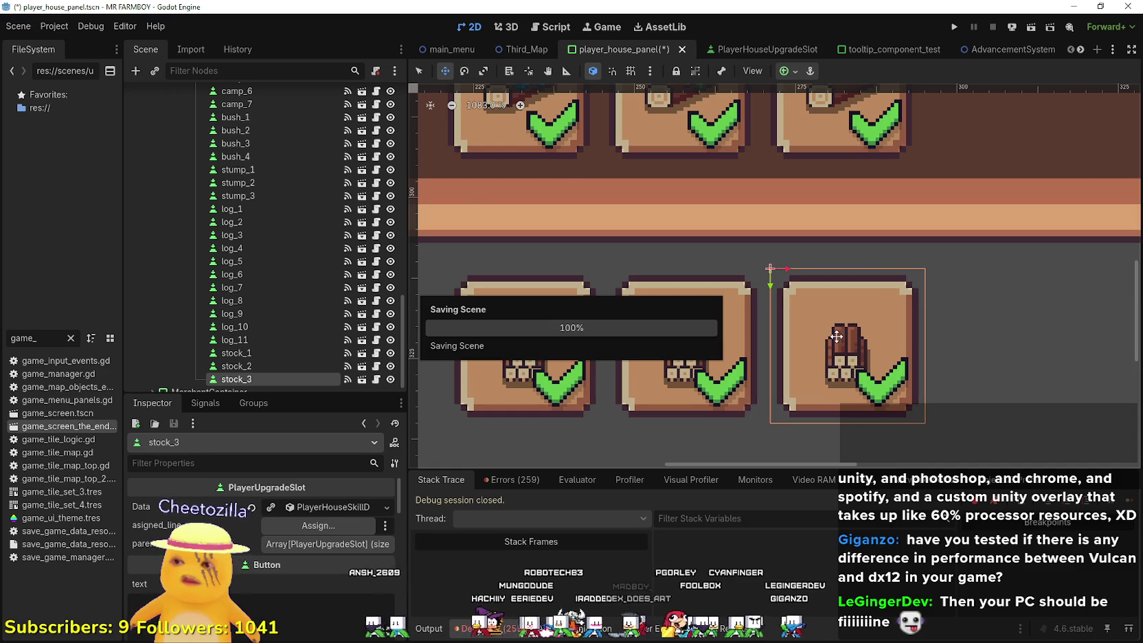
- Set stock_3's item to Wood Stockpile 3 Deco and save the scene
{"action": "left_click", "coordinate": [323, 507]}
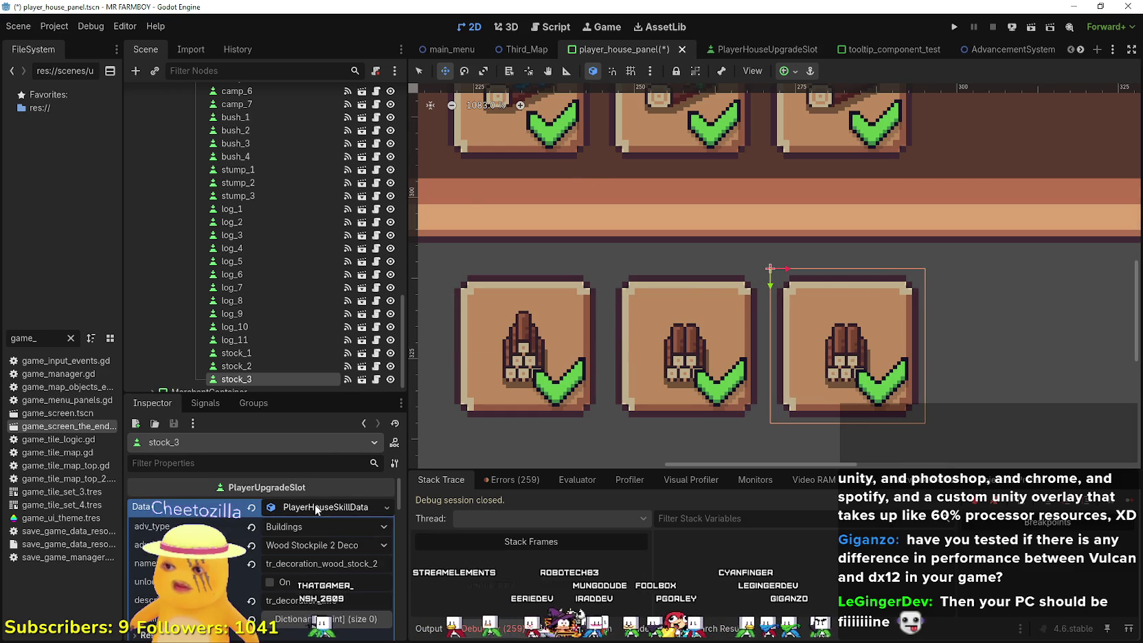
{"action": "left_click", "coordinate": [321, 547]}
{"action": "scroll", "coordinate": [348, 341], "scroll_direction": "down", "scroll_amount": 15}
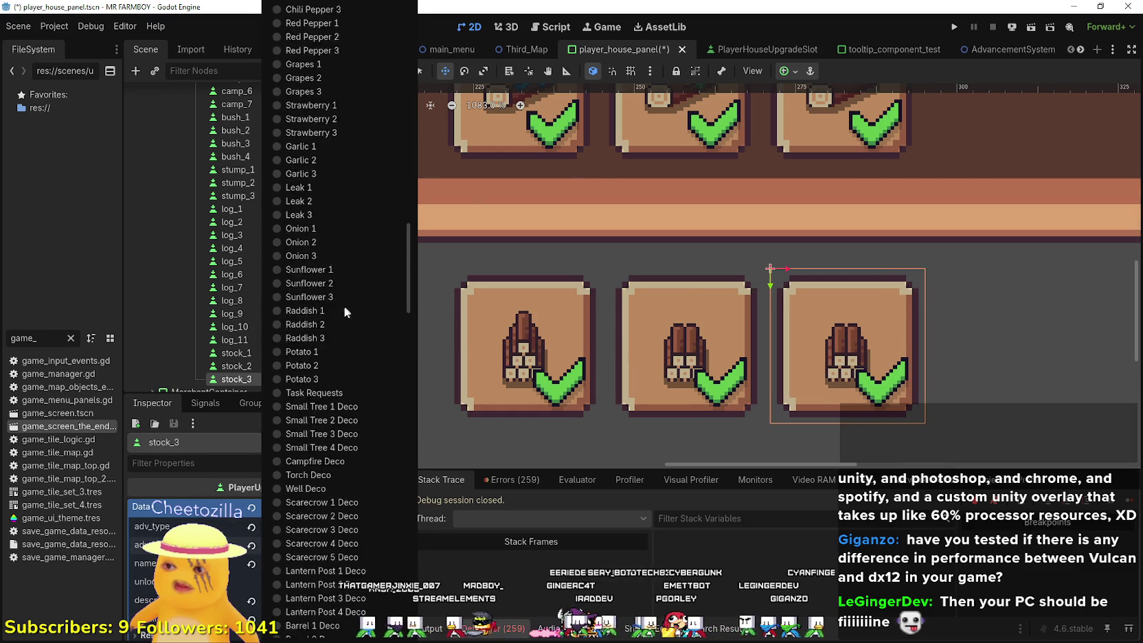
{"action": "scroll", "coordinate": [344, 306], "scroll_direction": "down", "scroll_amount": 5}
{"action": "left_click", "coordinate": [342, 236]}
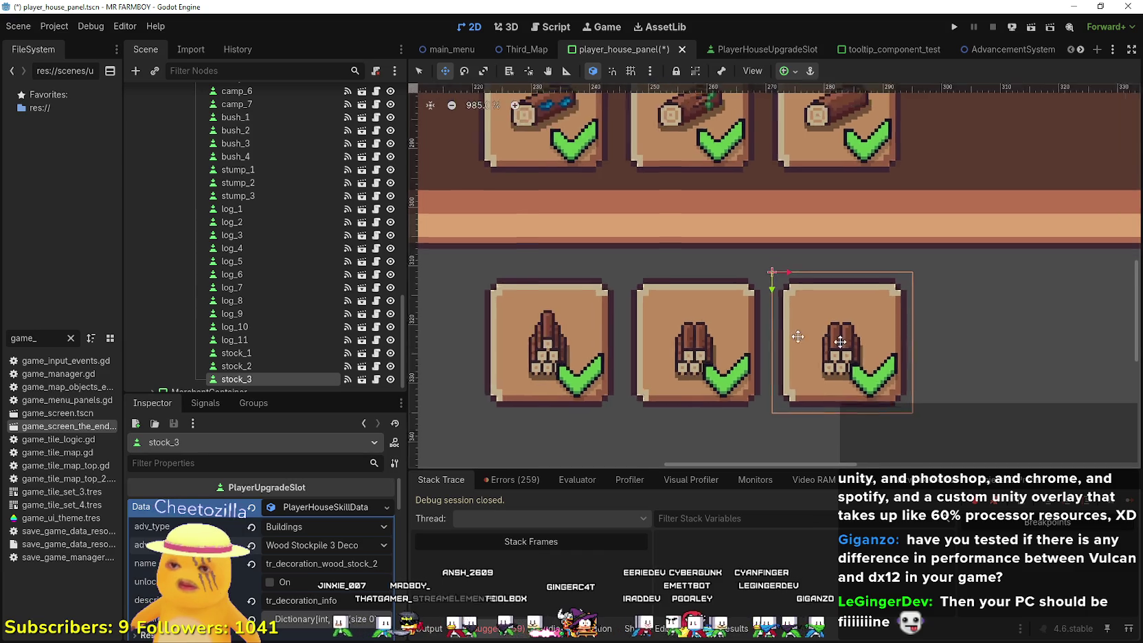
{"action": "scroll", "coordinate": [535, 403], "scroll_direction": "right", "scroll_amount": 5}
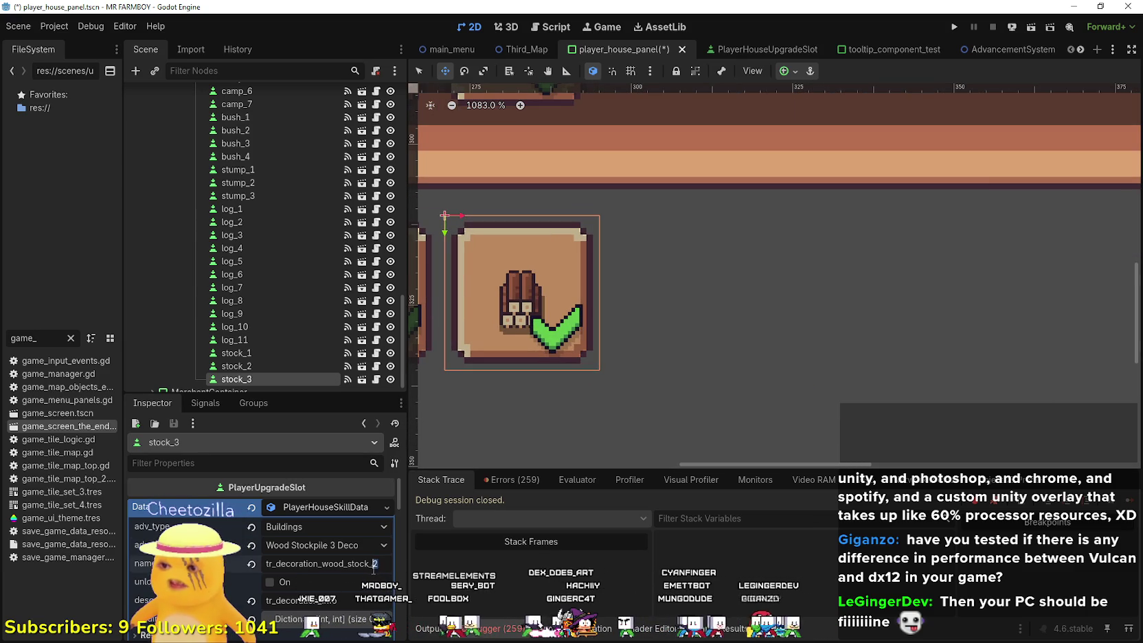
{"action": "key", "text": "ctrl+s"}
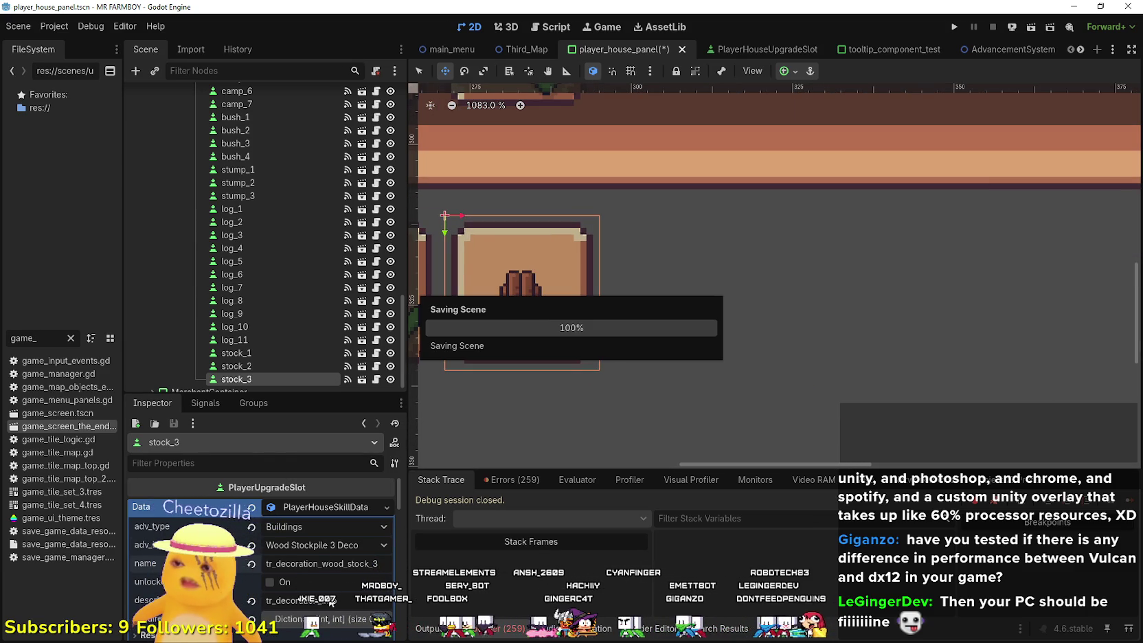
- Shift stock_3's icon region to the next stockpile sprite and save the scene
{"action": "scroll", "coordinate": [323, 577], "scroll_direction": "down", "scroll_amount": 3}
{"action": "scroll", "coordinate": [323, 577], "scroll_direction": "down", "scroll_amount": 10}
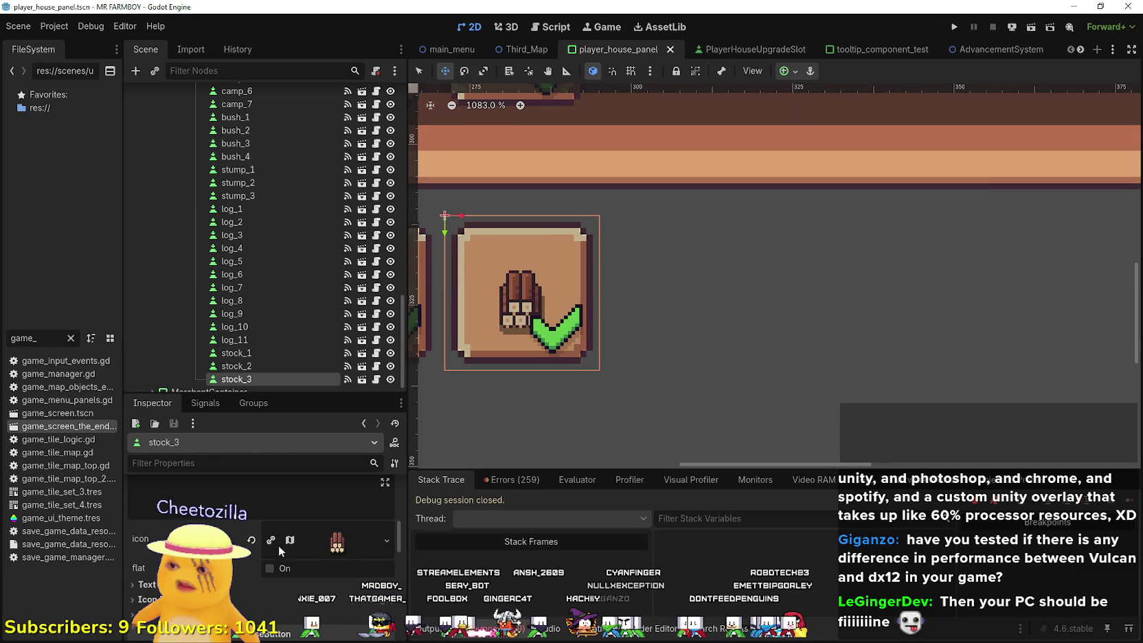
{"action": "left_click", "coordinate": [308, 538]}
{"action": "left_click", "coordinate": [268, 601]}
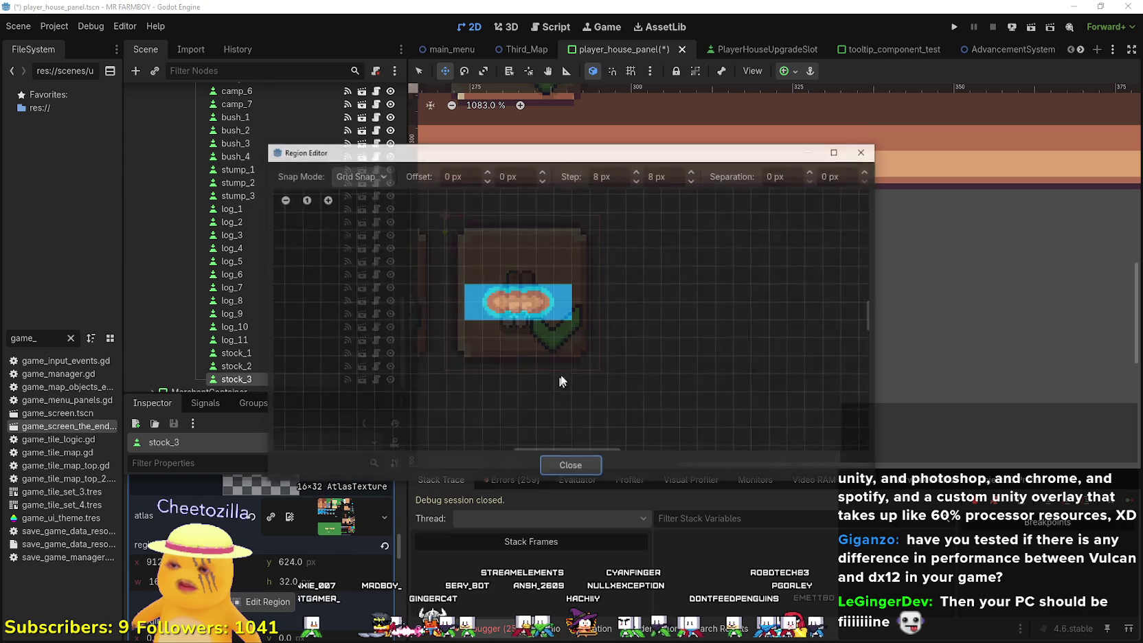
{"action": "scroll", "coordinate": [626, 318], "scroll_direction": "down", "scroll_amount": 3}
{"action": "scroll", "coordinate": [443, 397], "scroll_direction": "up", "scroll_amount": 5}
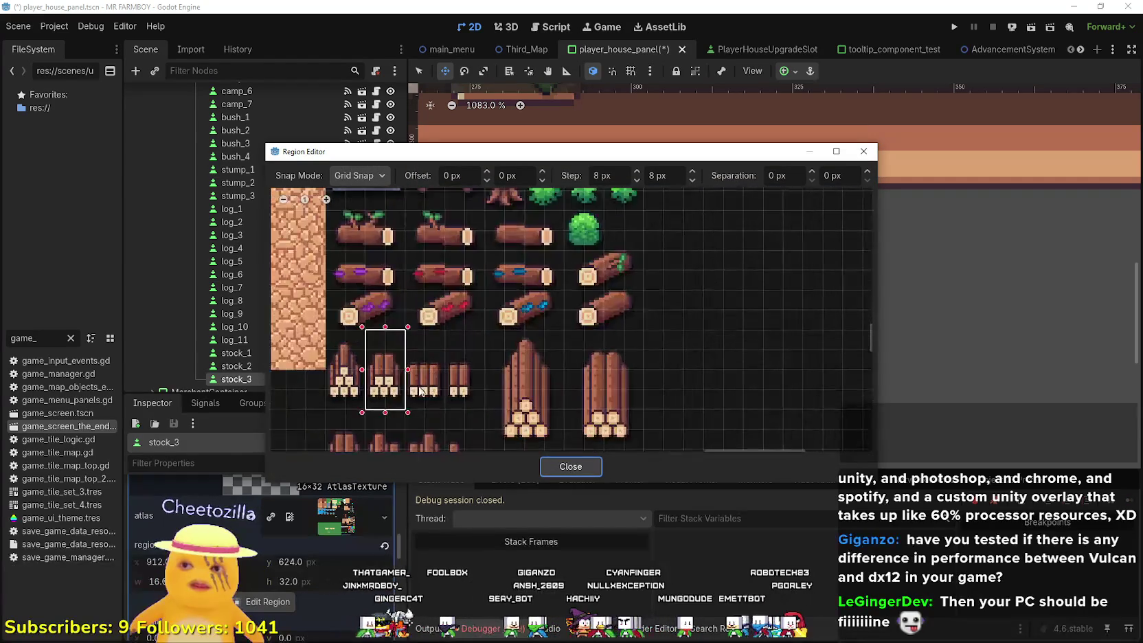
{"action": "left_click_drag", "start_coordinate": [443, 397], "coordinate": [408, 318]}
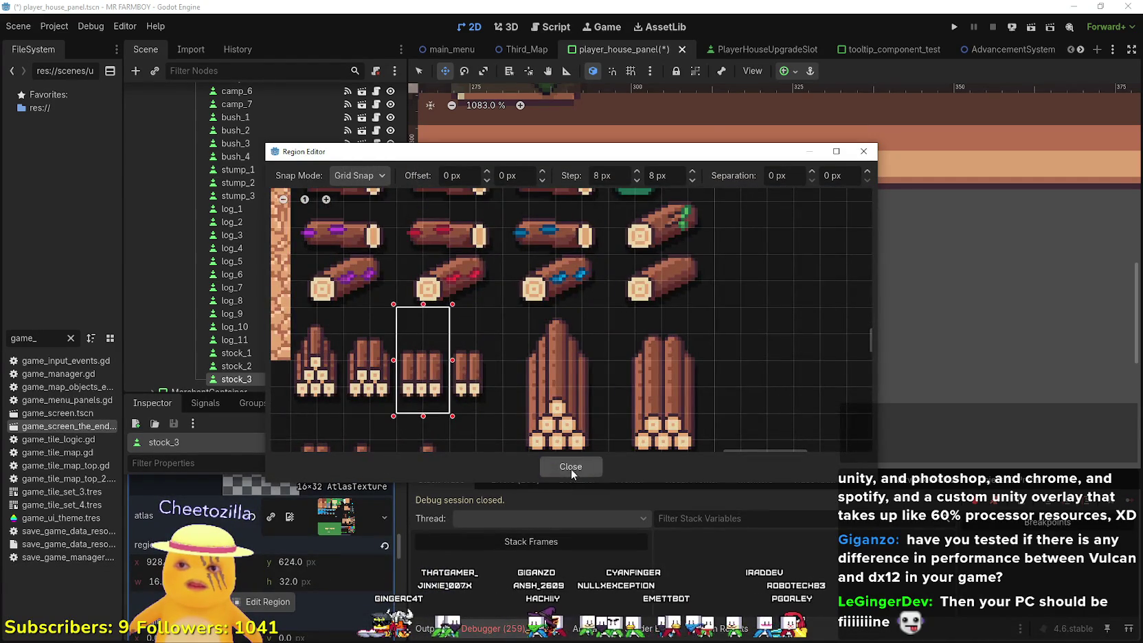
{"action": "left_click", "coordinate": [570, 466]}
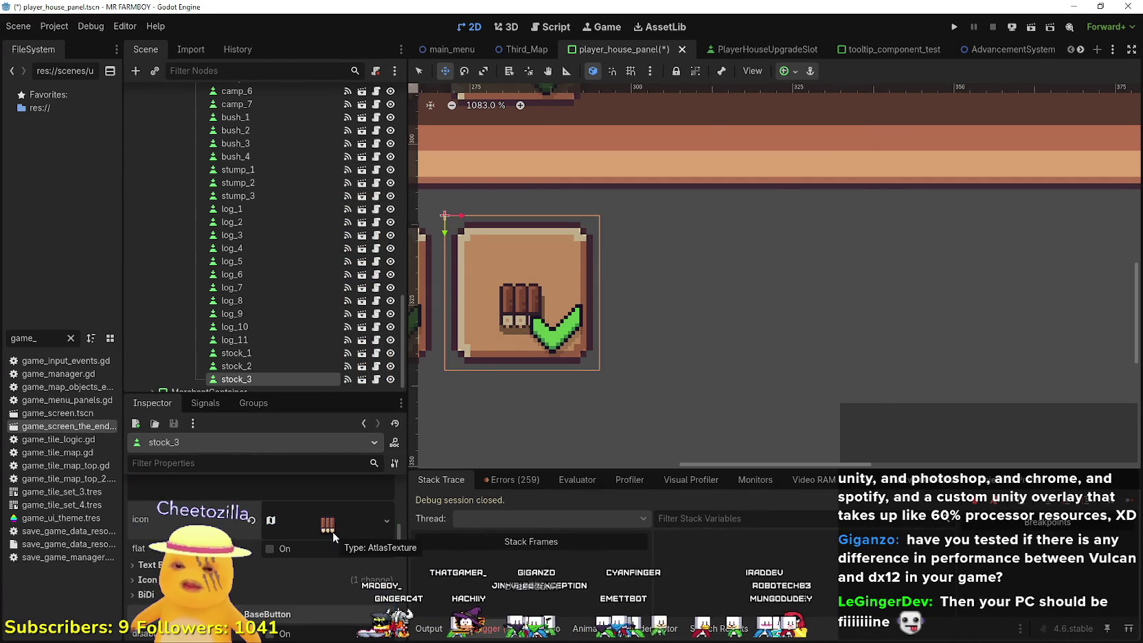
{"action": "key", "text": "ctrl+s"}
- Pan and zoom the 2D viewport to inspect the stock_3 slot
{"action": "scroll", "coordinate": [718, 265], "scroll_direction": "down", "scroll_amount": 3}
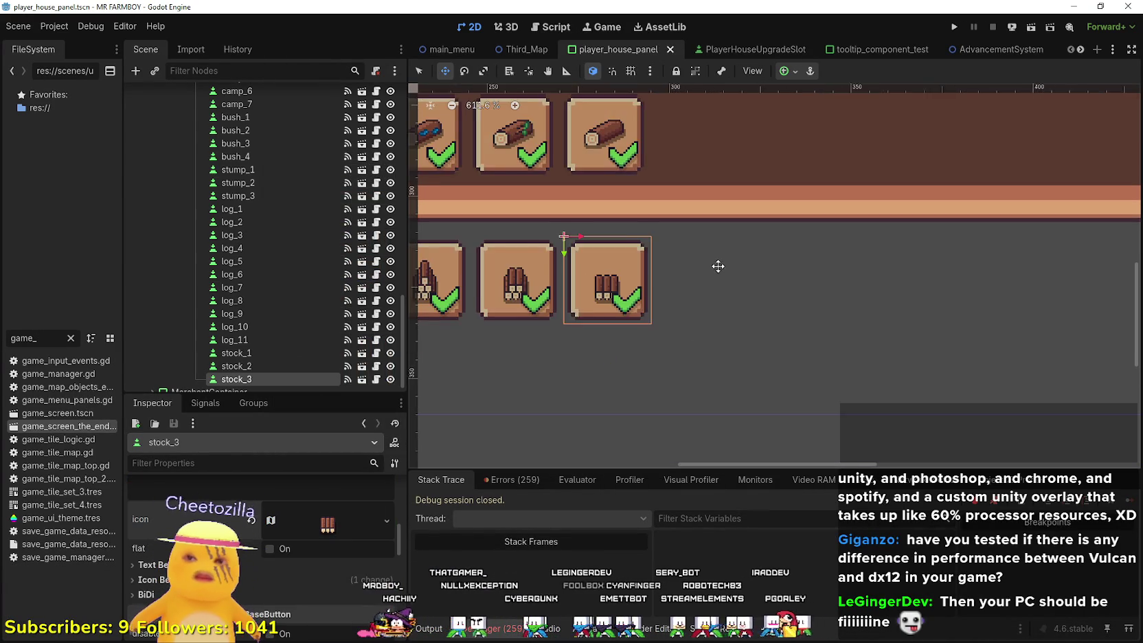
{"action": "left_click_drag", "start_coordinate": [718, 266], "coordinate": [788, 252]}
{"action": "scroll", "coordinate": [328, 563], "scroll_direction": "up", "scroll_amount": 5}
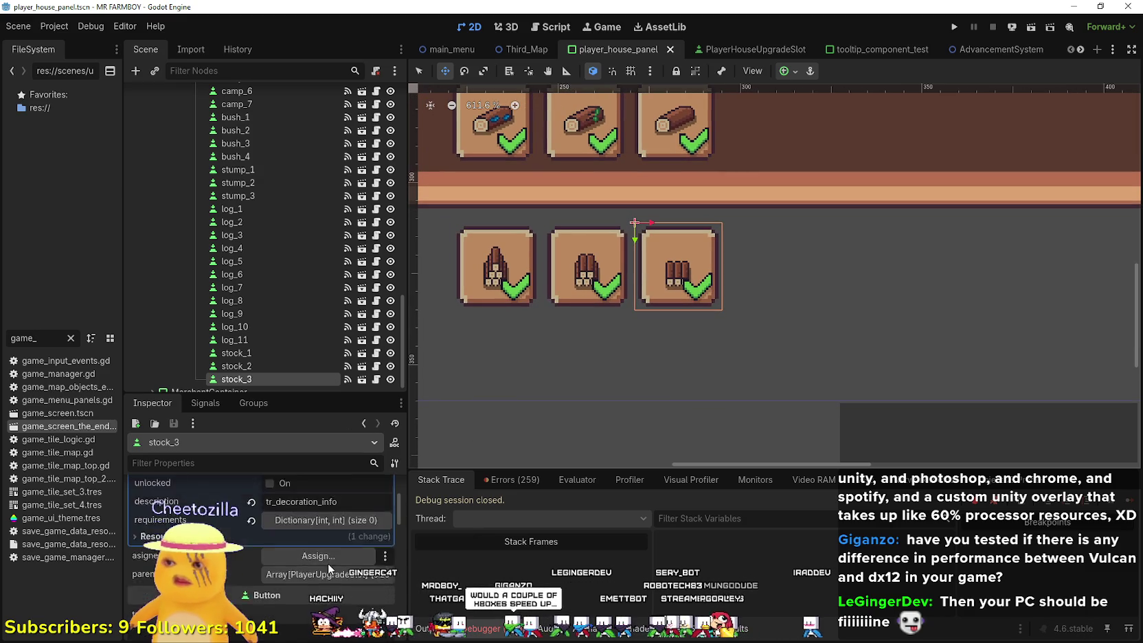
{"action": "scroll", "coordinate": [328, 563], "scroll_direction": "up", "scroll_amount": 5}
{"action": "scroll", "coordinate": [797, 261], "scroll_direction": "up", "scroll_amount": 4}
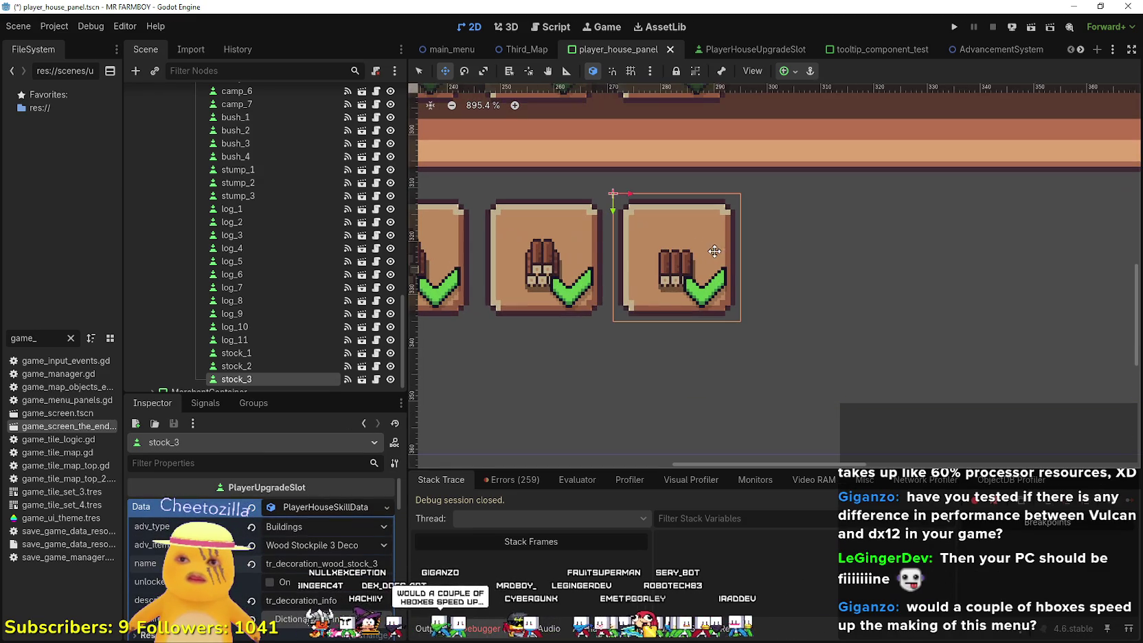
- Duplicate stock_3 as stock_4, nudge it into line right beside stock_3, and save
{"action": "key", "text": "ctrl+d"}
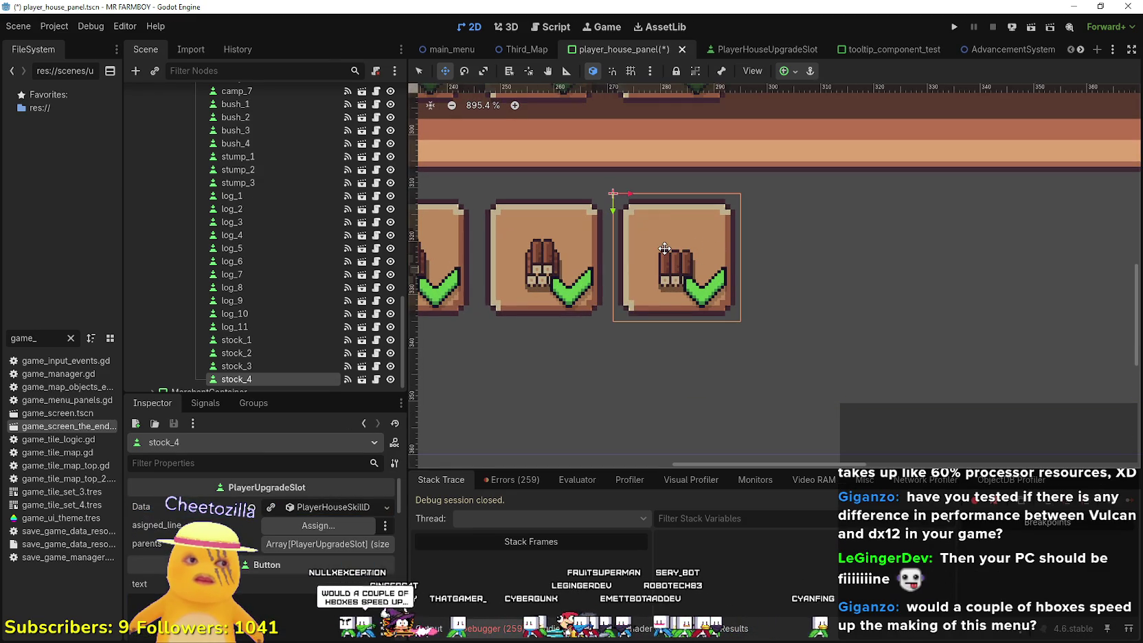
{"action": "mouse_move", "coordinate": [647, 280]}
{"action": "left_mouse_down"}
{"action": "mouse_move", "coordinate": [762, 268]}
{"action": "mouse_move", "coordinate": [792, 253]}
{"action": "left_mouse_up"}
{"action": "scroll", "coordinate": [791, 250], "scroll_direction": "up", "scroll_amount": 3}
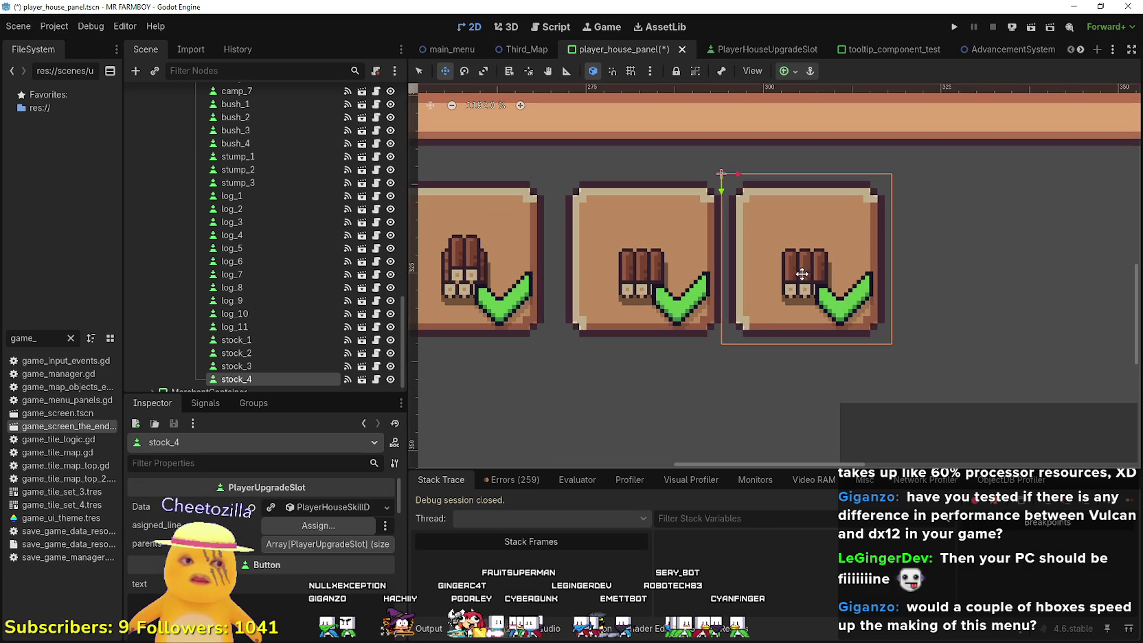
{"action": "key", "text": "Left"}
{"action": "key", "text": "Left"}
{"action": "key", "text": "Right"}
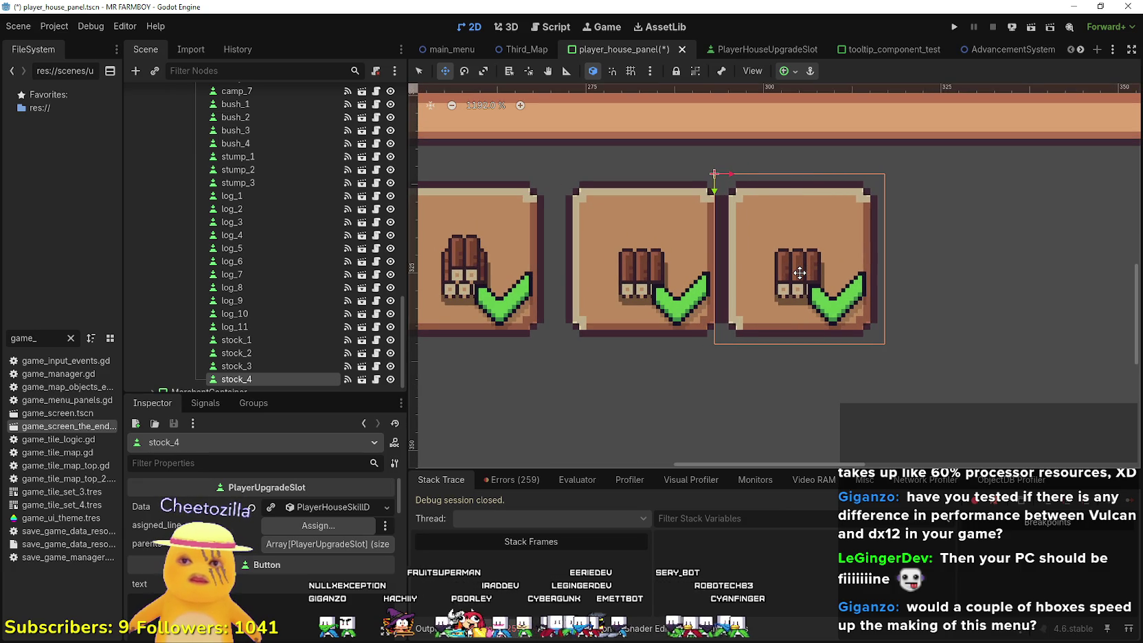
{"action": "key", "text": "Right"}
{"action": "key", "text": "Right"}
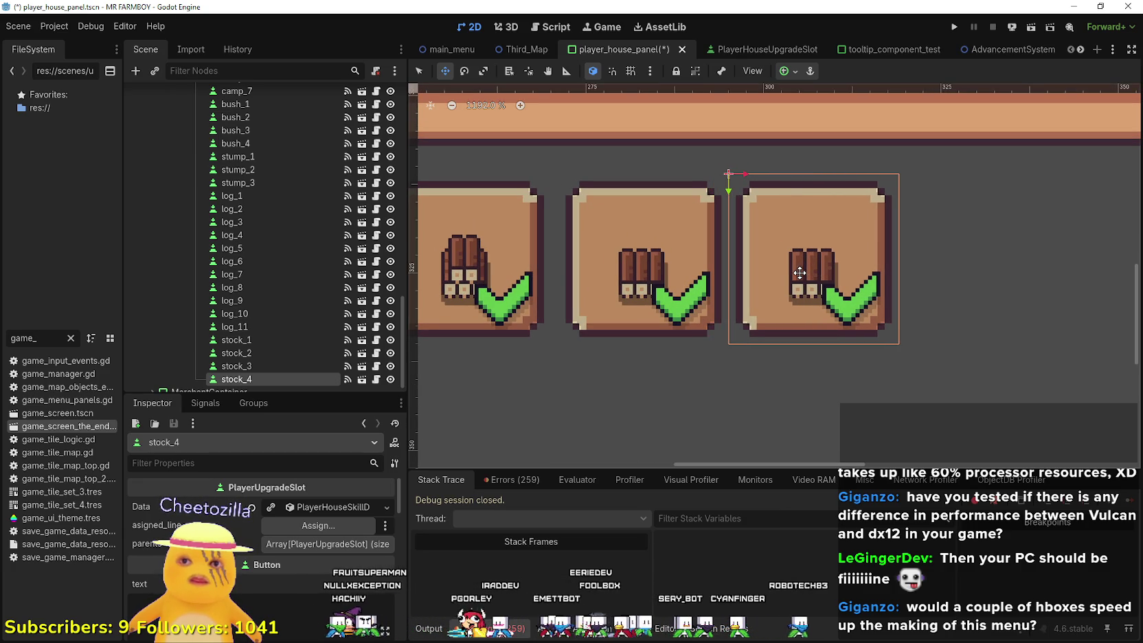
{"action": "key", "text": "Right"}
{"action": "key", "text": "ctrl+s"}
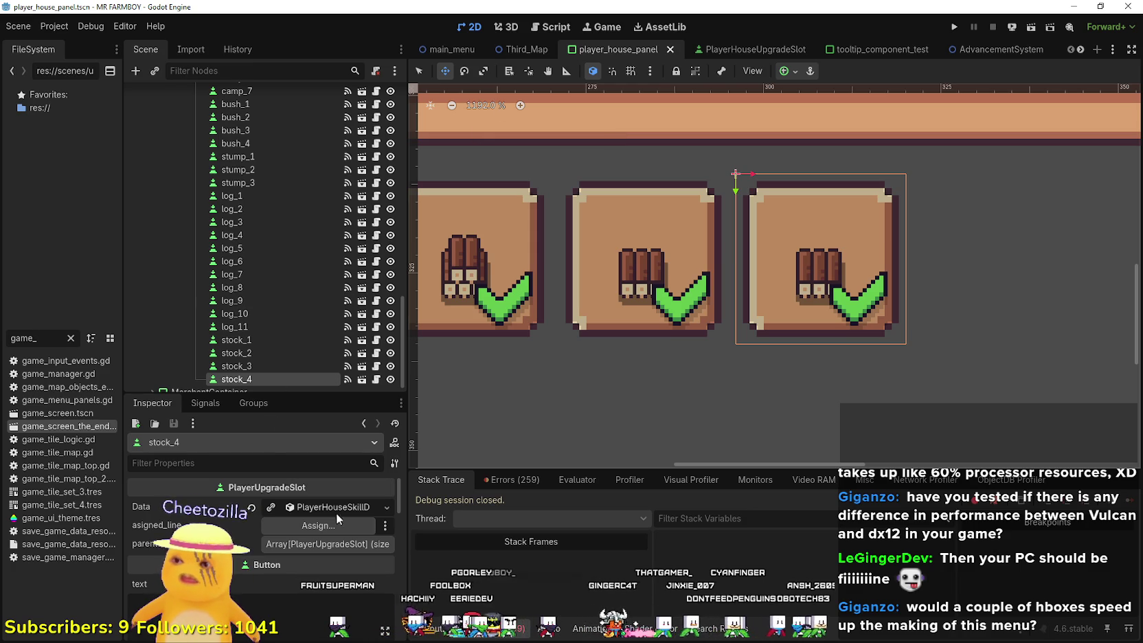
- Set stock_4's item to Wood Stockpile 4 Deco and save the scene
{"action": "left_click", "coordinate": [303, 533]}
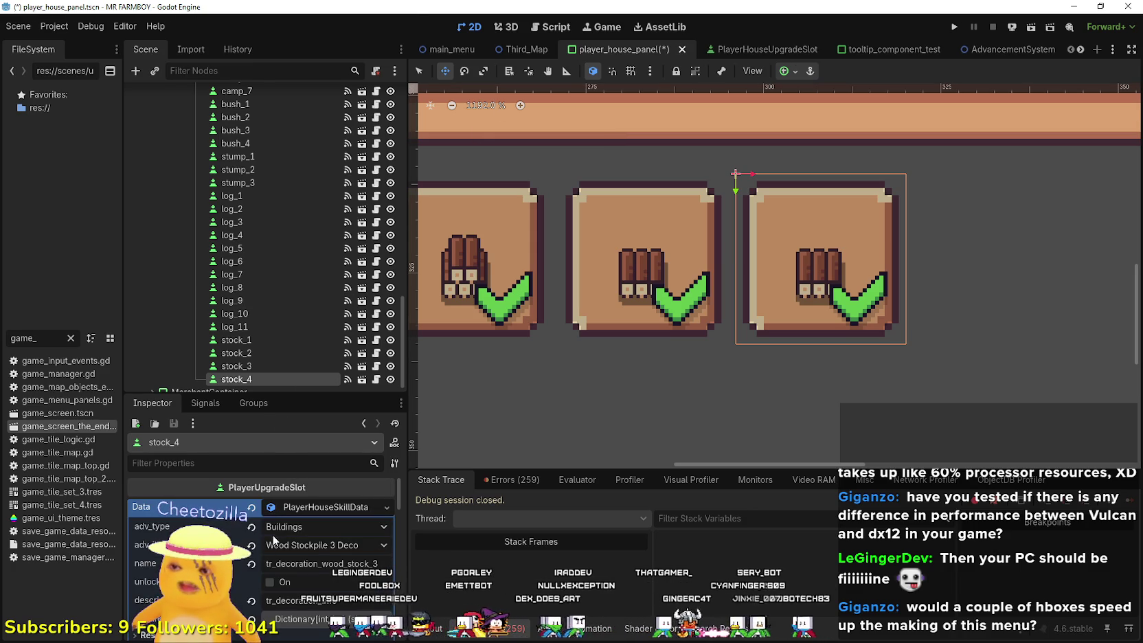
{"action": "left_click", "coordinate": [316, 545]}
{"action": "scroll", "coordinate": [340, 473], "scroll_direction": "down", "scroll_amount": 15}
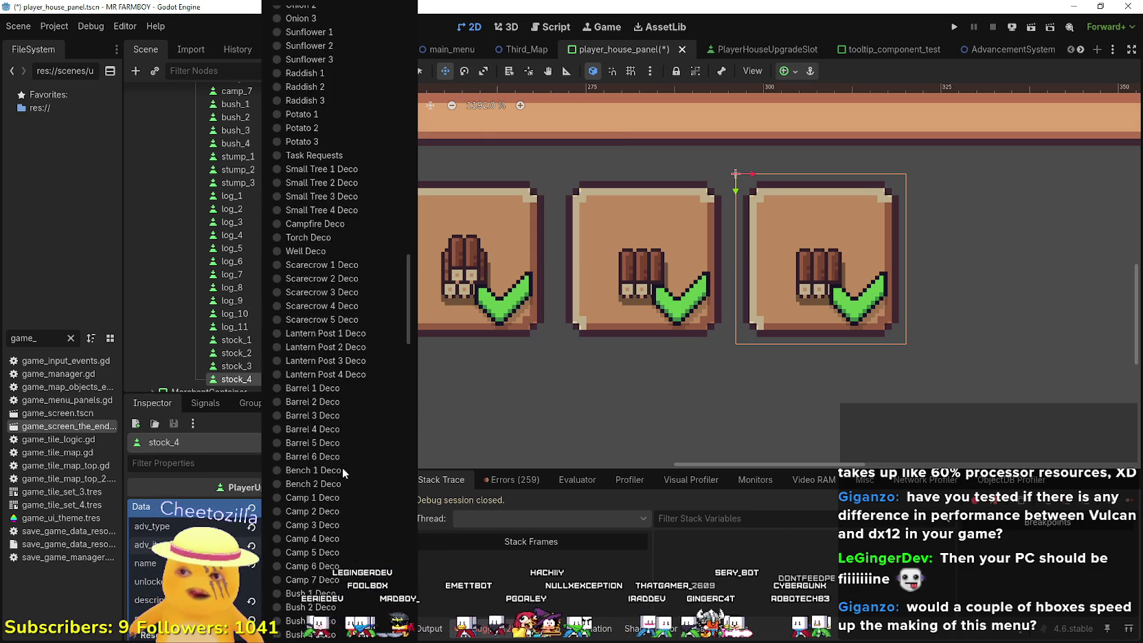
{"action": "left_click", "coordinate": [335, 486]}
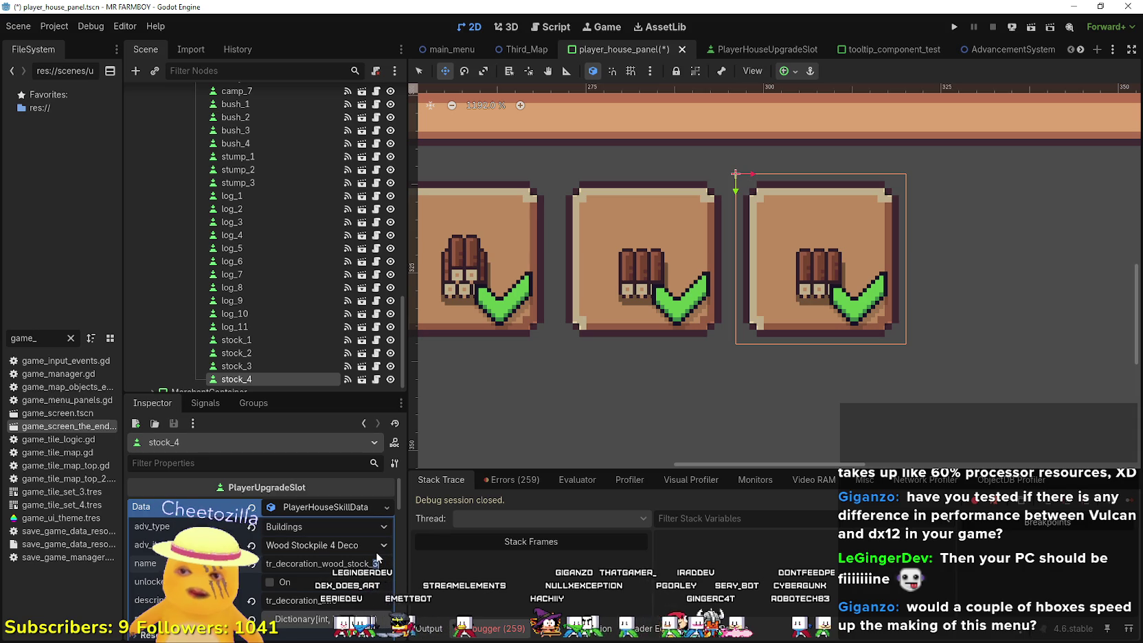
{"action": "key", "text": "ctrl+s"}
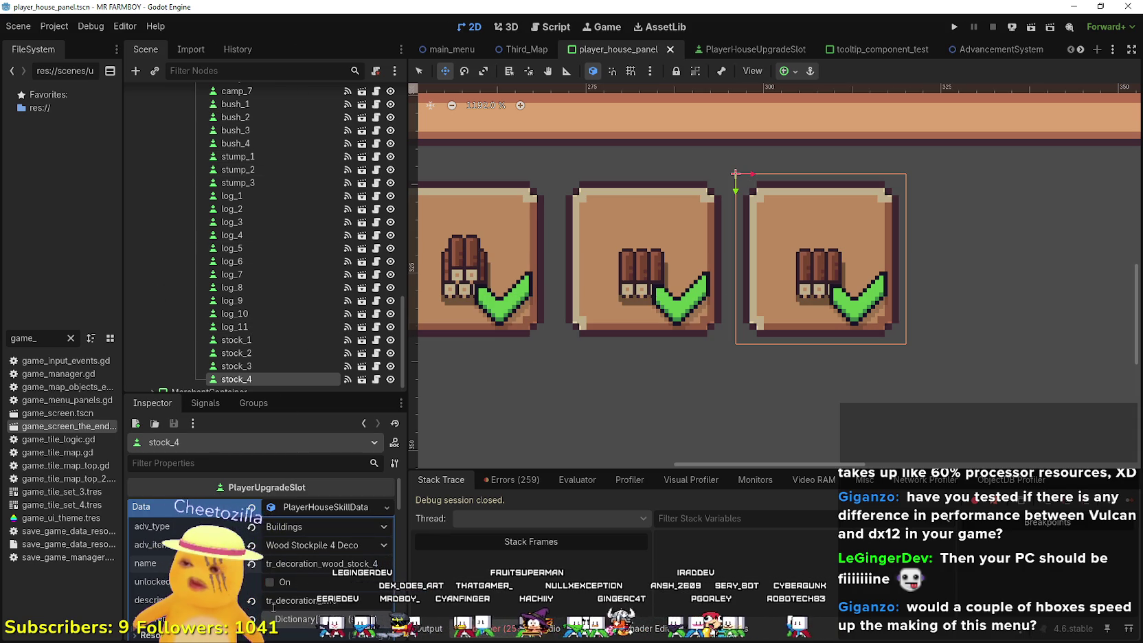
- Shift stock_4's icon atlas region over to the next stockpile sprite and save
{"action": "scroll", "coordinate": [274, 607], "scroll_direction": "down", "scroll_amount": 10}
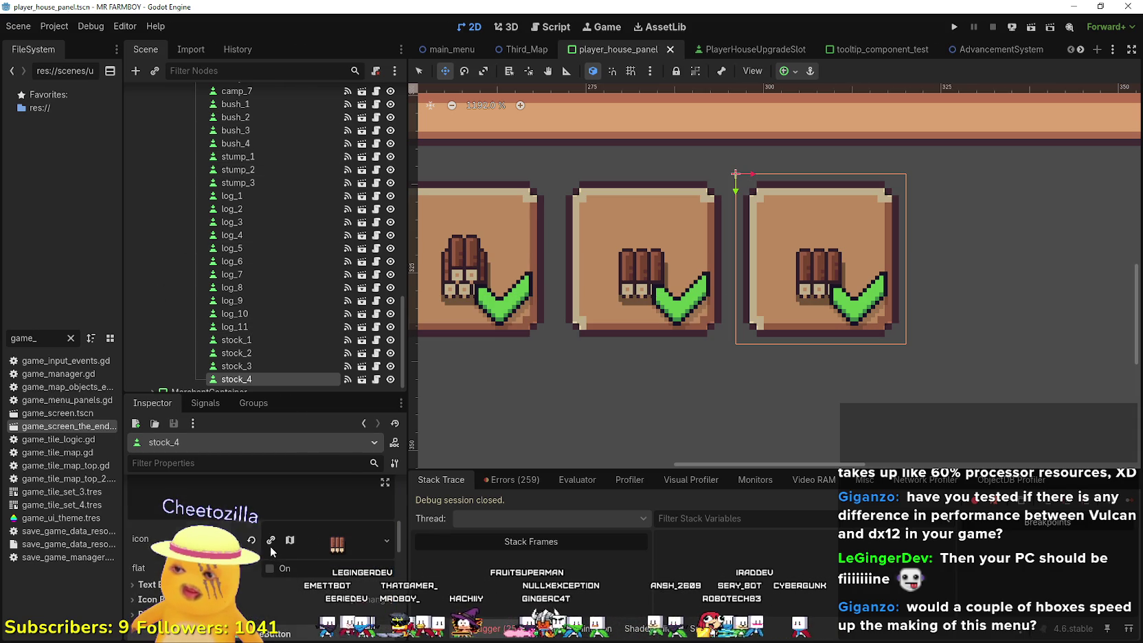
{"action": "left_click", "coordinate": [271, 541]}
{"action": "left_click", "coordinate": [275, 621]}
{"action": "scroll", "coordinate": [705, 289], "scroll_direction": "down", "scroll_amount": 5}
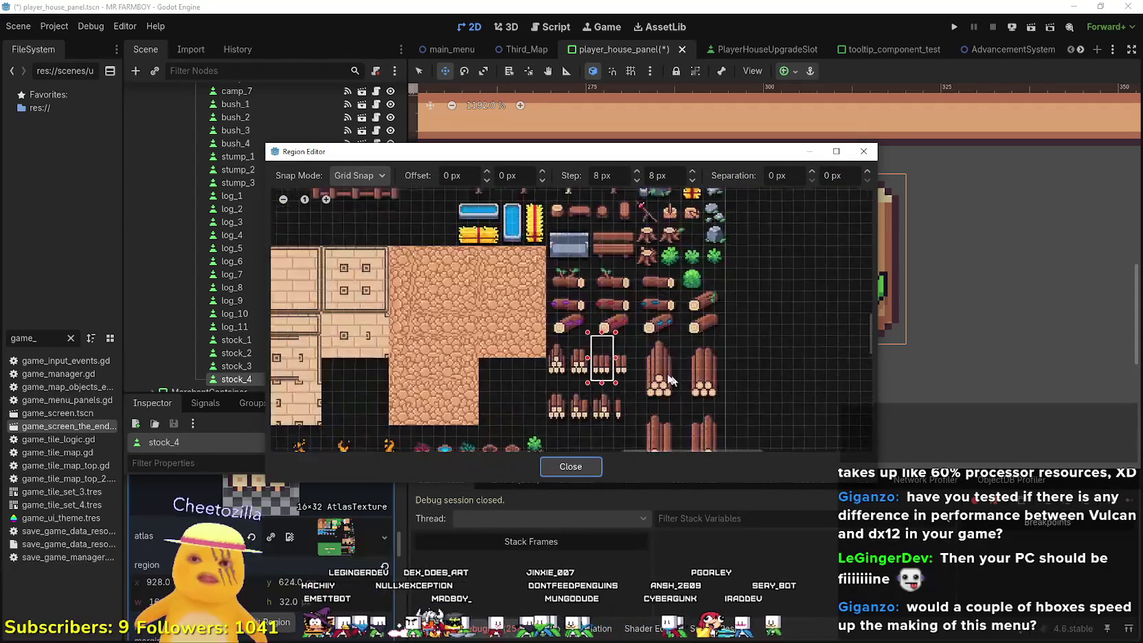
{"action": "scroll", "coordinate": [675, 379], "scroll_direction": "up", "scroll_amount": 4}
{"action": "left_click_drag", "start_coordinate": [501, 268], "coordinate": [563, 268]}
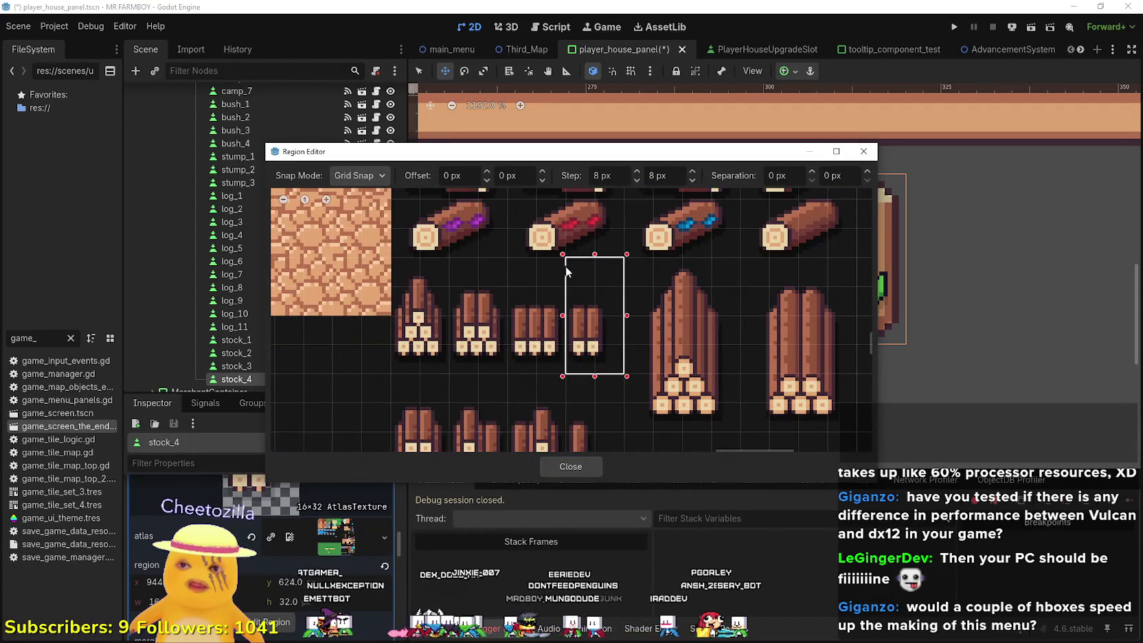
{"action": "scroll", "coordinate": [604, 364], "scroll_direction": "down", "scroll_amount": 2}
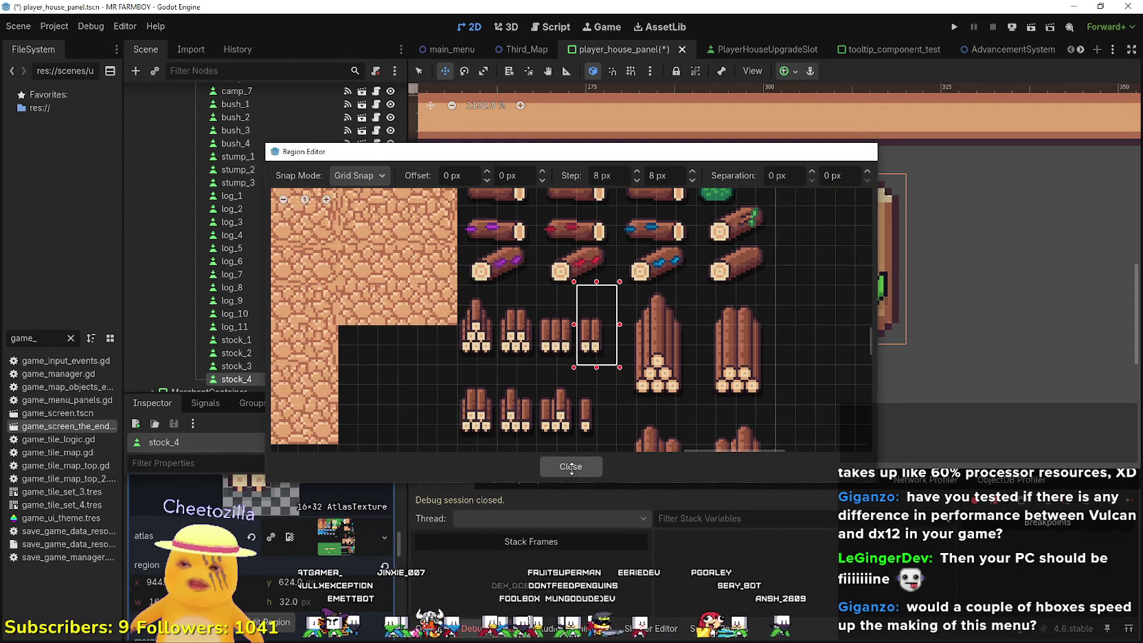
{"action": "left_click", "coordinate": [572, 467]}
{"action": "key", "text": "ctrl+s"}
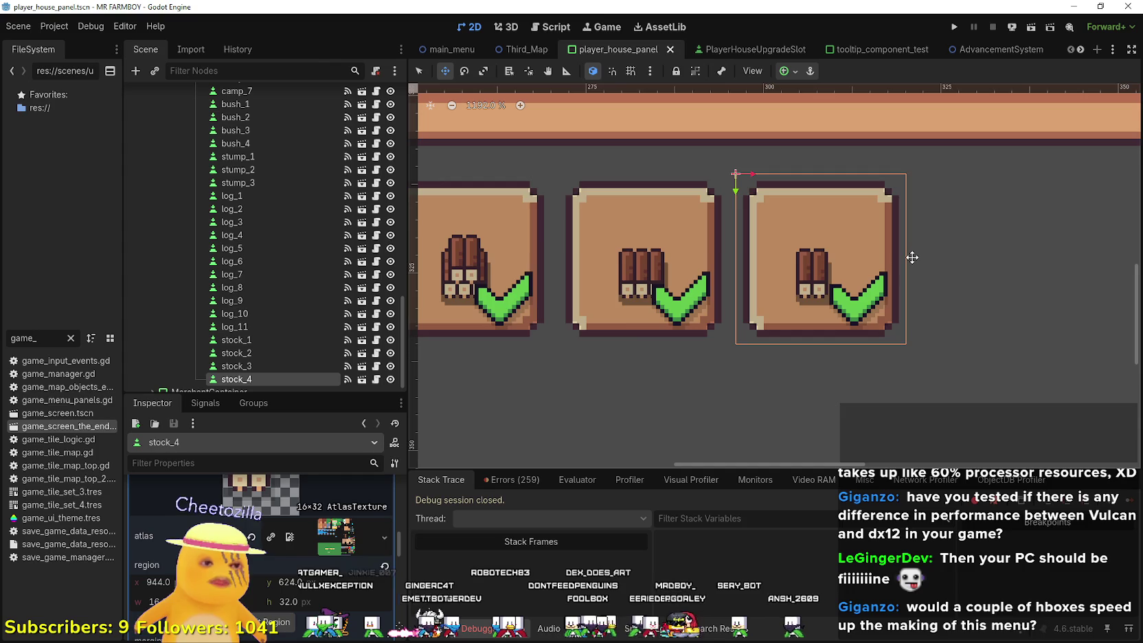
- Duplicate stock_4 into stock_5 and place the copy to its right
{"action": "scroll", "coordinate": [912, 261], "scroll_direction": "down", "scroll_amount": 2}
{"action": "scroll", "coordinate": [900, 280], "scroll_direction": "right", "scroll_amount": 3}
{"action": "scroll", "coordinate": [806, 240], "scroll_direction": "up", "scroll_amount": 2}
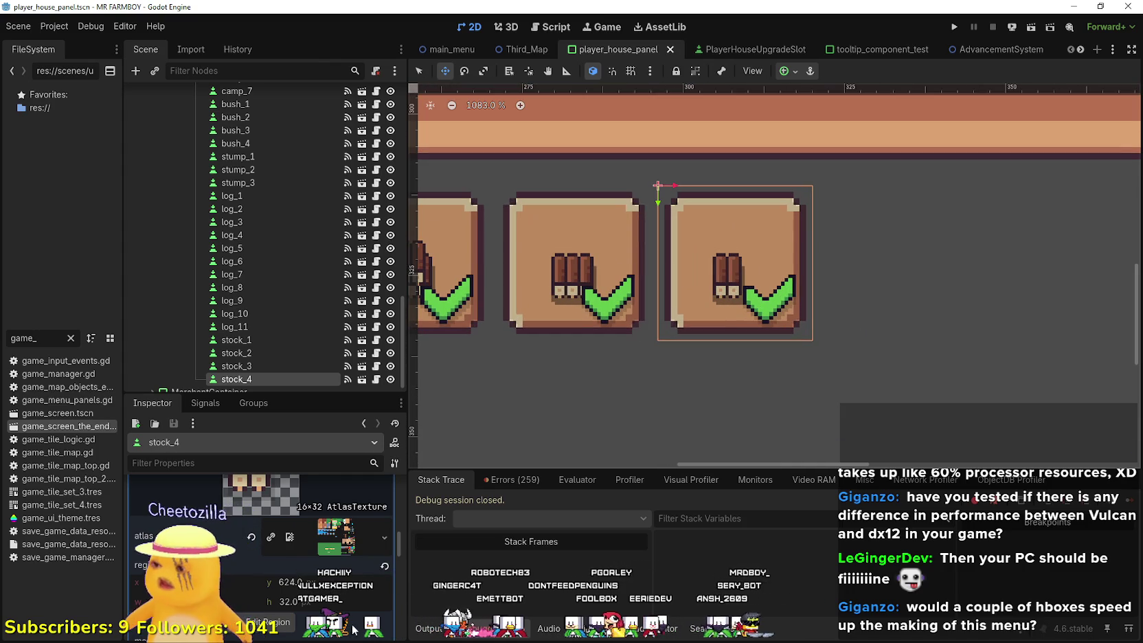
{"action": "scroll", "coordinate": [327, 546], "scroll_direction": "up", "scroll_amount": 5}
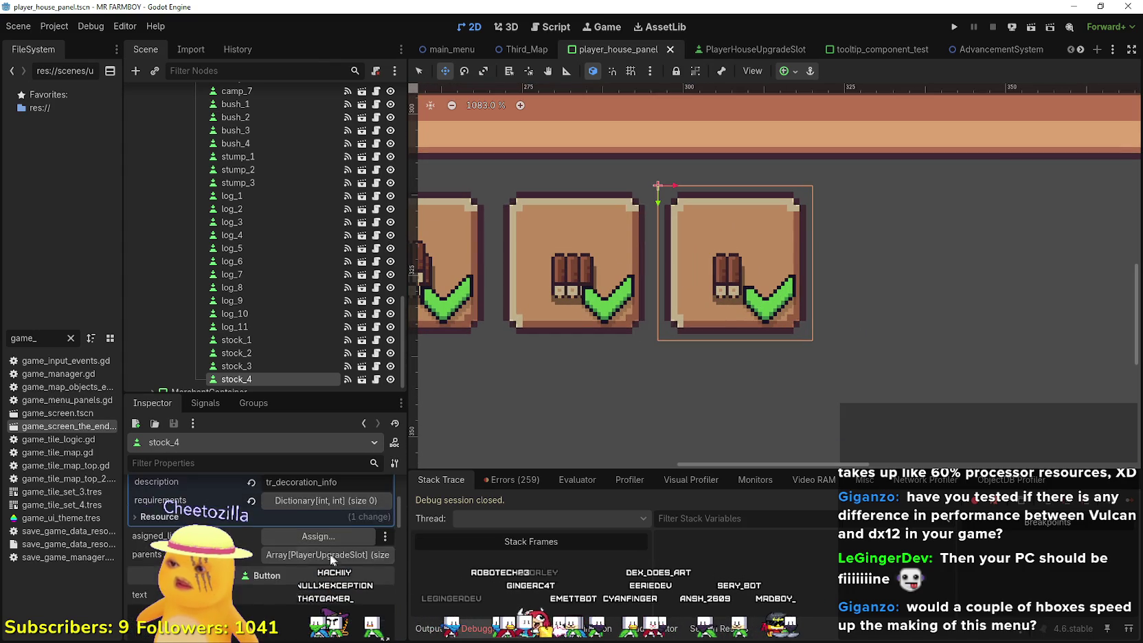
{"action": "scroll", "coordinate": [330, 558], "scroll_direction": "up", "scroll_amount": 2}
{"action": "scroll", "coordinate": [382, 368], "scroll_direction": "down", "scroll_amount": 1}
{"action": "scroll", "coordinate": [755, 275], "scroll_direction": "down", "scroll_amount": 4}
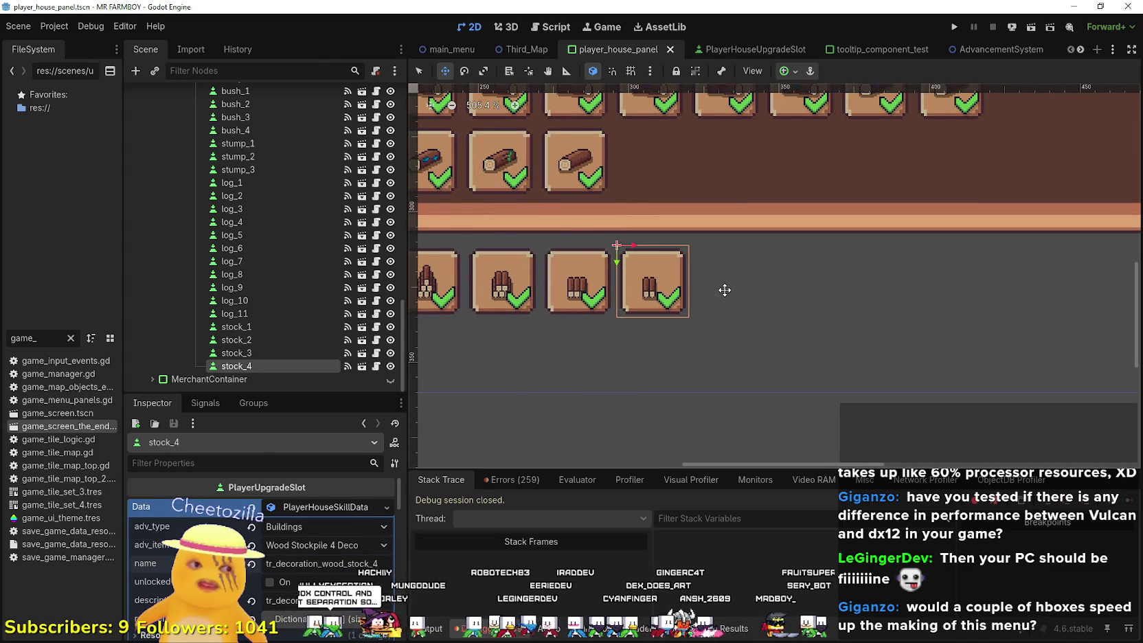
{"action": "key", "text": "ctrl+d"}
{"action": "left_click_drag", "start_coordinate": [632, 280], "coordinate": [700, 277]}
- After undoing and redoing the move, nudge stock_5 right to sit evenly beside stock_4
{"action": "scroll", "coordinate": [708, 279], "scroll_direction": "up", "scroll_amount": 1}
{"action": "scroll", "coordinate": [708, 279], "scroll_direction": "up", "scroll_amount": 3}
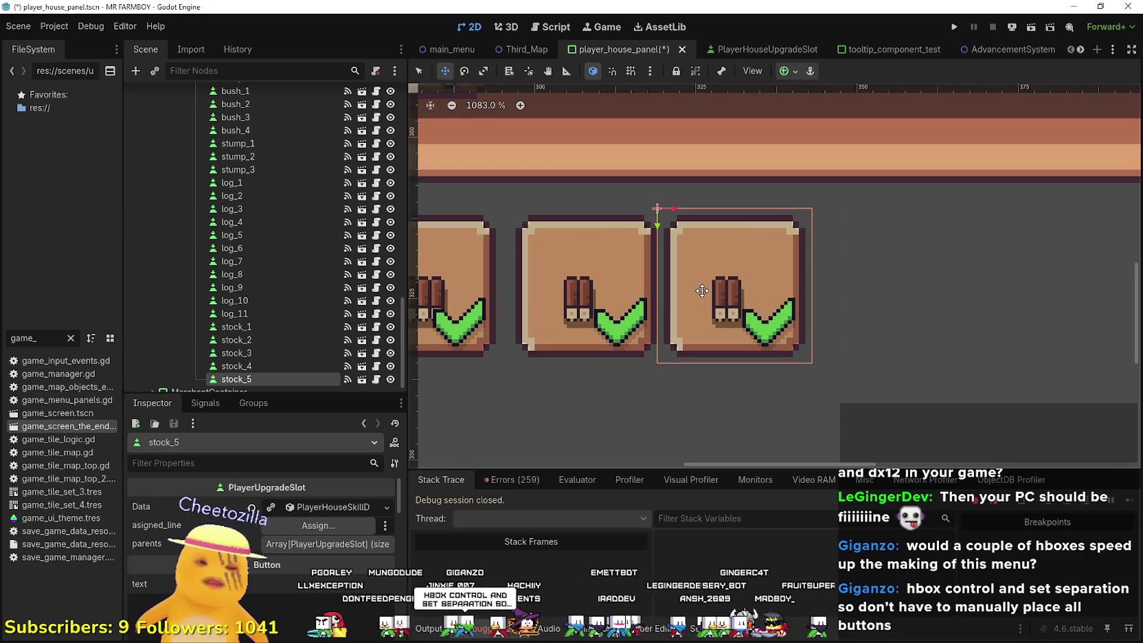
{"action": "key", "text": "ctrl+z"}
{"action": "key", "text": "ctrl+z"}
{"action": "key", "text": "ctrl+shift+z"}
{"action": "key", "text": "ctrl+shift+z"}
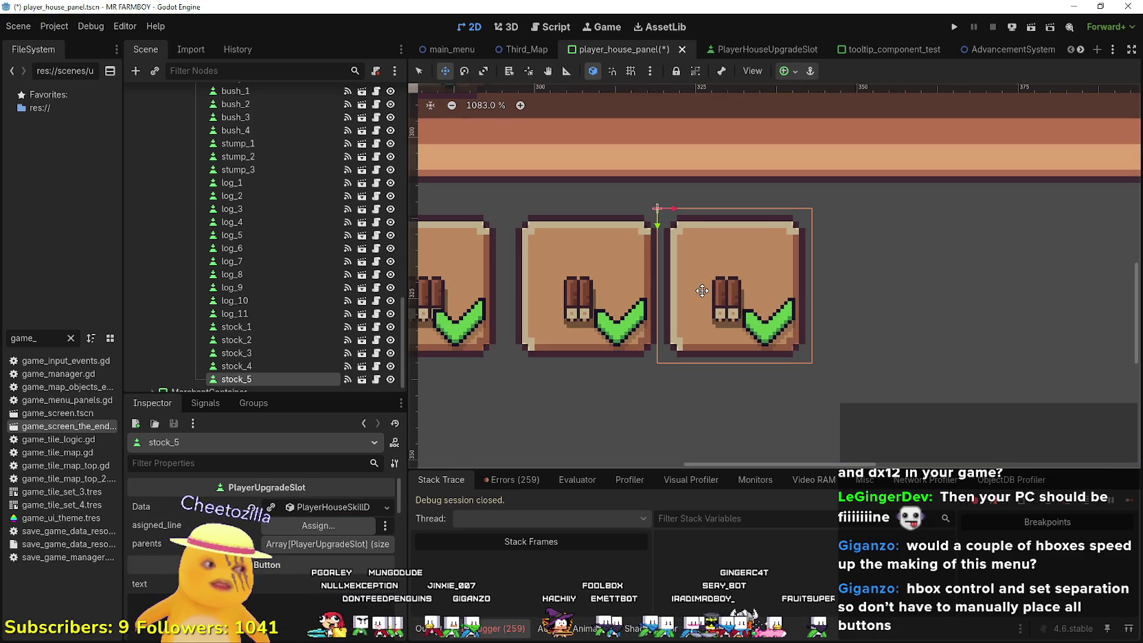
{"action": "key", "text": "ctrl+z"}
{"action": "key", "text": "ctrl+shift+z"}
{"action": "key", "text": "Right"}
{"action": "key", "text": "Right"}
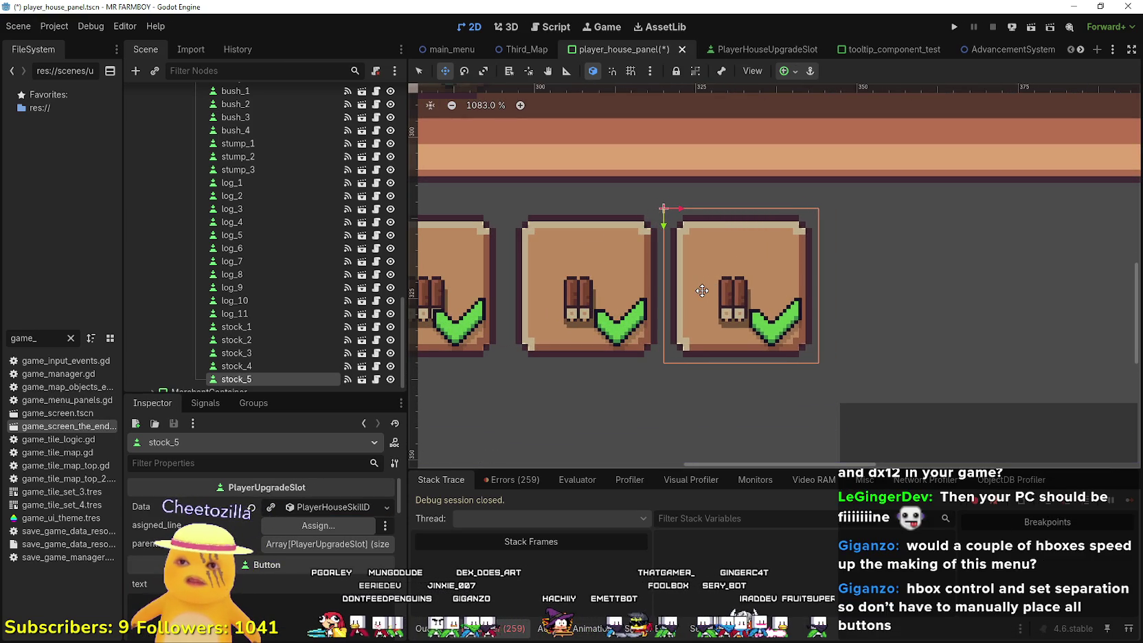
- Set stock_5's item to Wood Stockpile 5 Deco and change its name key's ending to 5
{"action": "left_click", "coordinate": [316, 508]}
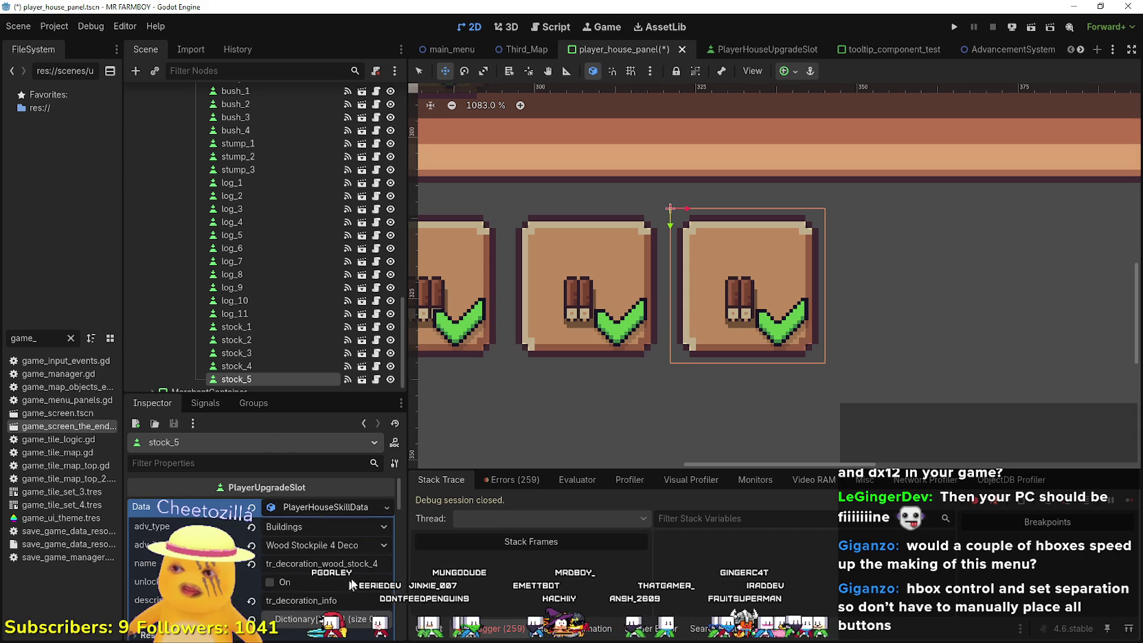
{"action": "left_click", "coordinate": [338, 543]}
{"action": "left_click_drag", "start_coordinate": [411, 121], "coordinate": [422, 357]}
{"action": "left_click", "coordinate": [369, 228]}
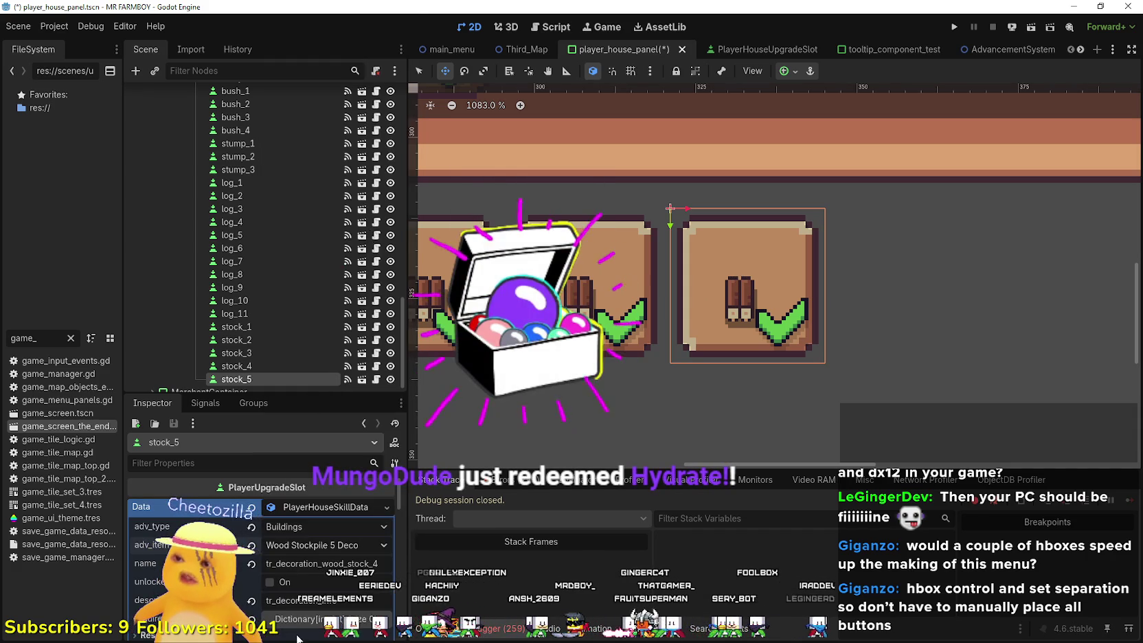
{"action": "left_click", "coordinate": [378, 563]}
{"action": "key", "text": "BackSpace"}
{"action": "type", "text": "5"}
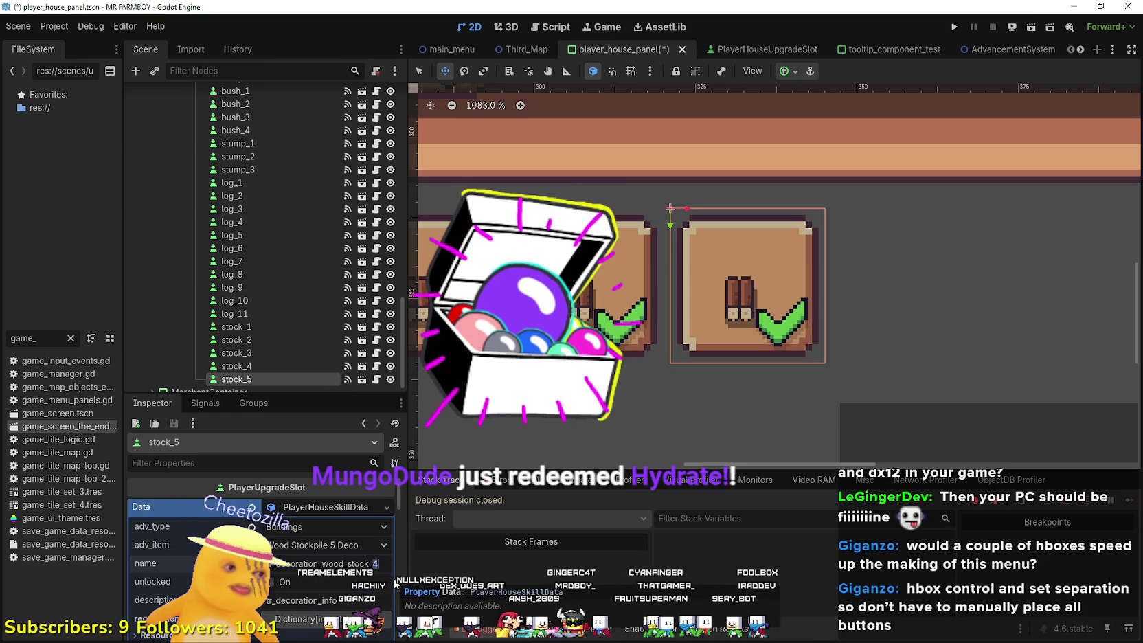
- Outline the larger wood stockpile sprite as stock_5's icon region and save
{"action": "scroll", "coordinate": [337, 557], "scroll_direction": "down", "scroll_amount": 5}
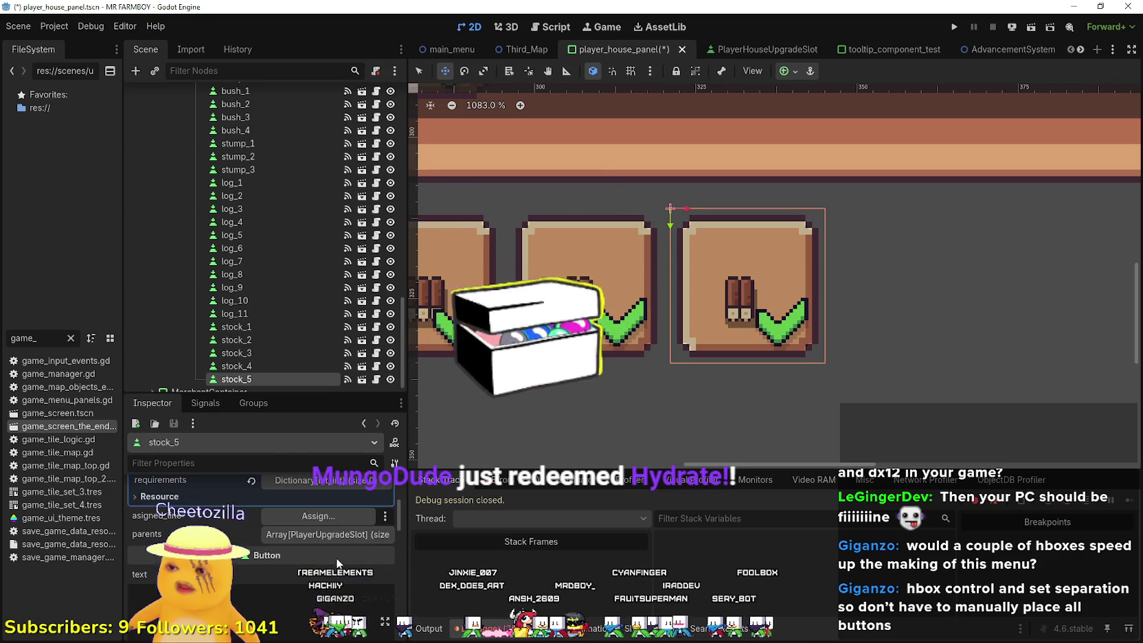
{"action": "scroll", "coordinate": [296, 574], "scroll_direction": "down", "scroll_amount": 5}
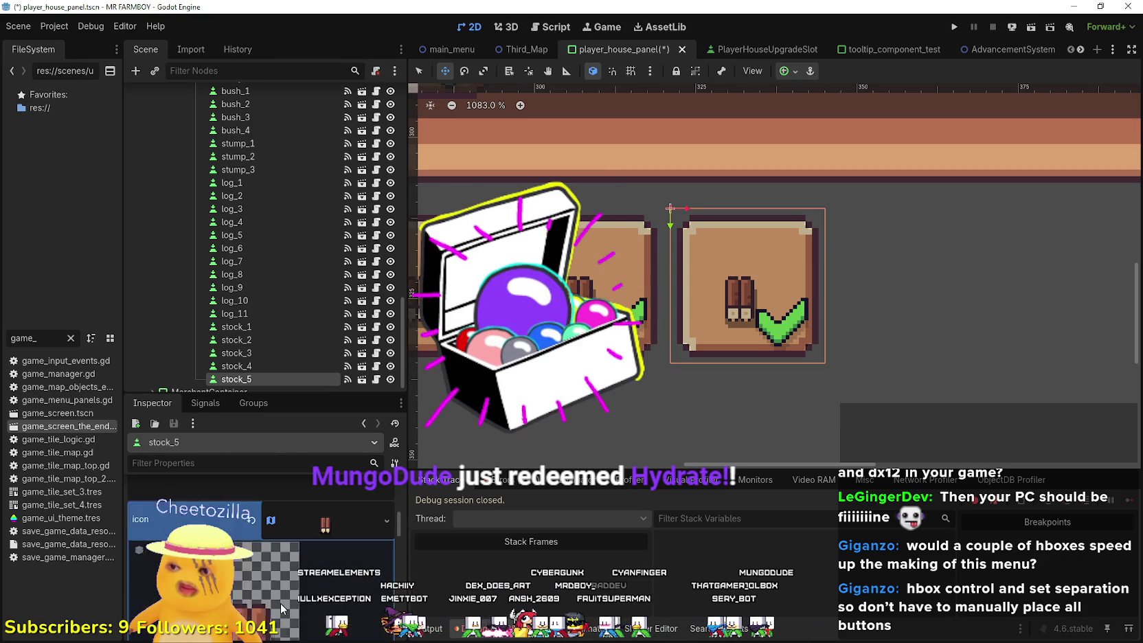
{"action": "left_click", "coordinate": [275, 629]}
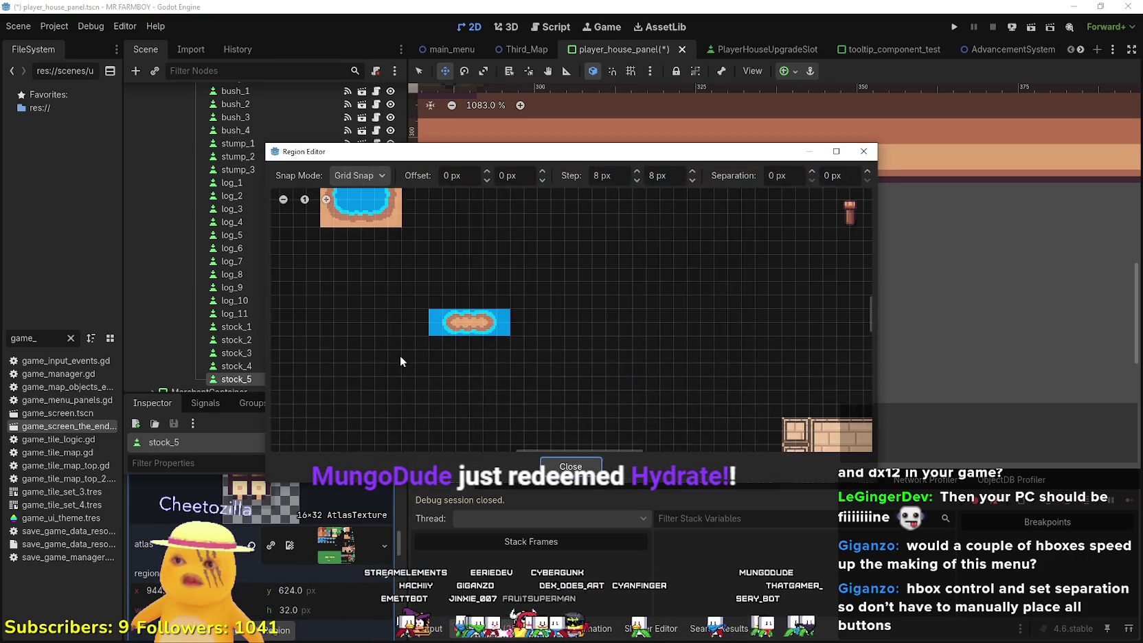
{"action": "scroll", "coordinate": [588, 350], "scroll_direction": "right", "scroll_amount": 5}
{"action": "scroll", "coordinate": [511, 382], "scroll_direction": "up", "scroll_amount": 4}
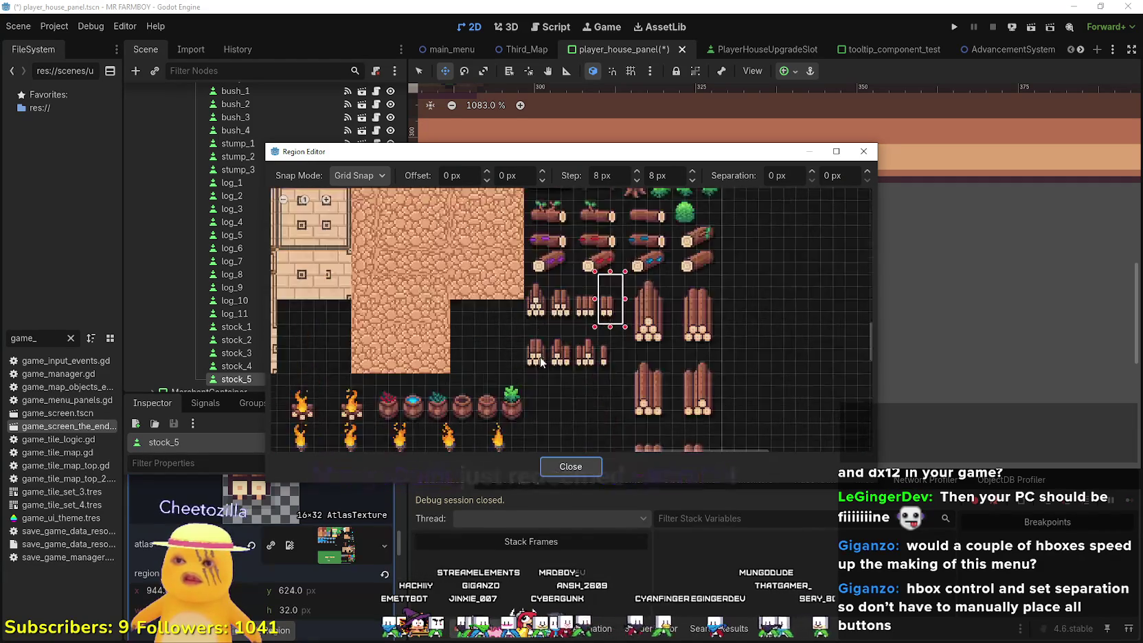
{"action": "mouse_move", "coordinate": [511, 382]}
{"action": "left_mouse_down"}
{"action": "mouse_move", "coordinate": [572, 302]}
{"action": "mouse_move", "coordinate": [575, 264]}
{"action": "left_mouse_up"}
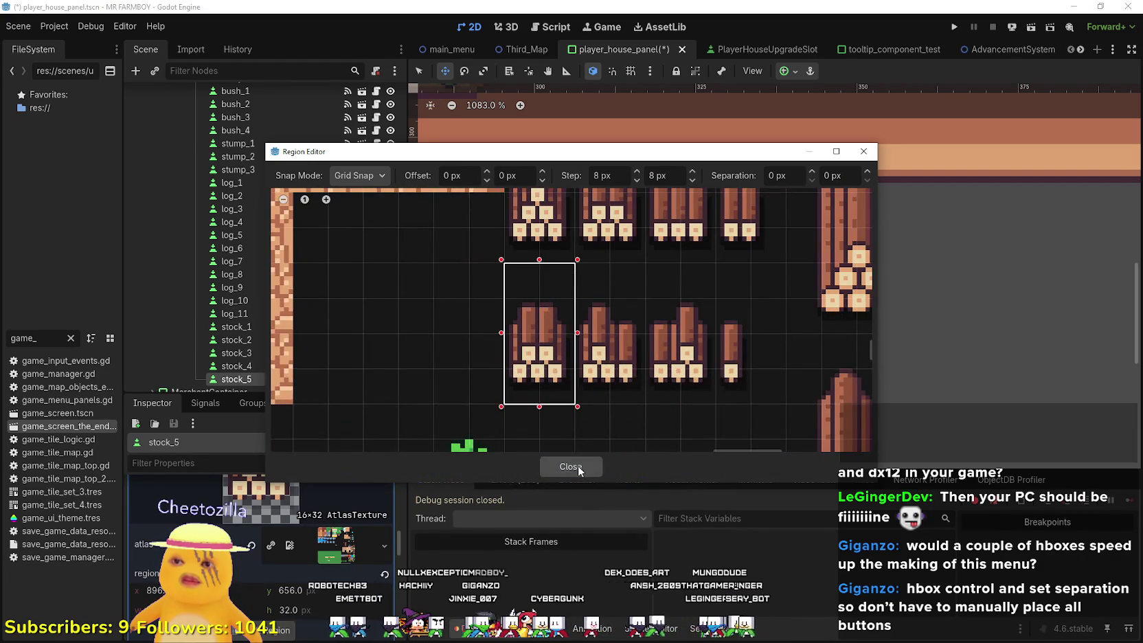
{"action": "left_click", "coordinate": [578, 467]}
{"action": "key", "text": "ctrl+s"}
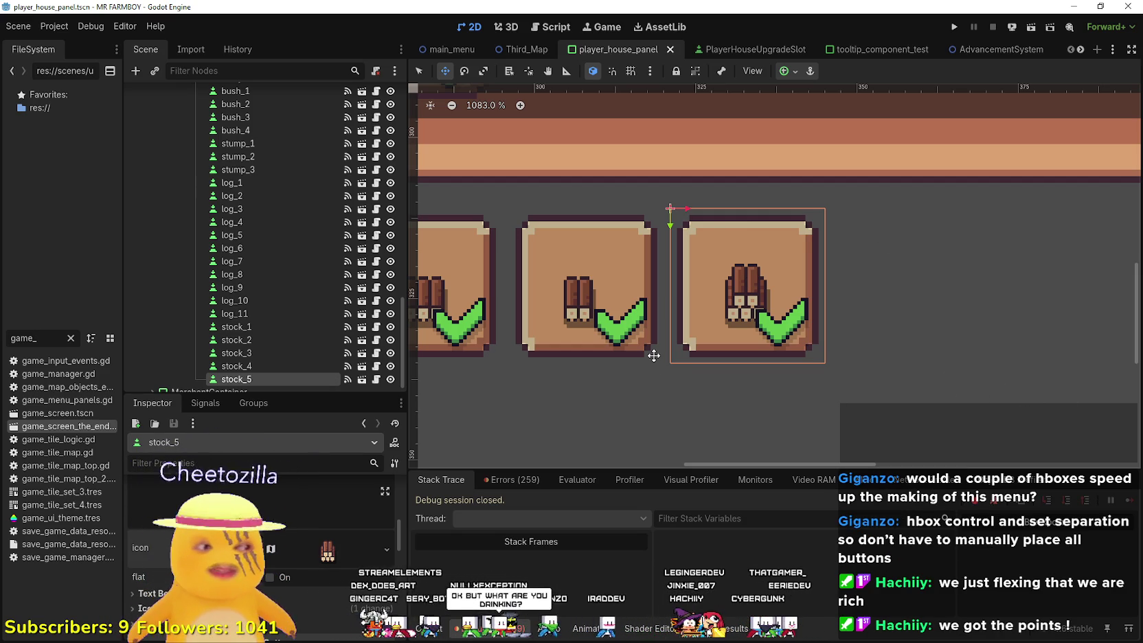
- Review stock_5's data in the Inspector: Wood Stockpile 5 Deco, Buildings, tr_decoration_wood_stock_5
{"action": "scroll", "coordinate": [717, 234], "scroll_direction": "down", "scroll_amount": 2}
{"action": "scroll", "coordinate": [258, 554], "scroll_direction": "up", "scroll_amount": 3}
{"action": "scroll", "coordinate": [261, 557], "scroll_direction": "up", "scroll_amount": 3}
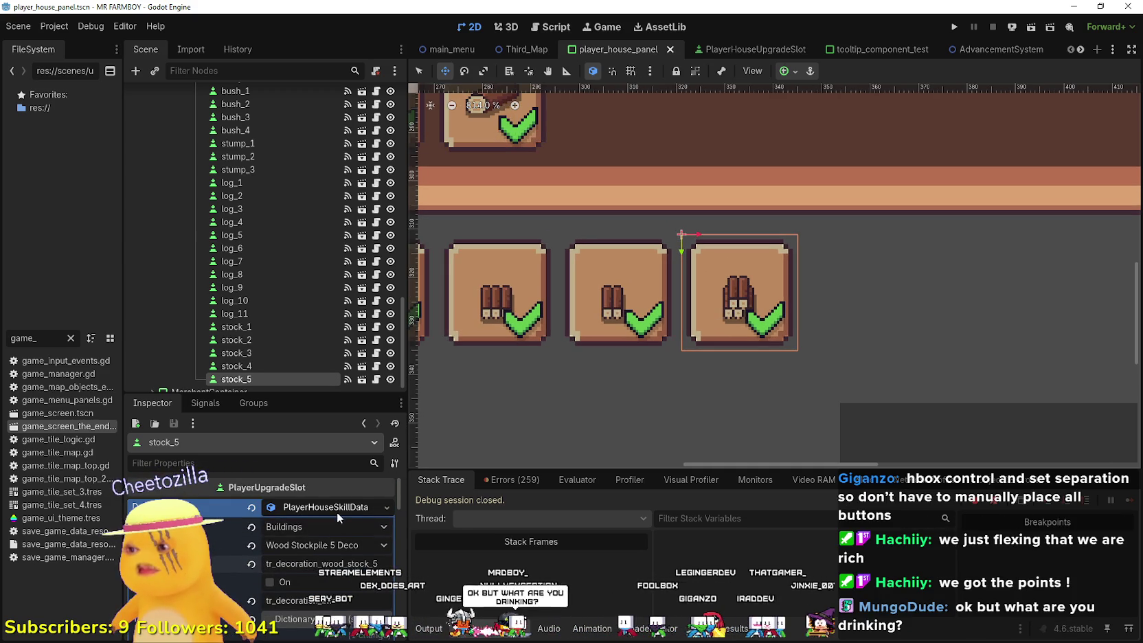
{"action": "scroll", "coordinate": [819, 297], "scroll_direction": "up", "scroll_amount": 2}
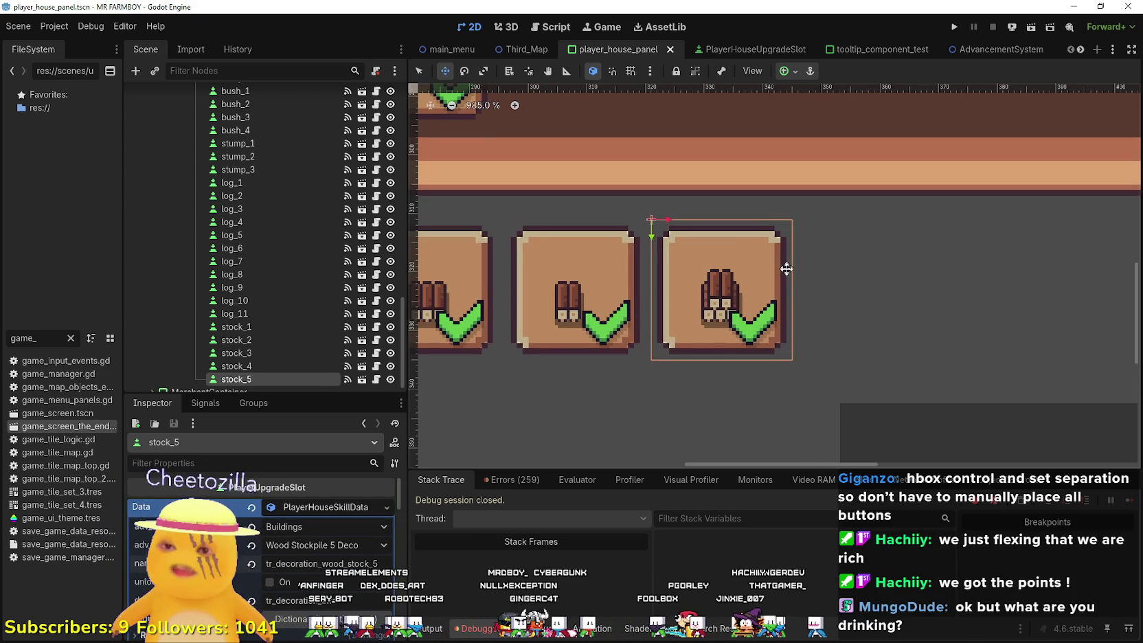
{"action": "scroll", "coordinate": [802, 274], "scroll_direction": "up", "scroll_amount": 1}
- Duplicate stock_5 as stock_6, nudge it snugly to stock_5's right, and save
{"action": "key", "text": "ctrl+d"}
{"action": "left_click_drag", "start_coordinate": [706, 270], "coordinate": [817, 241]}
{"action": "scroll", "coordinate": [817, 240], "scroll_direction": "up", "scroll_amount": 3}
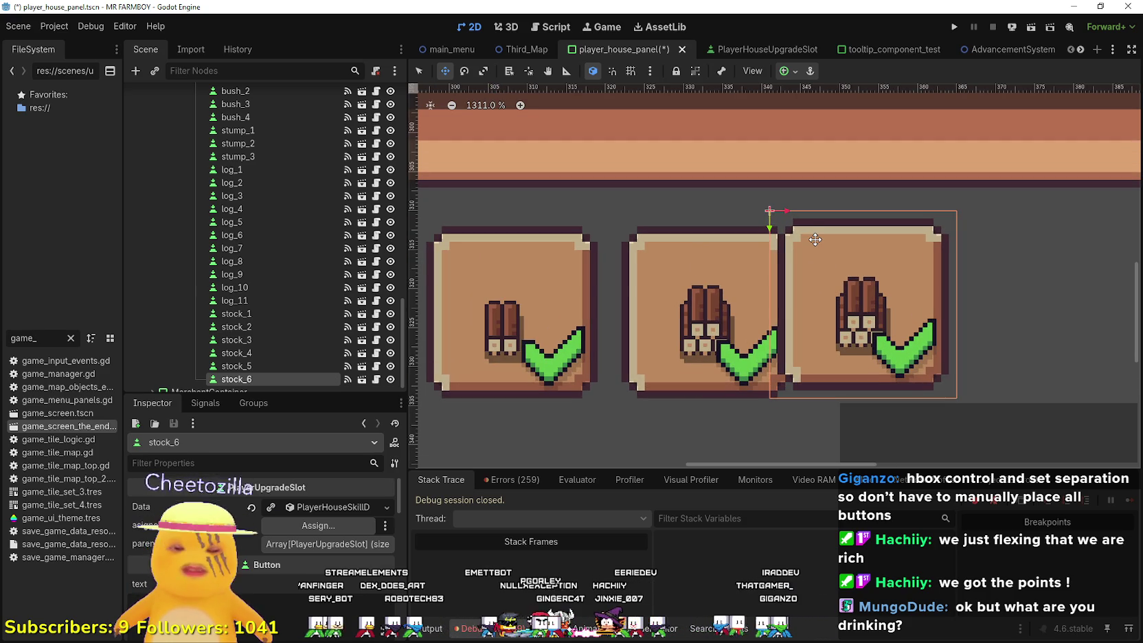
{"action": "key", "text": "Right"}
{"action": "key", "text": "Right"}
{"action": "key", "text": "Right"}
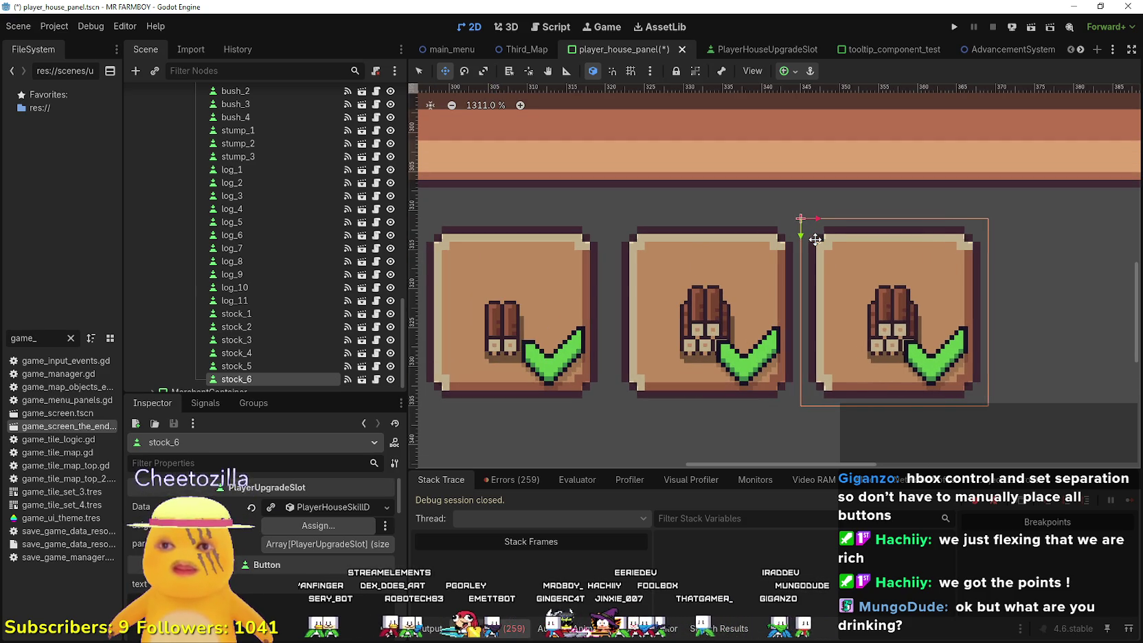
{"action": "key", "text": "Right"}
{"action": "key", "text": "ctrl+s"}
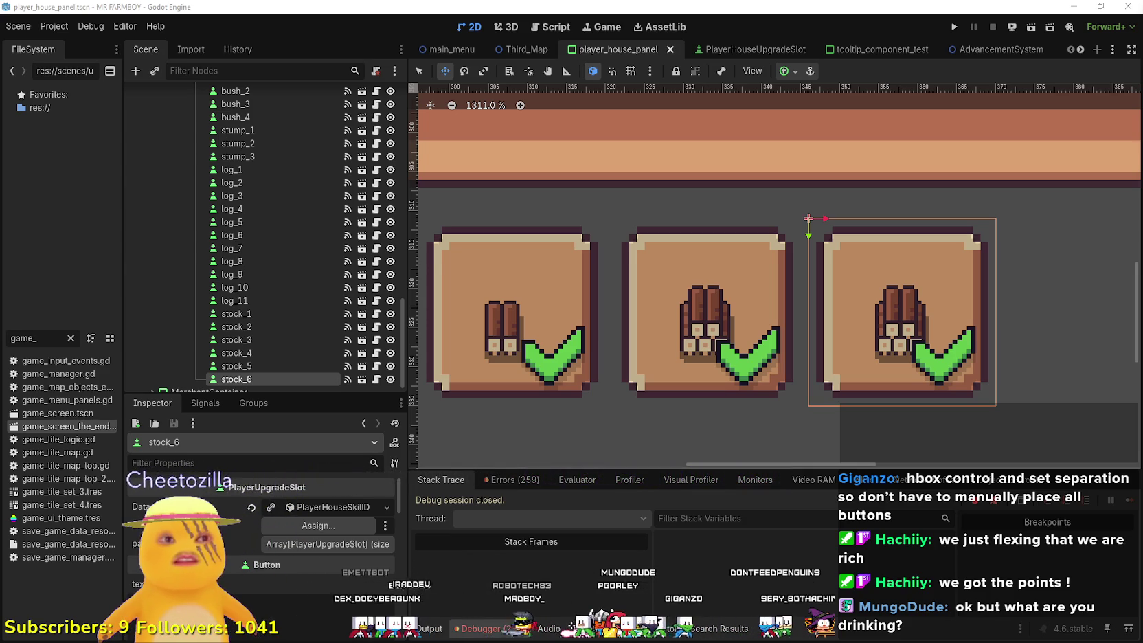
- Change stock_6's adv_item to Wood Stockpile 6 Deco and save the scene
{"action": "scroll", "coordinate": [847, 408], "scroll_direction": "down", "scroll_amount": 3}
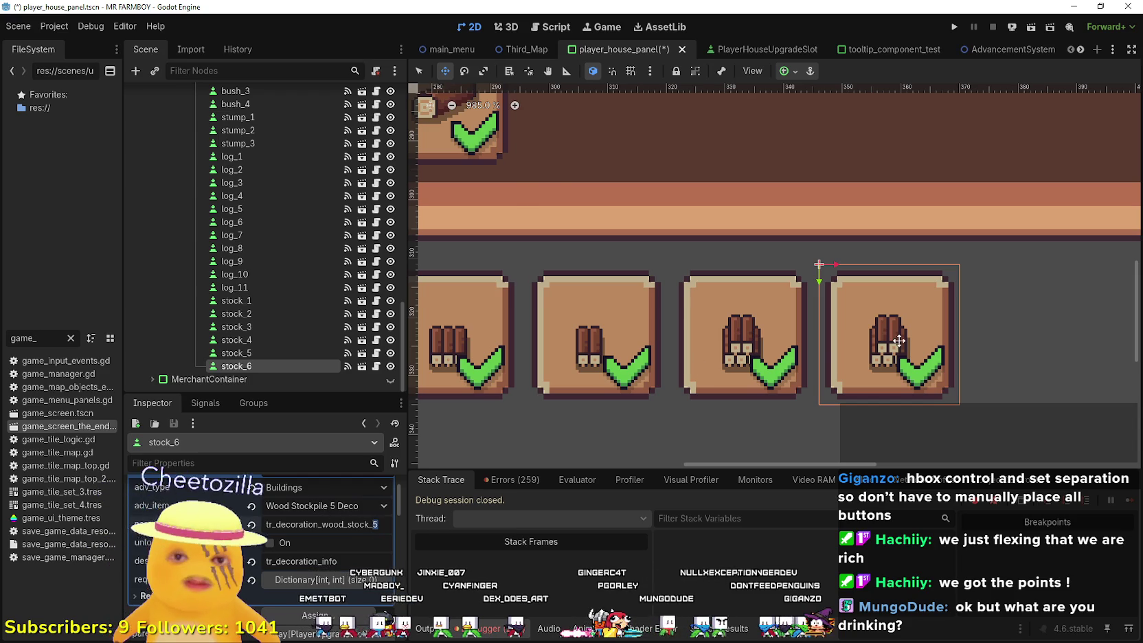
{"action": "scroll", "coordinate": [898, 341], "scroll_direction": "down", "scroll_amount": 4}
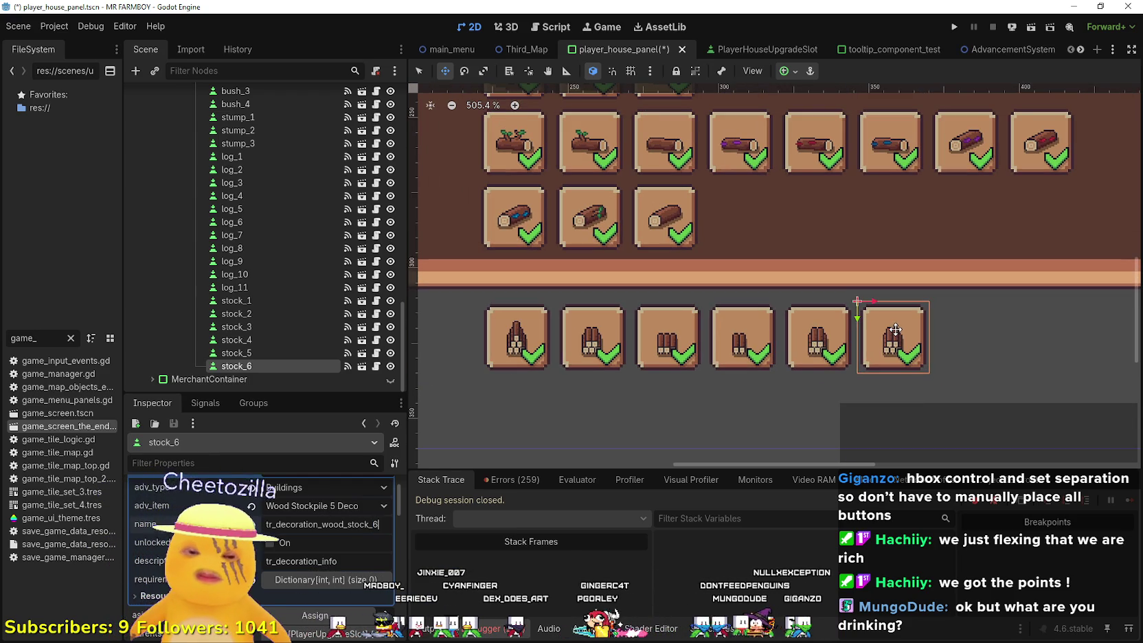
{"action": "left_click", "coordinate": [369, 511]}
{"action": "scroll", "coordinate": [373, 447], "scroll_direction": "down", "scroll_amount": 15}
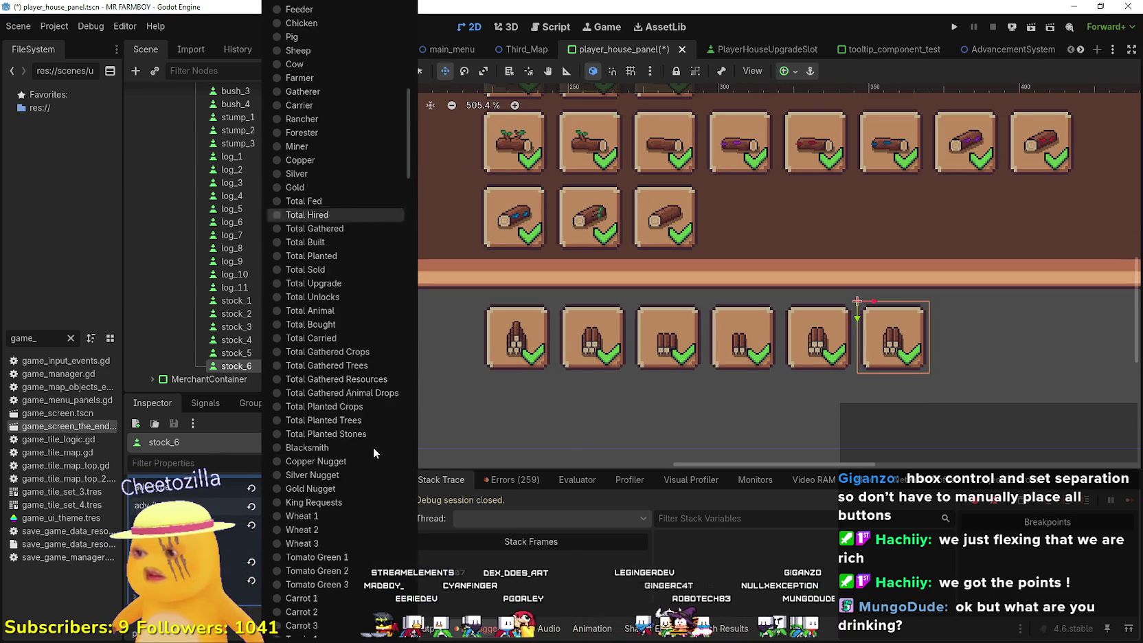
{"action": "scroll", "coordinate": [367, 450], "scroll_direction": "down", "scroll_amount": 20}
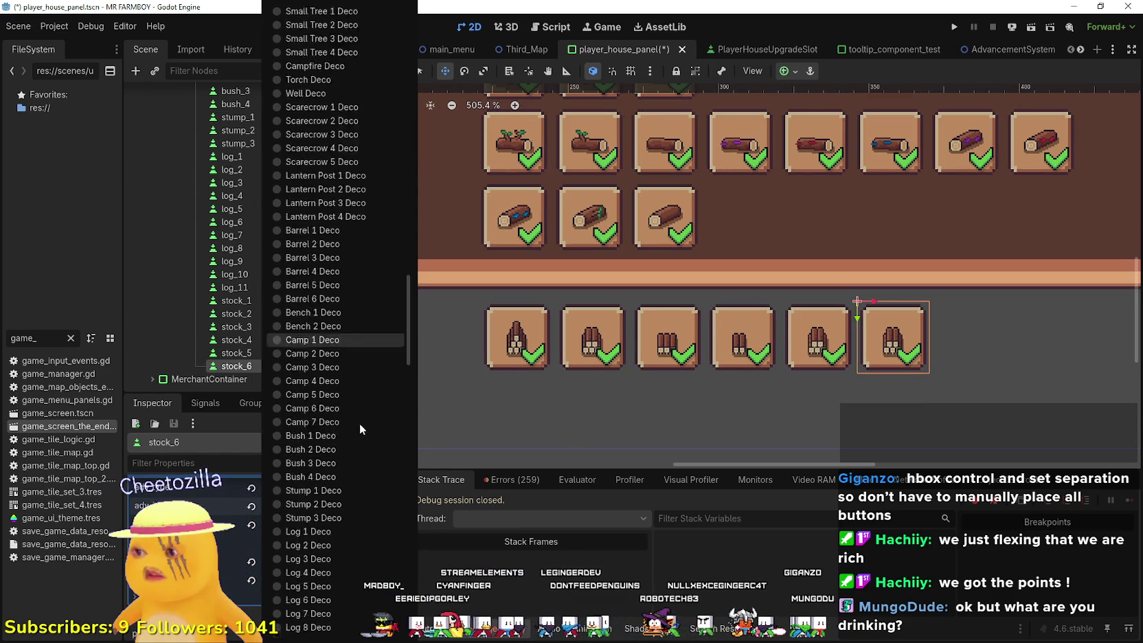
{"action": "left_click", "coordinate": [324, 275]}
{"action": "key", "text": "ctrl+s"}
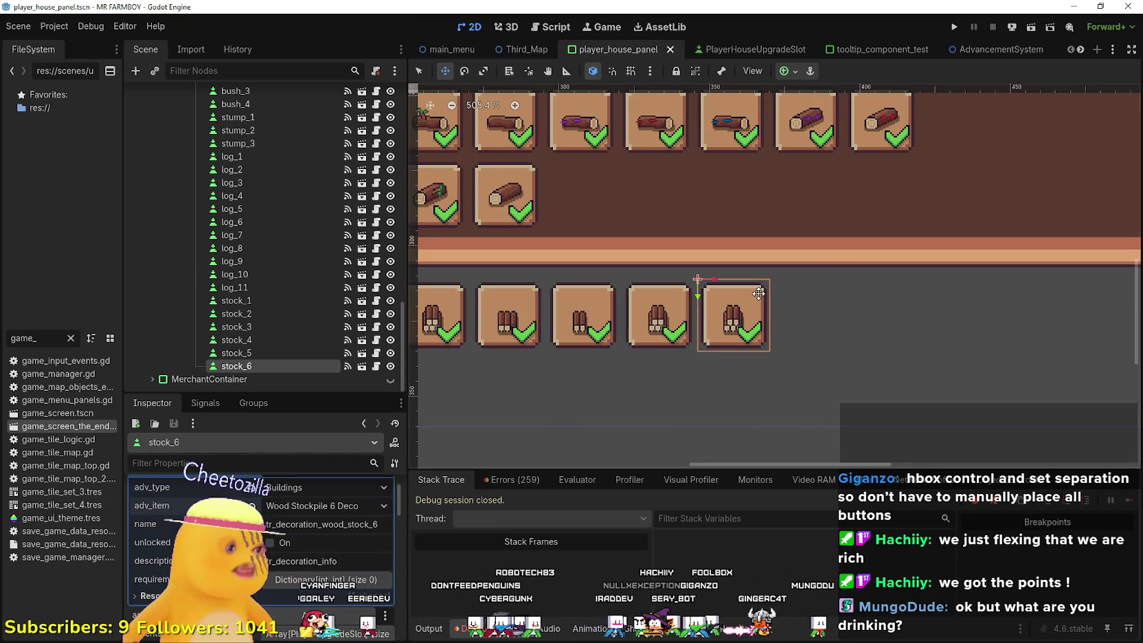
{"action": "scroll", "coordinate": [760, 292], "scroll_direction": "up", "scroll_amount": 5}
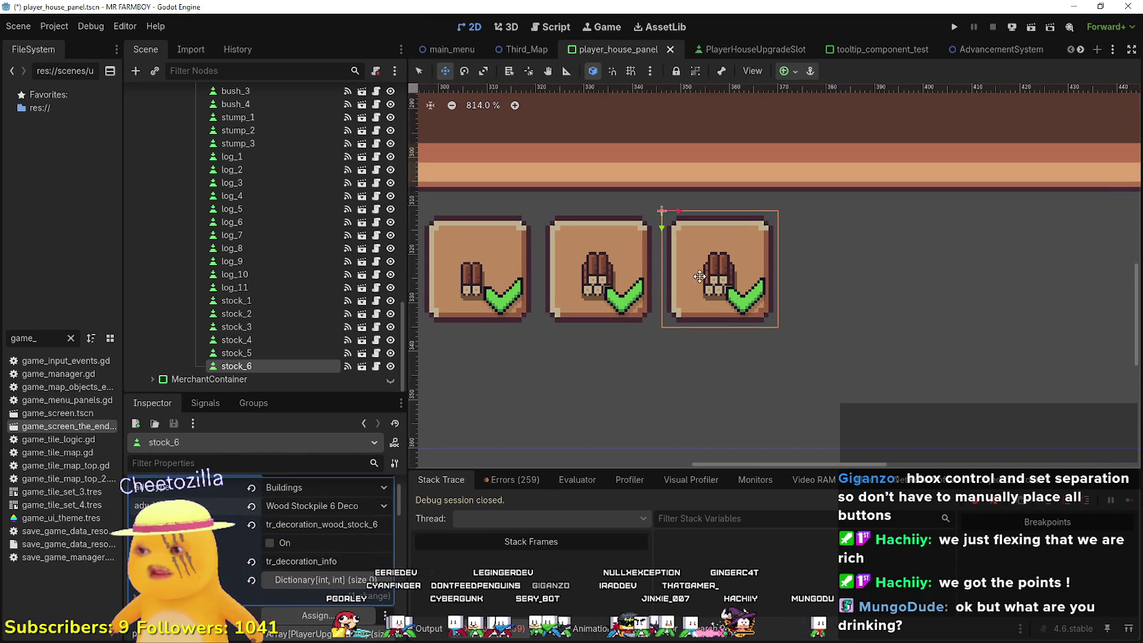
- Duplicate stock_6 as stock_7 and move it to the end of the row
{"action": "key", "text": "ctrl+d"}
{"action": "left_click_drag", "start_coordinate": [672, 304], "coordinate": [808, 310]}
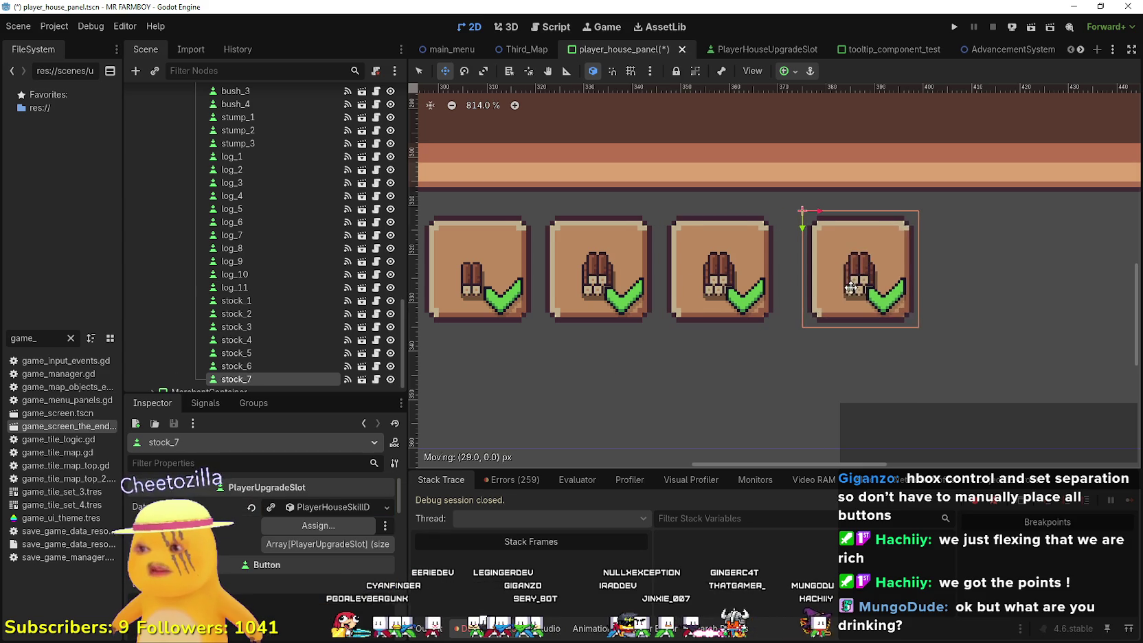
{"action": "scroll", "coordinate": [711, 303], "scroll_direction": "down", "scroll_amount": 2}
- Crop stock_6's icon region from the top down to 24 px tall and save
{"action": "left_click", "coordinate": [711, 304]}
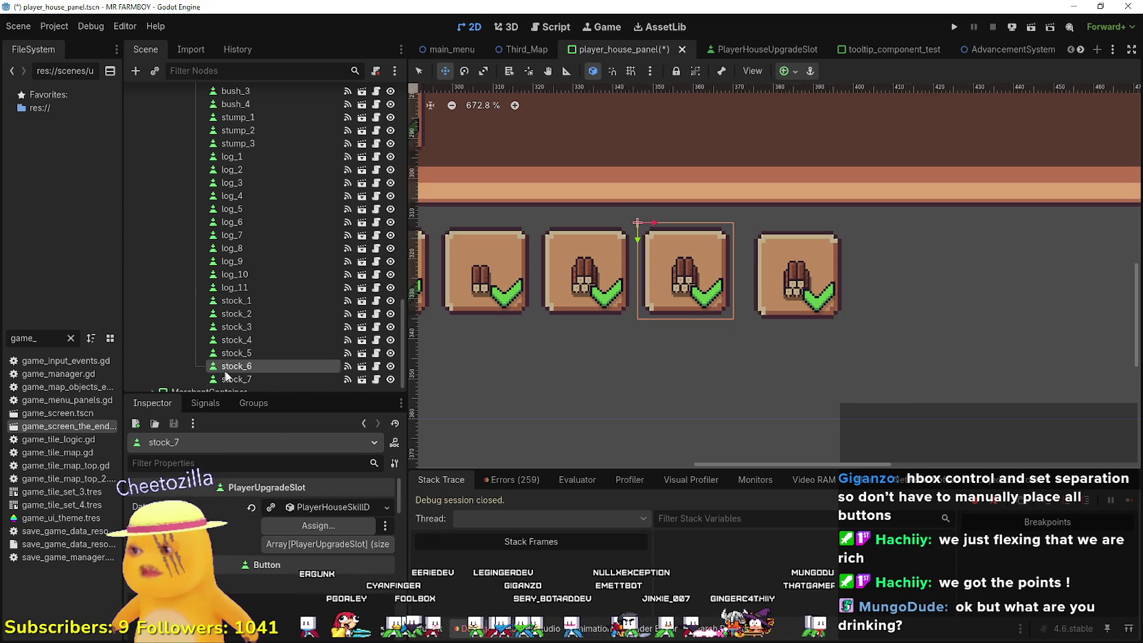
{"action": "scroll", "coordinate": [298, 553], "scroll_direction": "down", "scroll_amount": 2}
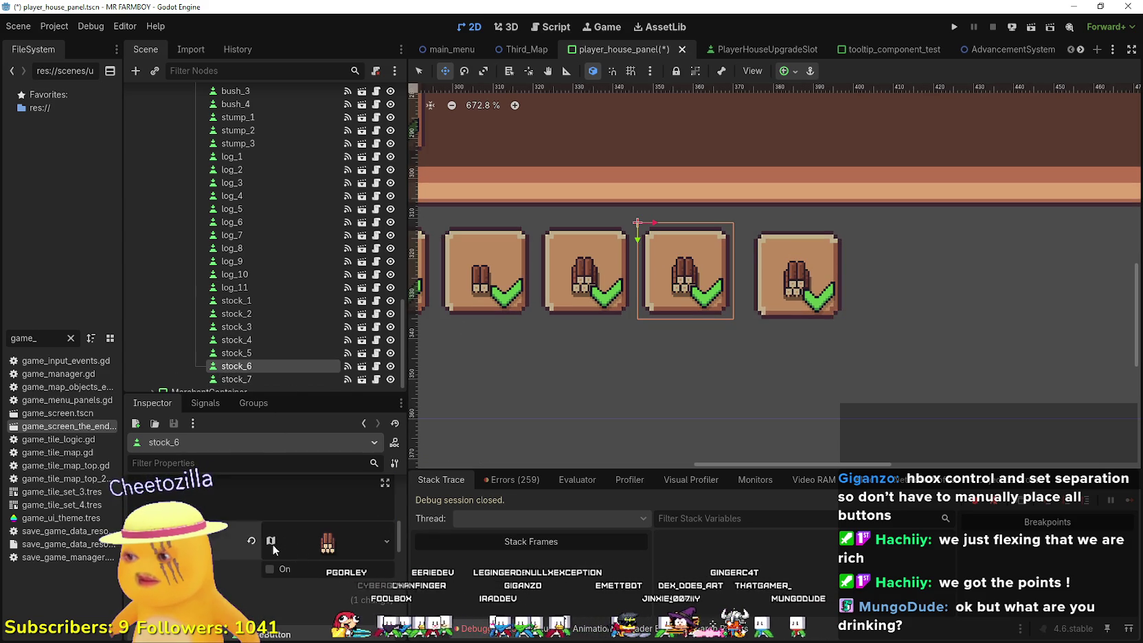
{"action": "left_click", "coordinate": [336, 543]}
{"action": "scroll", "coordinate": [289, 597], "scroll_direction": "down", "scroll_amount": 2}
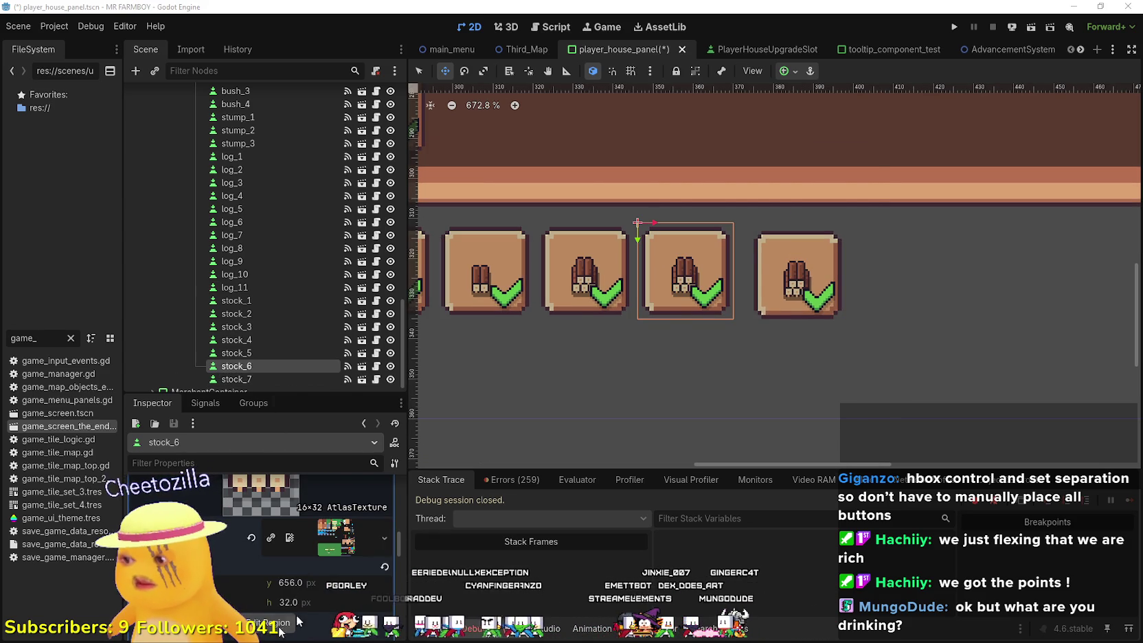
{"action": "left_click", "coordinate": [280, 630]}
{"action": "scroll", "coordinate": [728, 370], "scroll_direction": "down", "scroll_amount": 5}
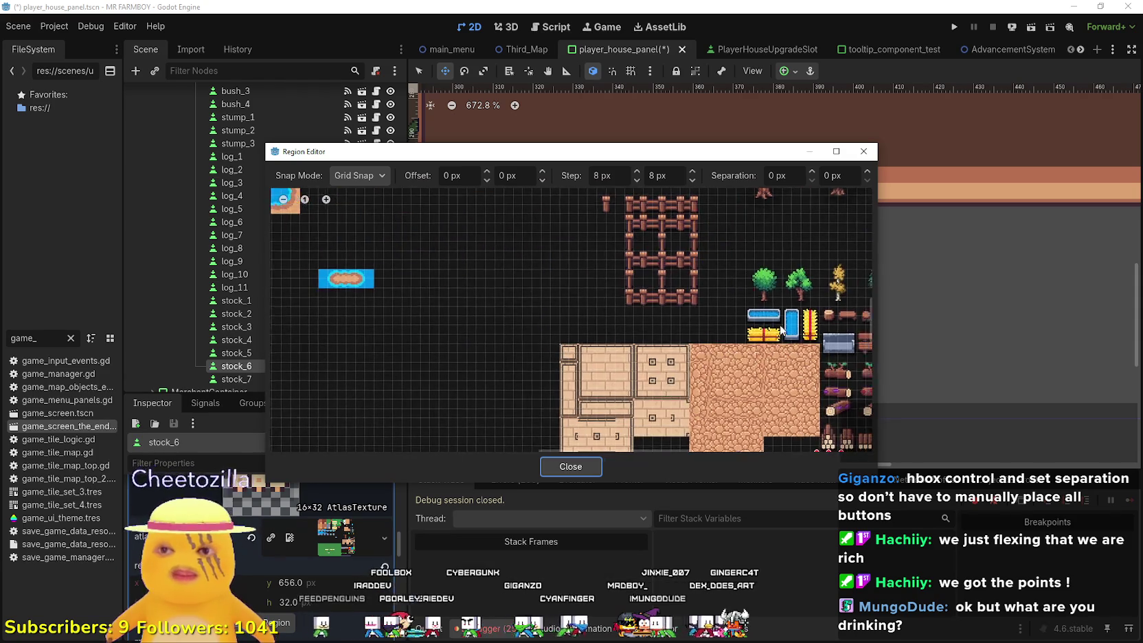
{"action": "scroll", "coordinate": [755, 321], "scroll_direction": "right", "scroll_amount": 5}
{"action": "scroll", "coordinate": [486, 405], "scroll_direction": "down", "scroll_amount": 3}
{"action": "scroll", "coordinate": [511, 417], "scroll_direction": "up", "scroll_amount": 5}
{"action": "mouse_move", "coordinate": [496, 307]}
{"action": "left_mouse_down"}
{"action": "mouse_move", "coordinate": [496, 336]}
{"action": "mouse_move", "coordinate": [501, 311]}
{"action": "left_mouse_up"}
{"action": "left_click", "coordinate": [578, 466]}
{"action": "key", "text": "ctrl+s"}
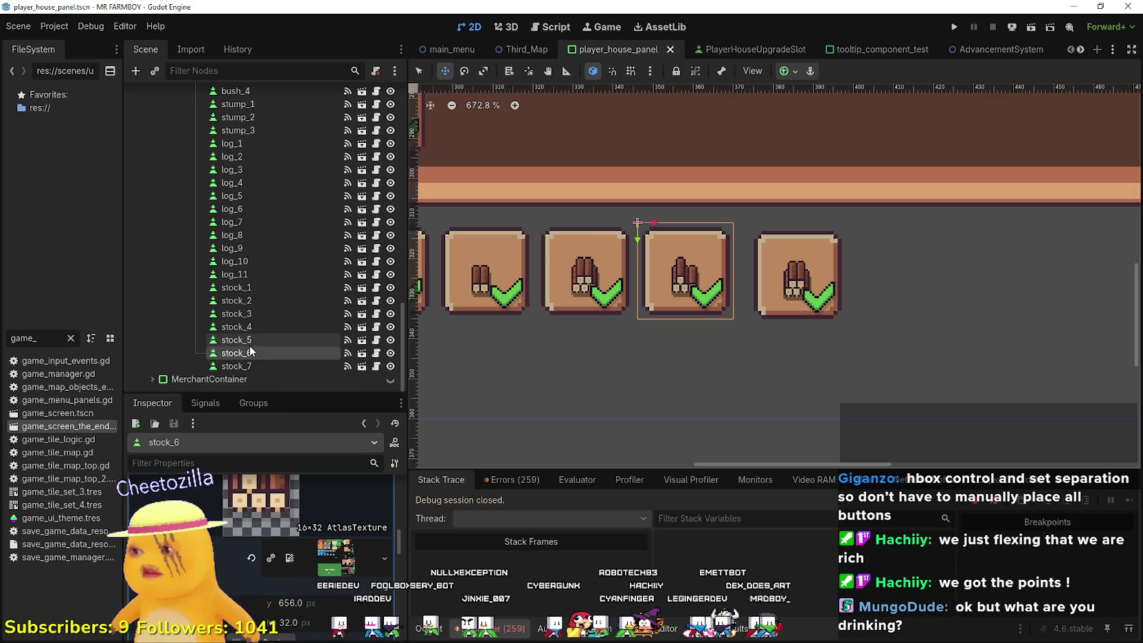
- Set stock_7's adv_item to Wood Stockpile 7 Deco
{"action": "left_click", "coordinate": [254, 373]}
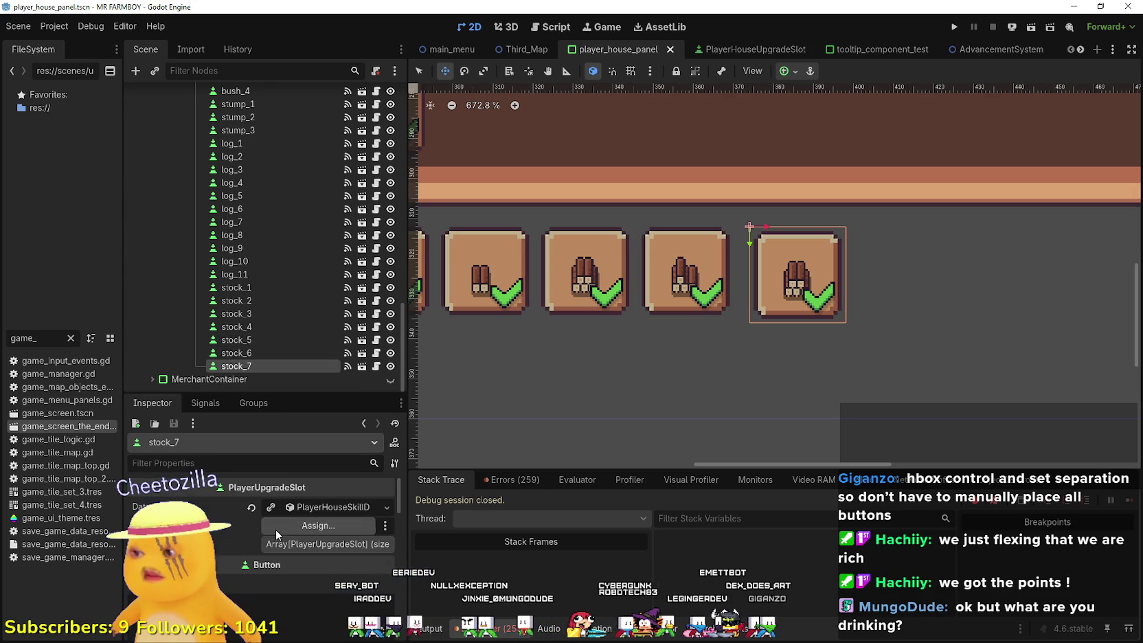
{"action": "left_click", "coordinate": [271, 507]}
{"action": "left_click", "coordinate": [323, 507]}
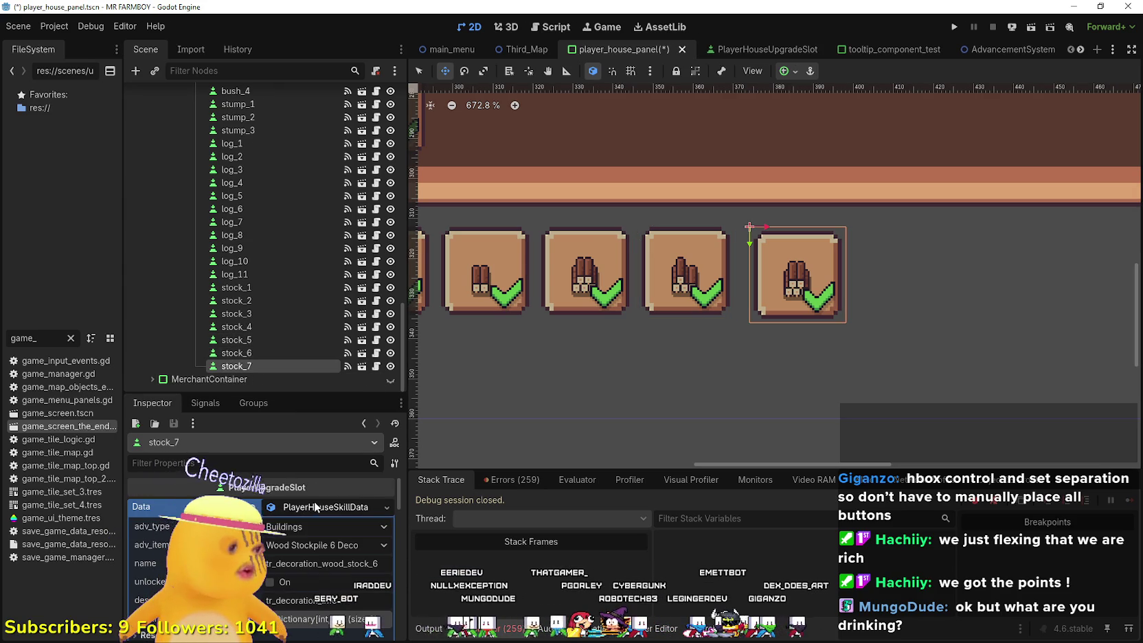
{"action": "left_click", "coordinate": [348, 545]}
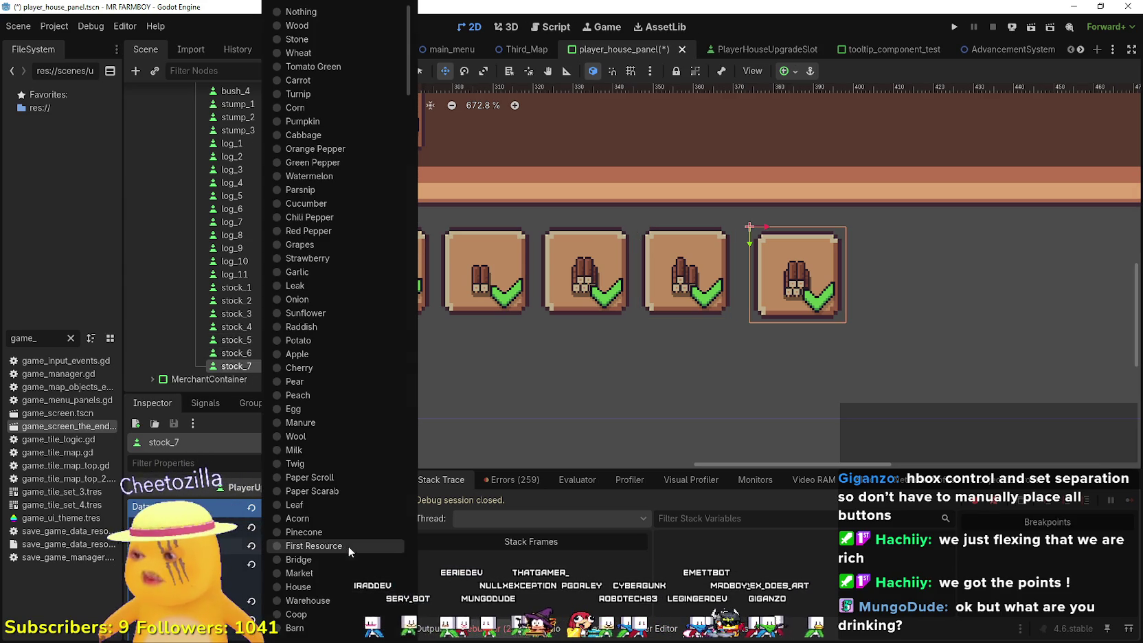
{"action": "scroll", "coordinate": [326, 446], "scroll_direction": "down", "scroll_amount": 5}
{"action": "scroll", "coordinate": [325, 446], "scroll_direction": "down", "scroll_amount": 15}
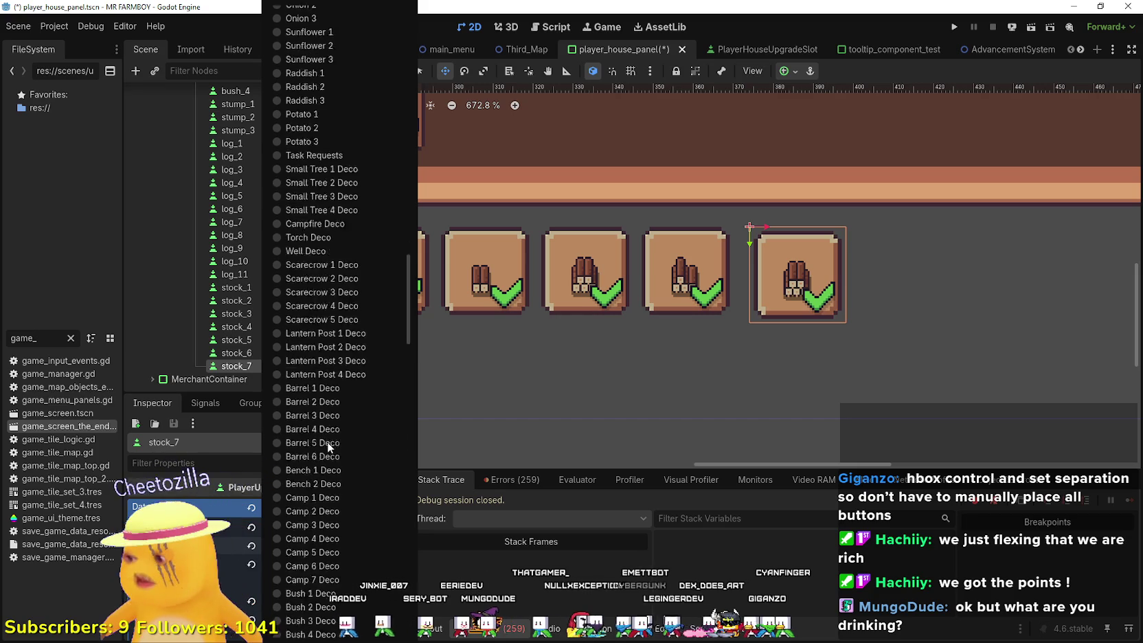
{"action": "left_click", "coordinate": [332, 209]}
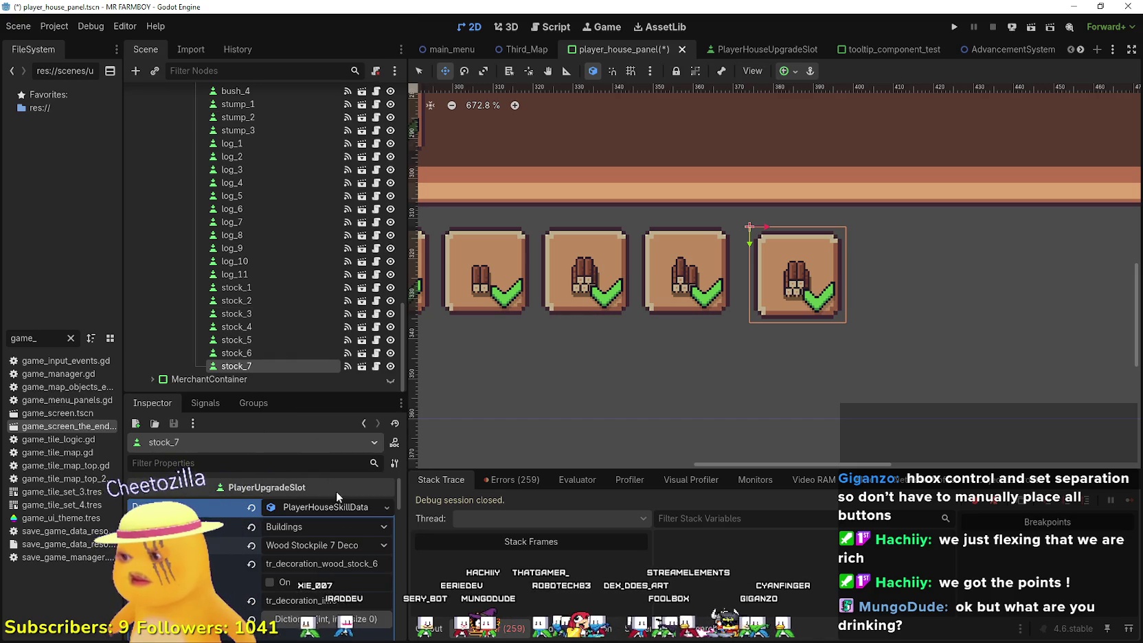
- Bring up stock_7's icon AtlasTexture region in the Region Editor
{"action": "scroll", "coordinate": [298, 557], "scroll_direction": "down", "scroll_amount": 10}
{"action": "scroll", "coordinate": [298, 556], "scroll_direction": "down", "scroll_amount": 3}
{"action": "left_click", "coordinate": [328, 564]}
{"action": "left_click", "coordinate": [263, 564]}
{"action": "scroll", "coordinate": [751, 303], "scroll_direction": "down", "scroll_amount": 5}
{"action": "scroll", "coordinate": [721, 378], "scroll_direction": "up", "scroll_amount": 3}
- Close the Region Editor for stock_7 and save the scene
{"action": "scroll", "coordinate": [723, 373], "scroll_direction": "up", "scroll_amount": 2}
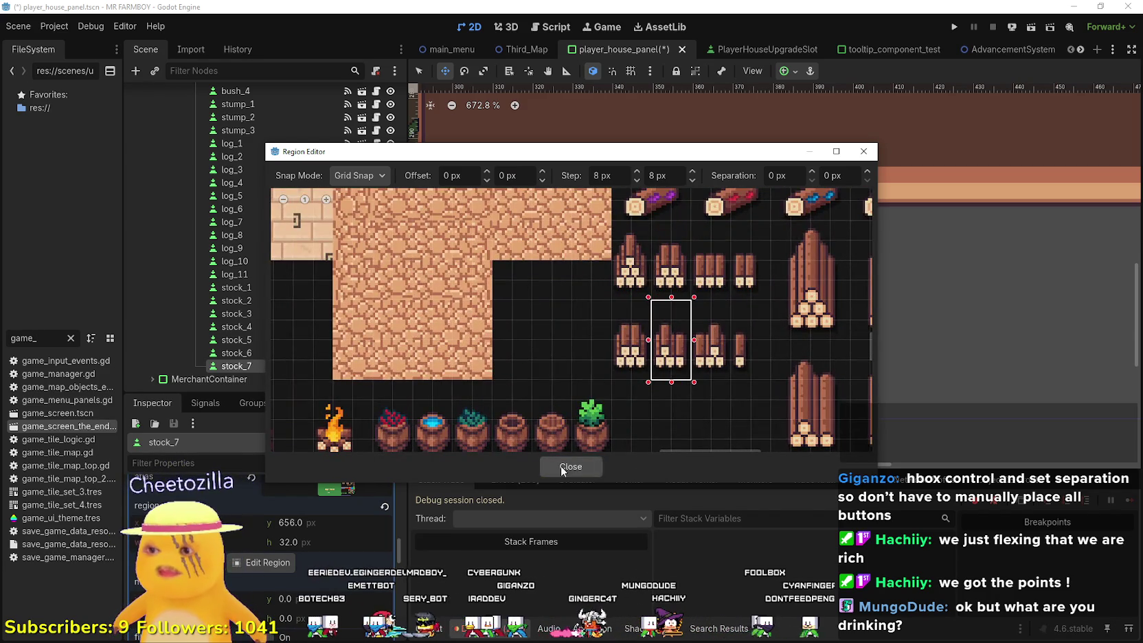
{"action": "left_click", "coordinate": [561, 466]}
{"action": "key", "text": "ctrl+s"}
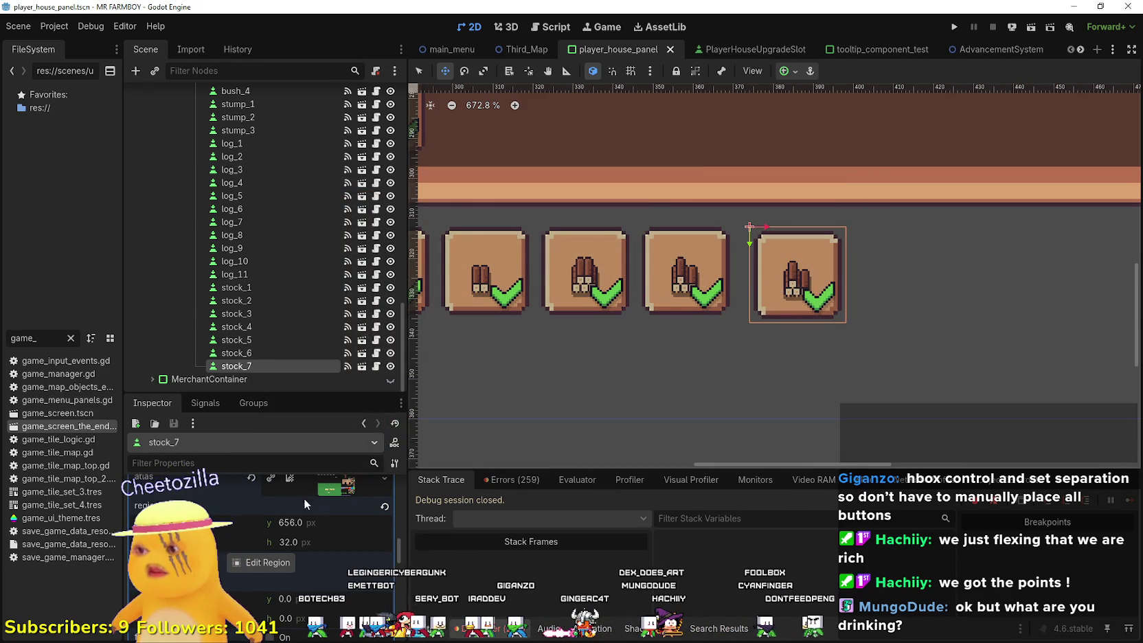
{"action": "scroll", "coordinate": [337, 550], "scroll_direction": "up", "scroll_amount": 5}
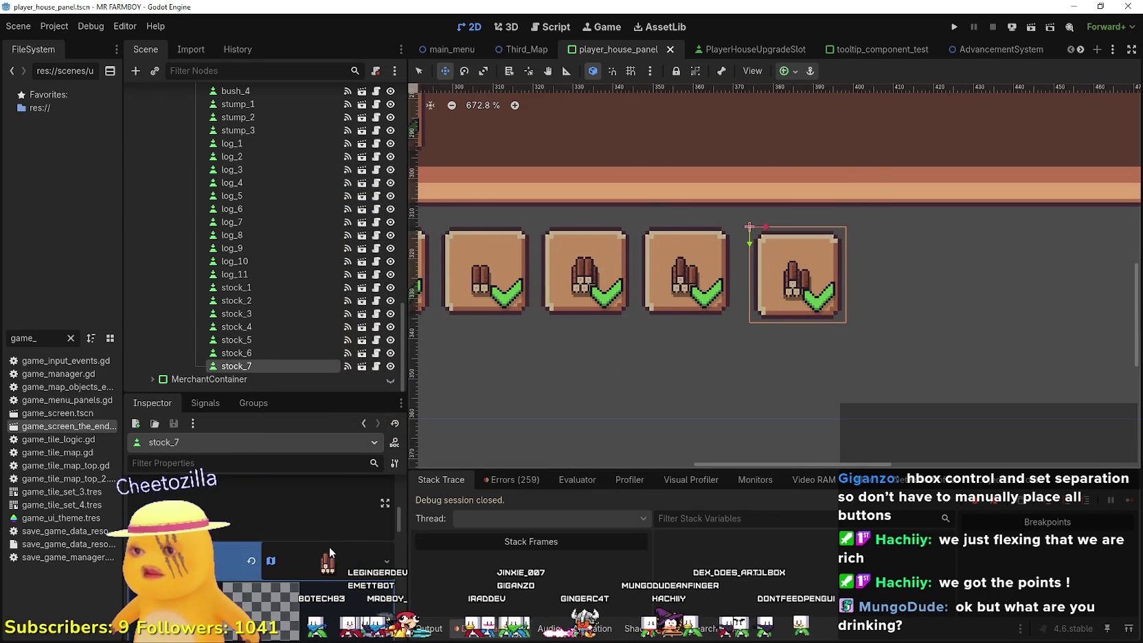
{"action": "scroll", "coordinate": [827, 303], "scroll_direction": "up", "scroll_amount": 4}
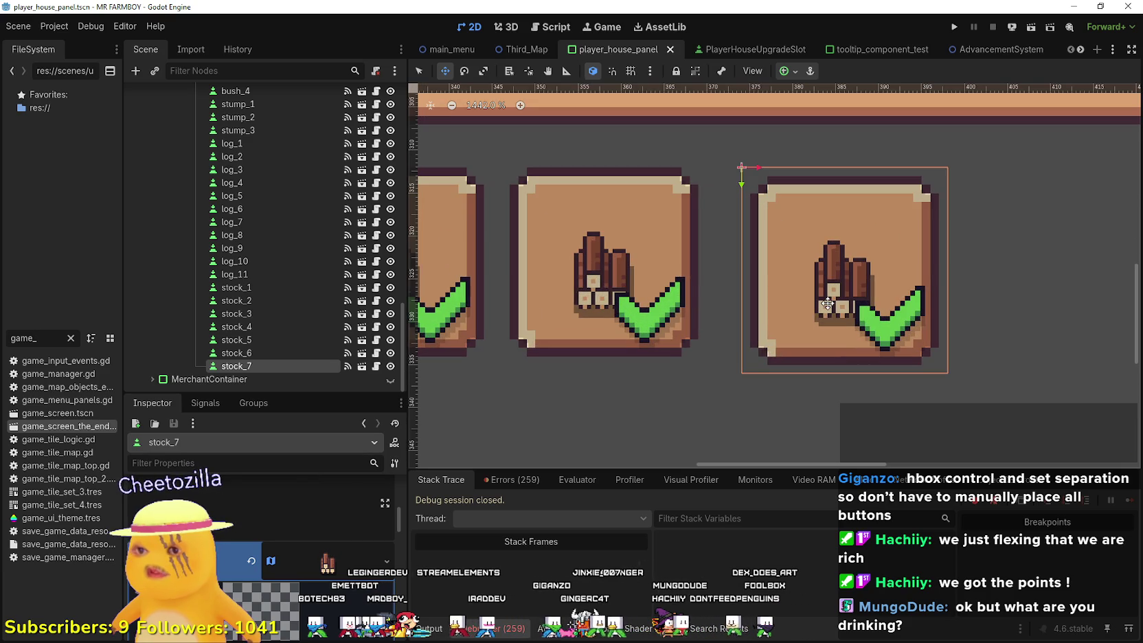
{"action": "scroll", "coordinate": [323, 549], "scroll_direction": "down", "scroll_amount": 2}
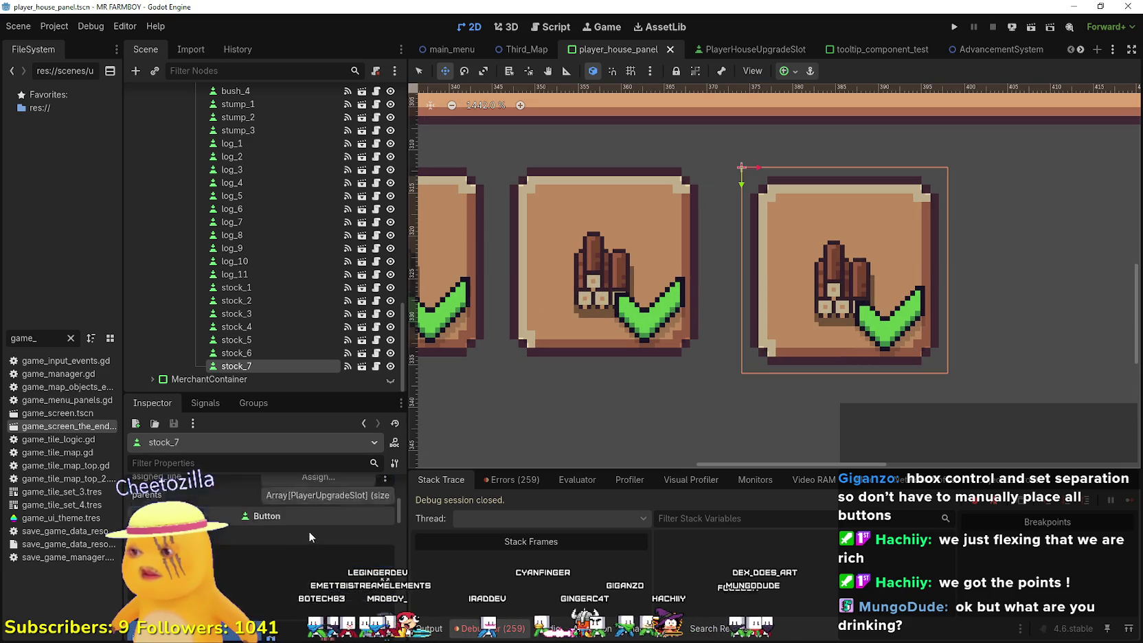
{"action": "scroll", "coordinate": [253, 540], "scroll_direction": "down", "scroll_amount": 3}
- Shrink stock_7's sprite region to a shorter log pile and save
{"action": "left_click", "coordinate": [259, 547]}
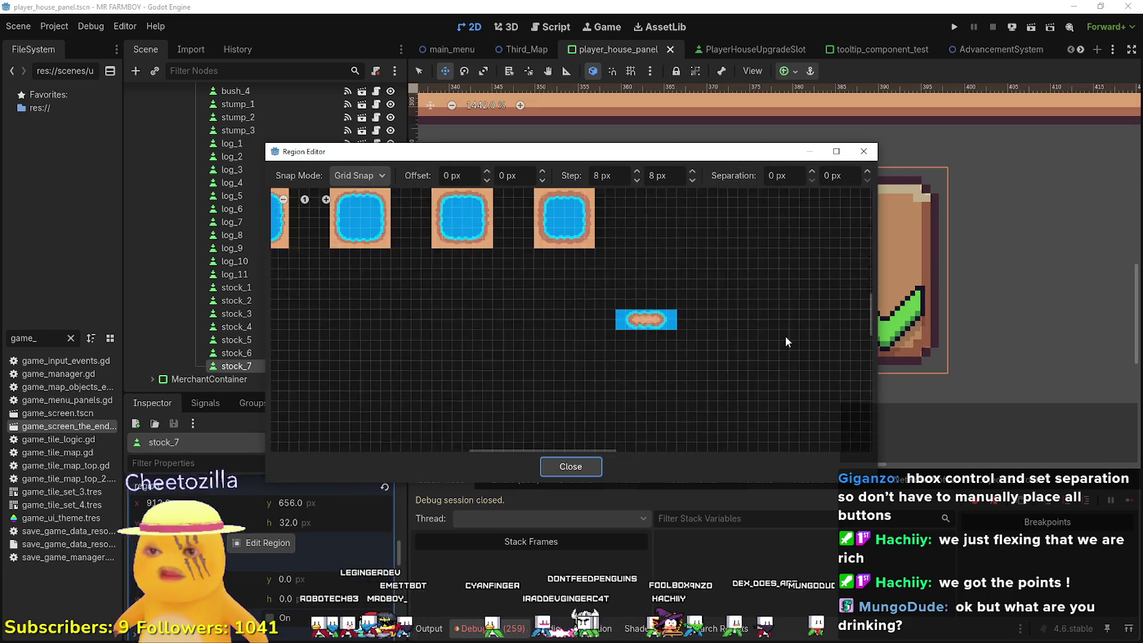
{"action": "scroll", "coordinate": [529, 289], "scroll_direction": "down", "scroll_amount": 5}
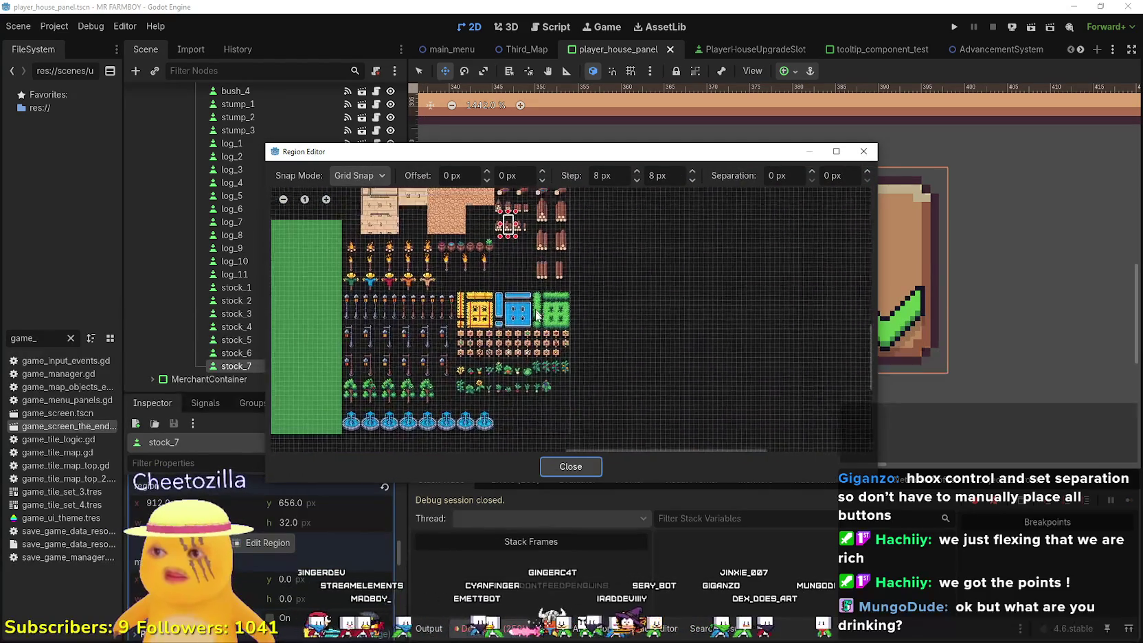
{"action": "scroll", "coordinate": [505, 312], "scroll_direction": "up", "scroll_amount": 4}
{"action": "left_click_drag", "start_coordinate": [483, 297], "coordinate": [484, 294]}
{"action": "mouse_move", "coordinate": [525, 151]}
{"action": "left_mouse_down"}
{"action": "mouse_move", "coordinate": [722, 478]}
{"action": "mouse_move", "coordinate": [673, 347]}
{"action": "mouse_move", "coordinate": [663, 211]}
{"action": "left_mouse_up"}
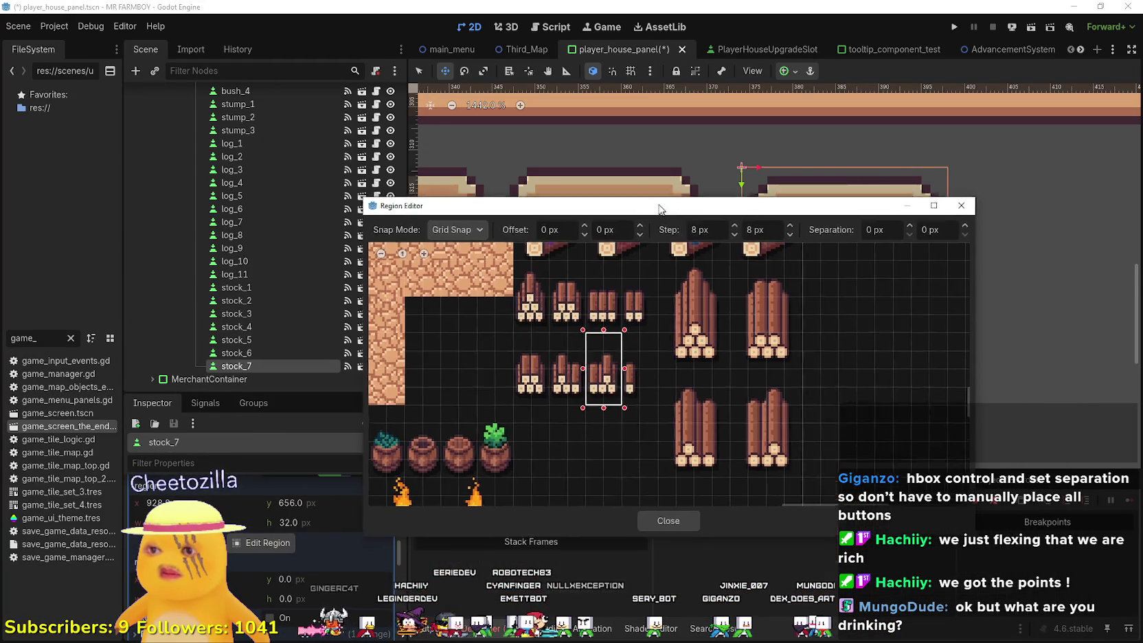
{"action": "left_click", "coordinate": [666, 520]}
{"action": "scroll", "coordinate": [646, 406], "scroll_direction": "down", "scroll_amount": 4}
{"action": "key", "text": "ctrl+s"}
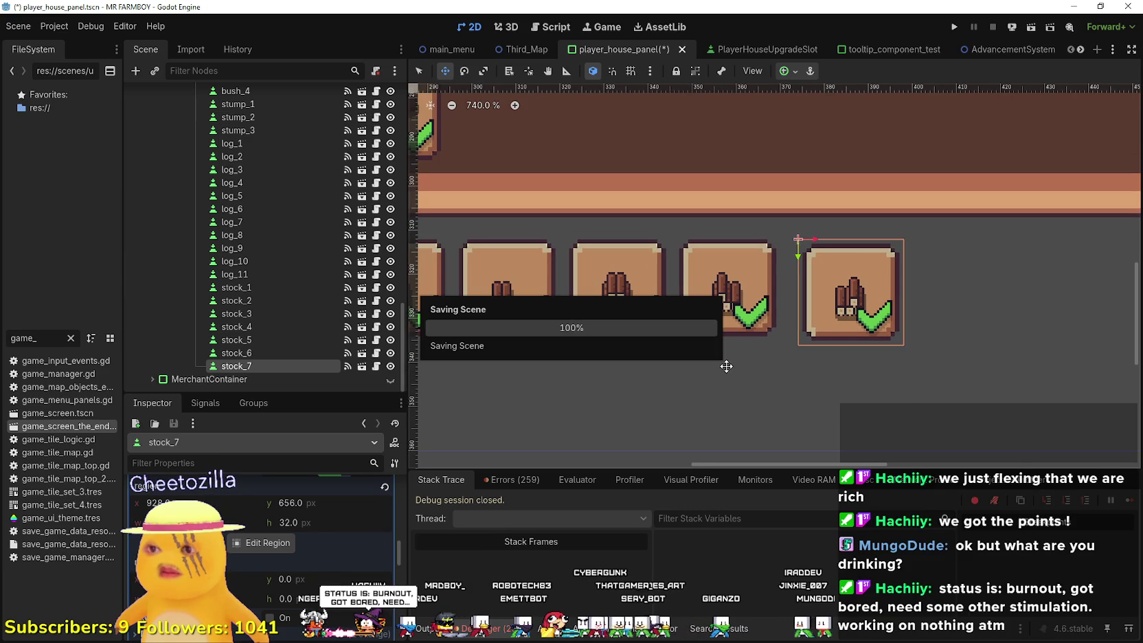
- Duplicate stock_7 into a new stock_8 slot
{"action": "scroll", "coordinate": [293, 522], "scroll_direction": "up", "scroll_amount": 1}
{"action": "scroll", "coordinate": [293, 521], "scroll_direction": "up", "scroll_amount": 2}
{"action": "scroll", "coordinate": [295, 534], "scroll_direction": "down", "scroll_amount": 3}
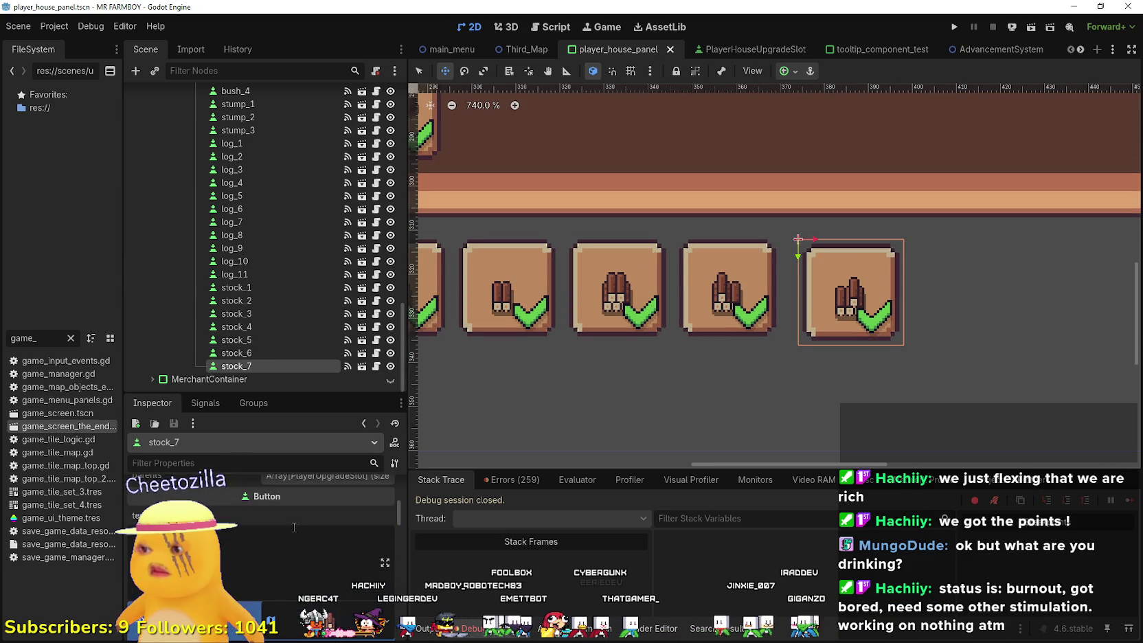
{"action": "left_click", "coordinate": [301, 511]}
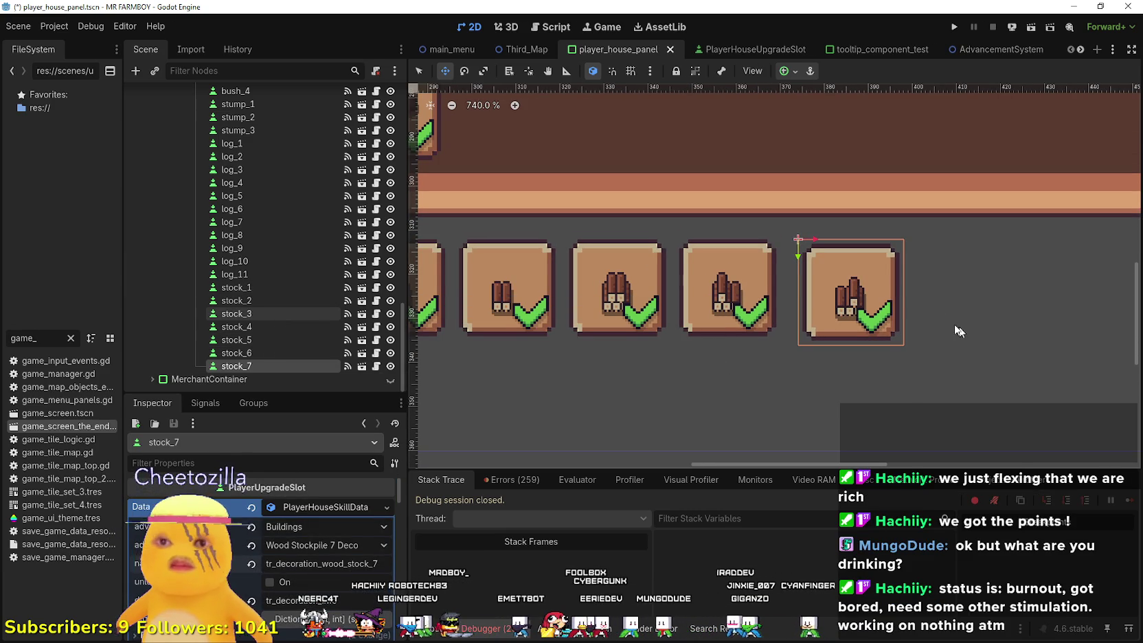
{"action": "key", "text": "ctrl+d"}
{"action": "scroll", "coordinate": [878, 272], "scroll_direction": "up", "scroll_amount": 2}
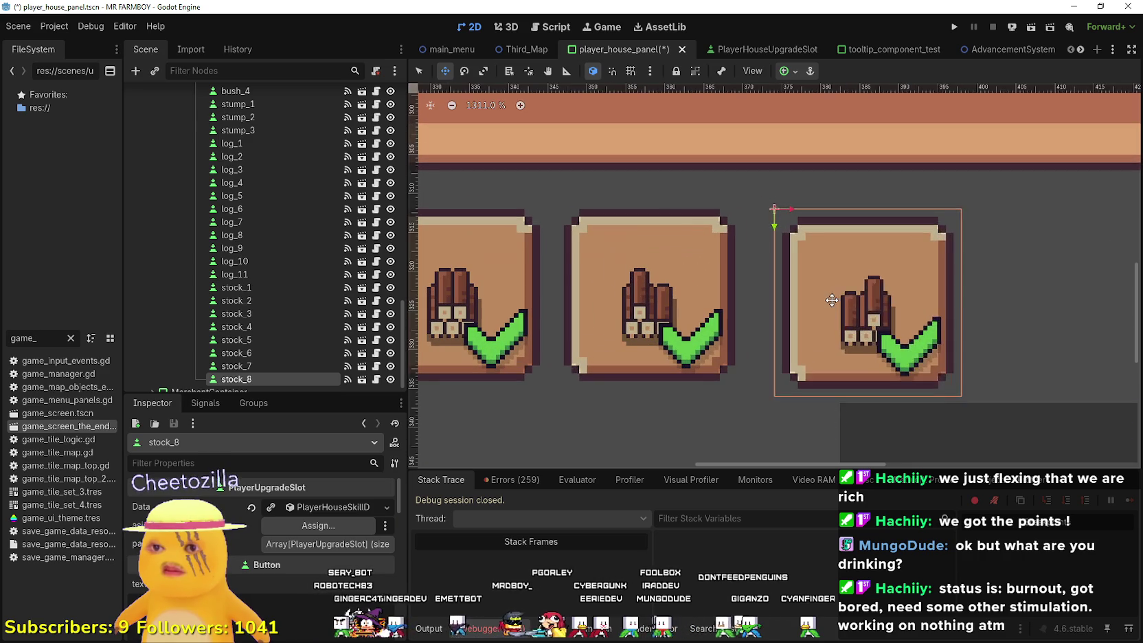
- Shift stock_7 slightly left, then slide stock_8 into alignment beside it
{"action": "scroll", "coordinate": [875, 310], "scroll_direction": "down", "scroll_amount": 1}
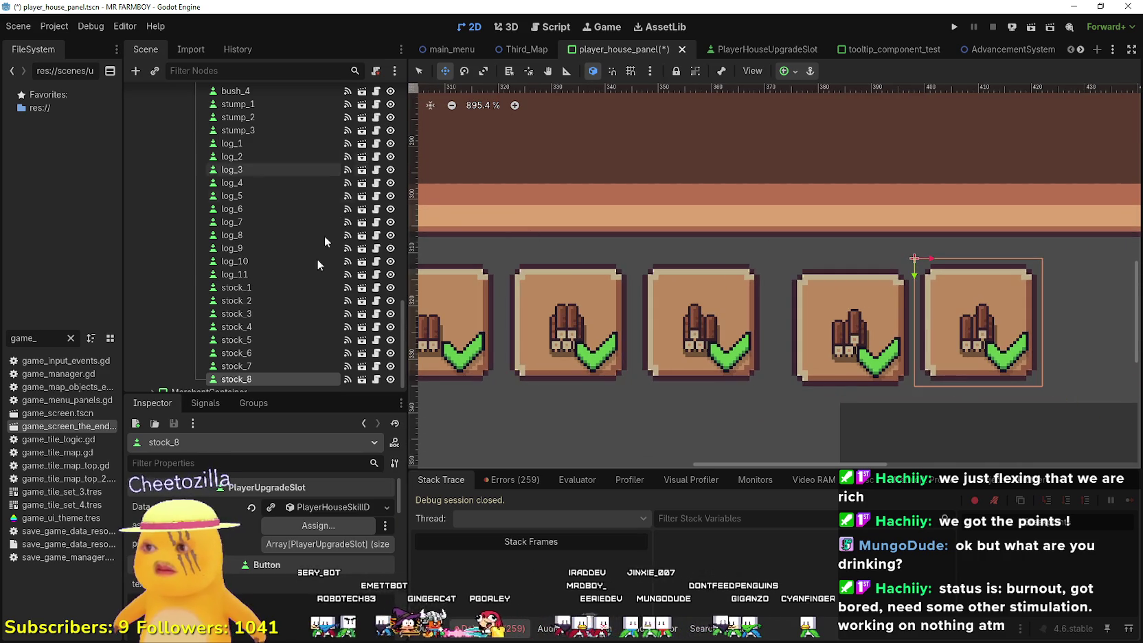
{"action": "left_click", "coordinate": [284, 362]}
{"action": "scroll", "coordinate": [824, 311], "scroll_direction": "up", "scroll_amount": 2}
{"action": "mouse_move", "coordinate": [825, 311]}
{"action": "left_mouse_down"}
{"action": "mouse_move", "coordinate": [750, 311]}
{"action": "mouse_move", "coordinate": [779, 303]}
{"action": "left_mouse_up"}
{"action": "scroll", "coordinate": [775, 305], "scroll_direction": "down", "scroll_amount": 2}
{"action": "left_click", "coordinate": [264, 378]}
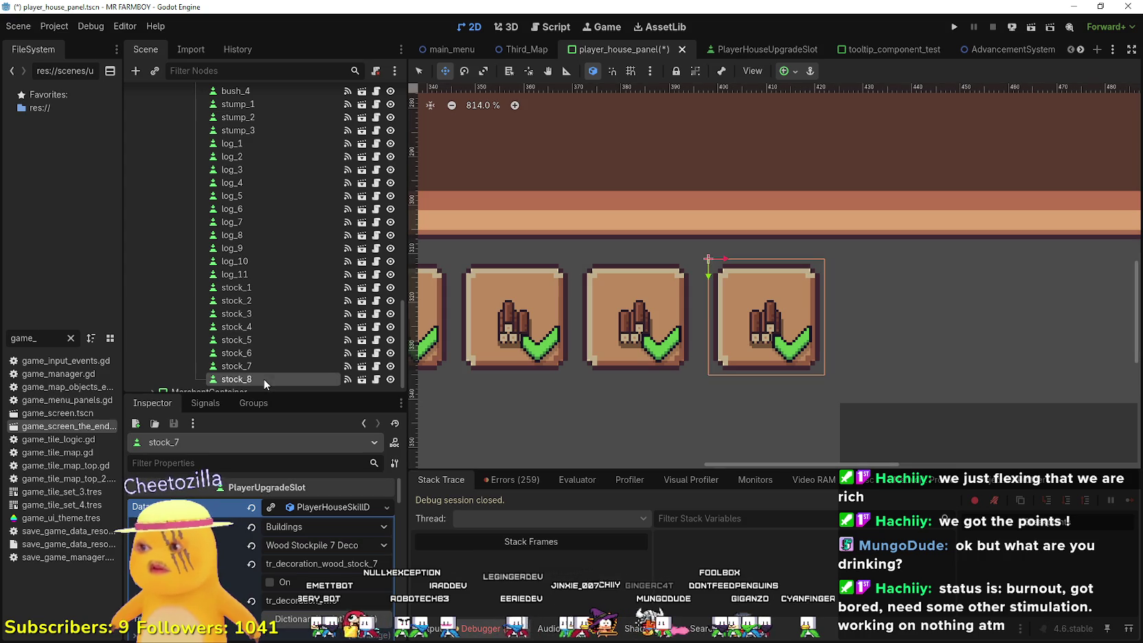
{"action": "scroll", "coordinate": [702, 317], "scroll_direction": "up", "scroll_amount": 3}
{"action": "left_click", "coordinate": [701, 317]}
{"action": "left_click_drag", "start_coordinate": [702, 318], "coordinate": [679, 317]}
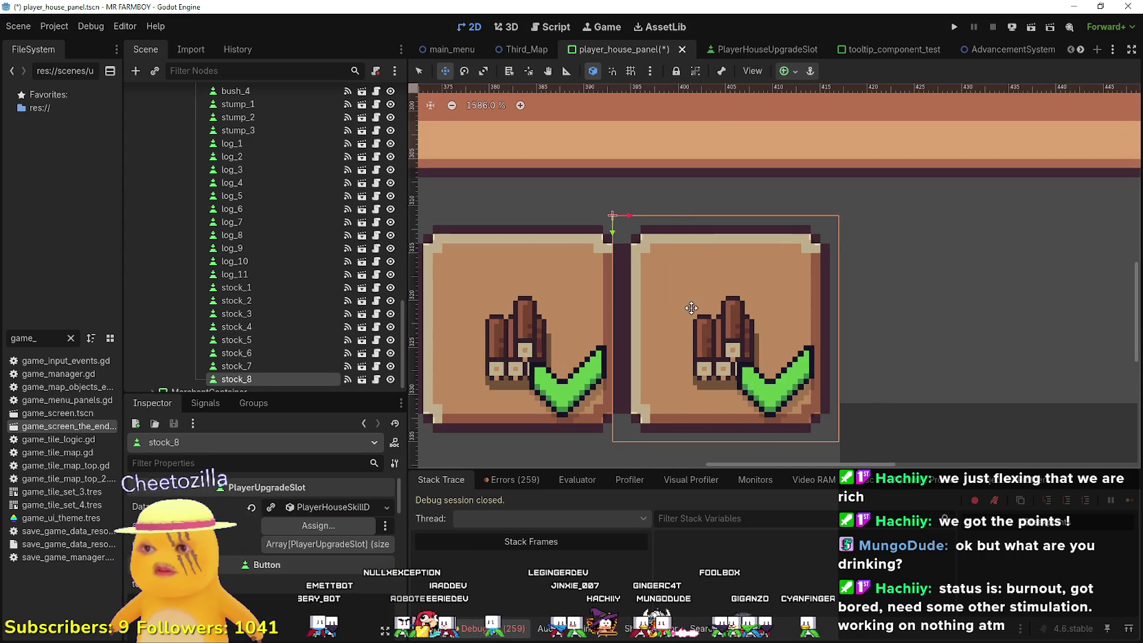
{"action": "key", "text": "Right"}
{"action": "key", "text": "Right"}
{"action": "key", "text": "Right"}
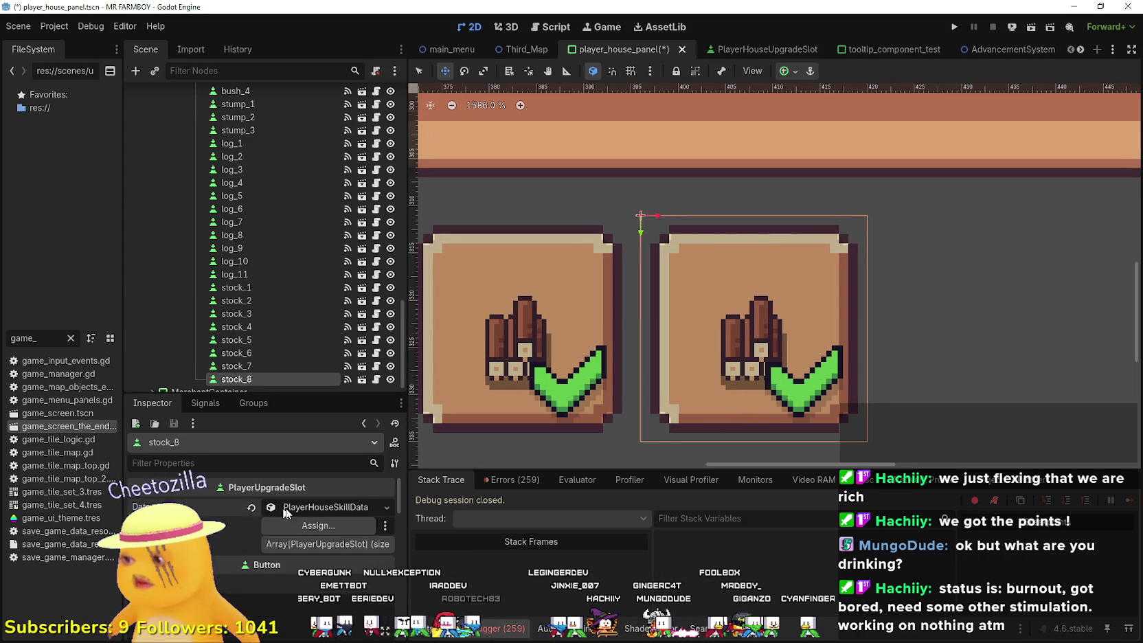
- Set stock_8 to Wood Stockpile 8 Deco named tr_decoration_wood_stock_8 and save
{"action": "left_click", "coordinate": [274, 508]}
{"action": "left_click", "coordinate": [327, 547]}
{"action": "scroll", "coordinate": [355, 415], "scroll_direction": "down", "scroll_amount": 15}
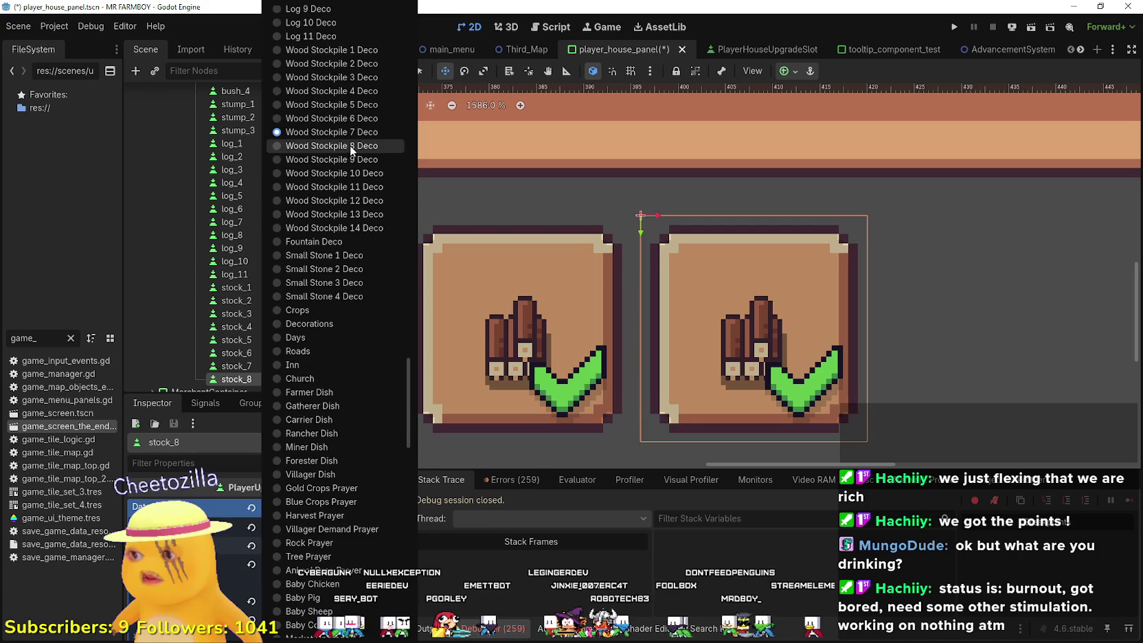
{"action": "left_click", "coordinate": [351, 146]}
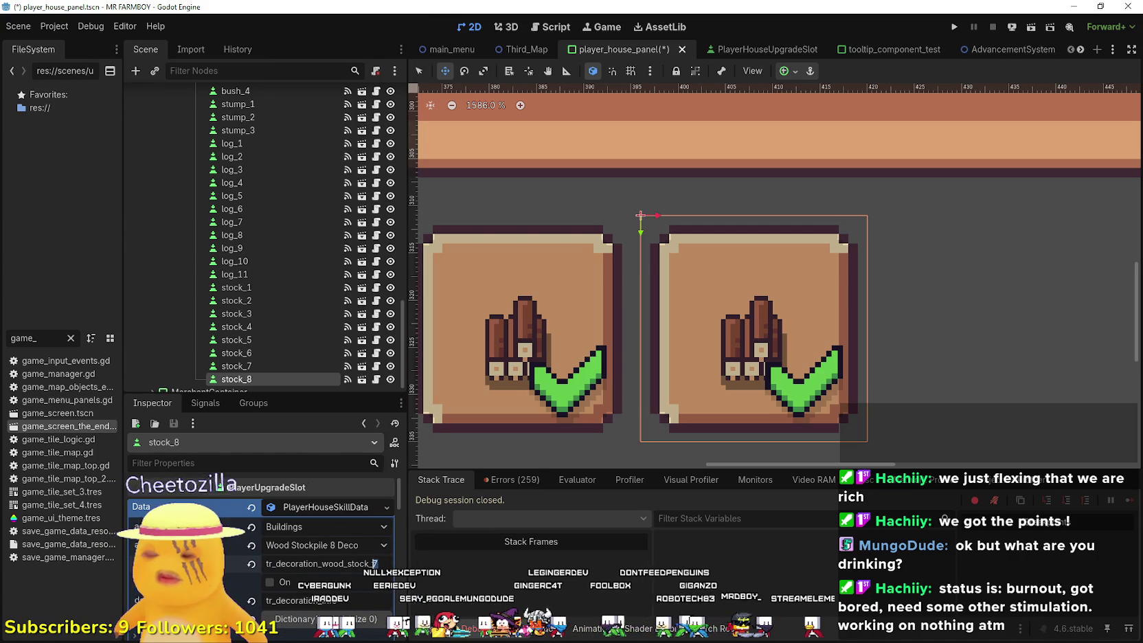
{"action": "type", "text": "8"}
{"action": "key", "text": "ctrl+s"}
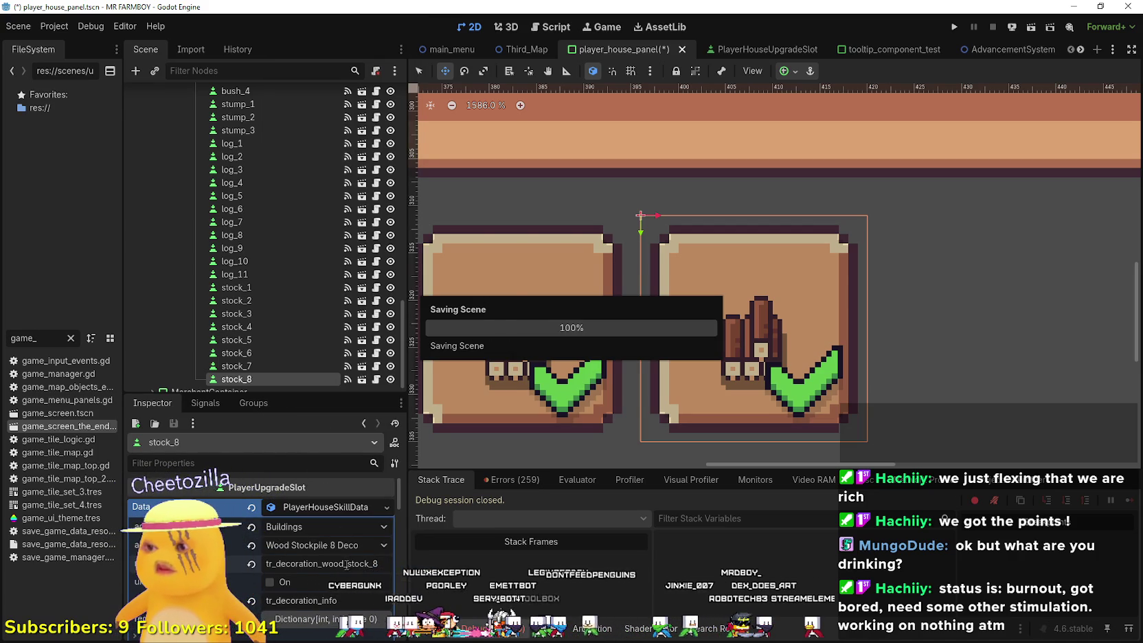
{"action": "scroll", "coordinate": [346, 547], "scroll_direction": "down", "scroll_amount": 3}
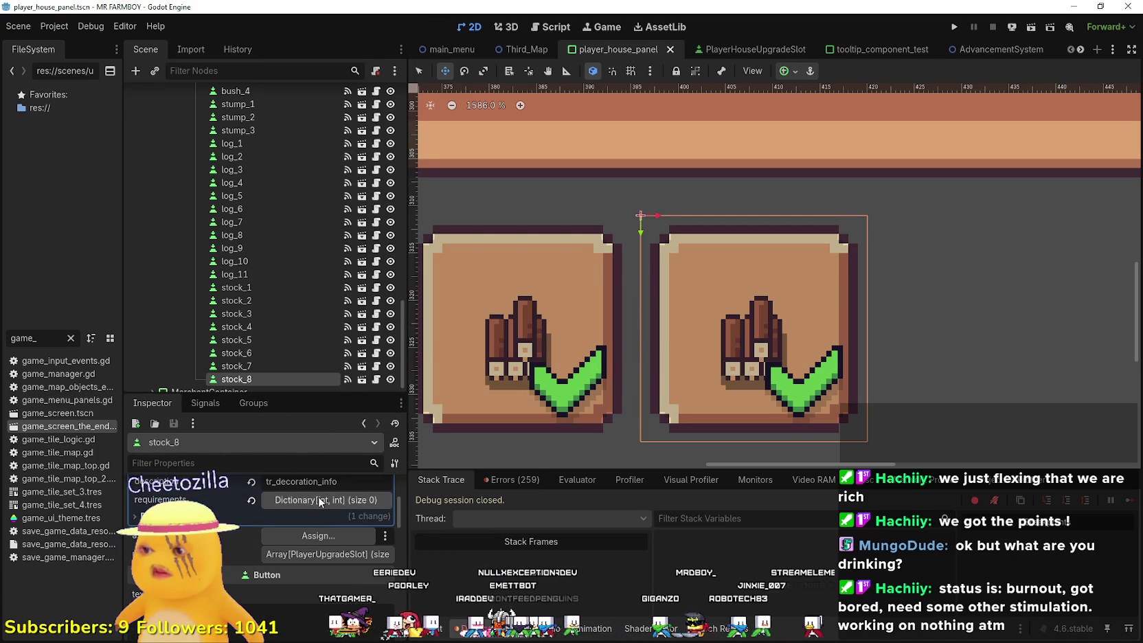
{"action": "scroll", "coordinate": [317, 506], "scroll_direction": "down", "scroll_amount": 5}
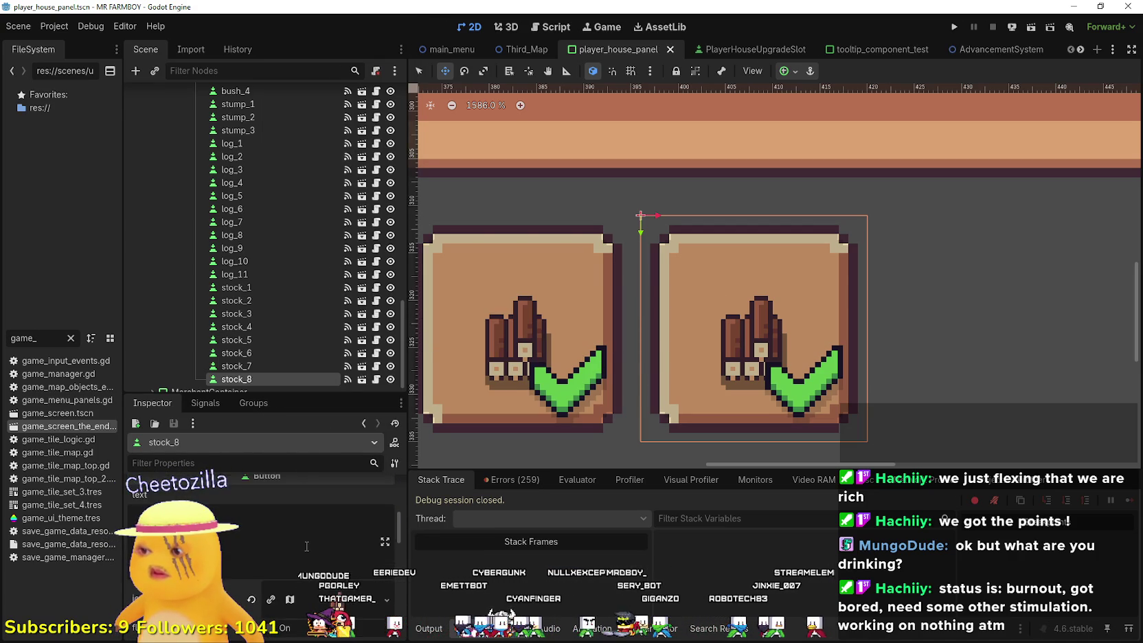
{"action": "left_click", "coordinate": [312, 537]}
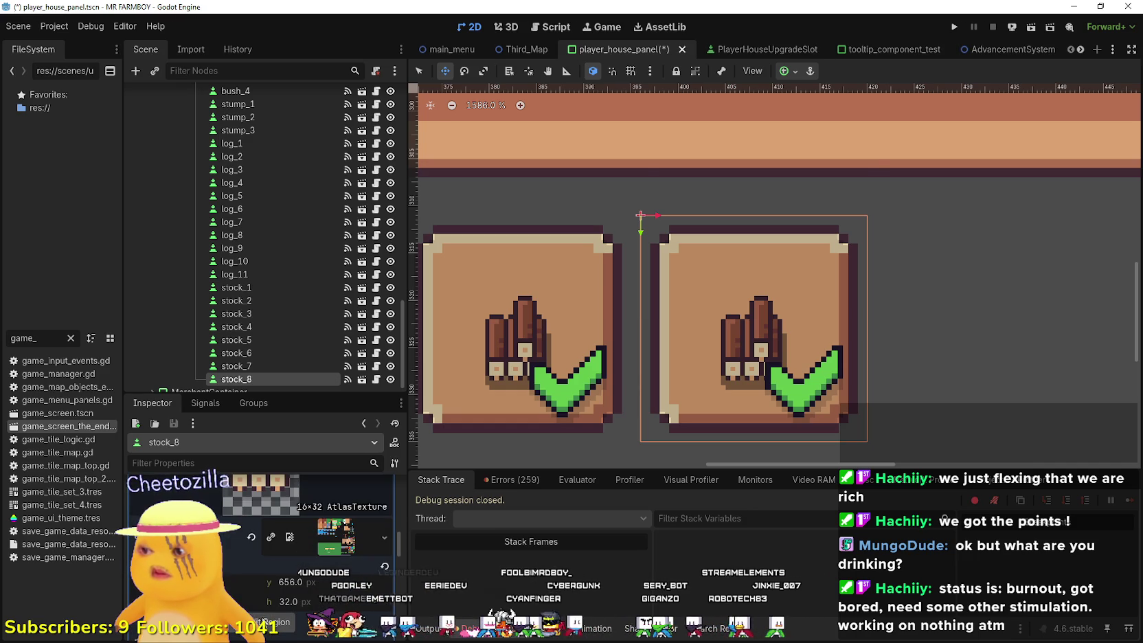
- Redraw stock_8's icon region around the single-log sprite and save the scene
{"action": "left_click", "coordinate": [268, 608]}
{"action": "scroll", "coordinate": [751, 359], "scroll_direction": "down", "scroll_amount": 3}
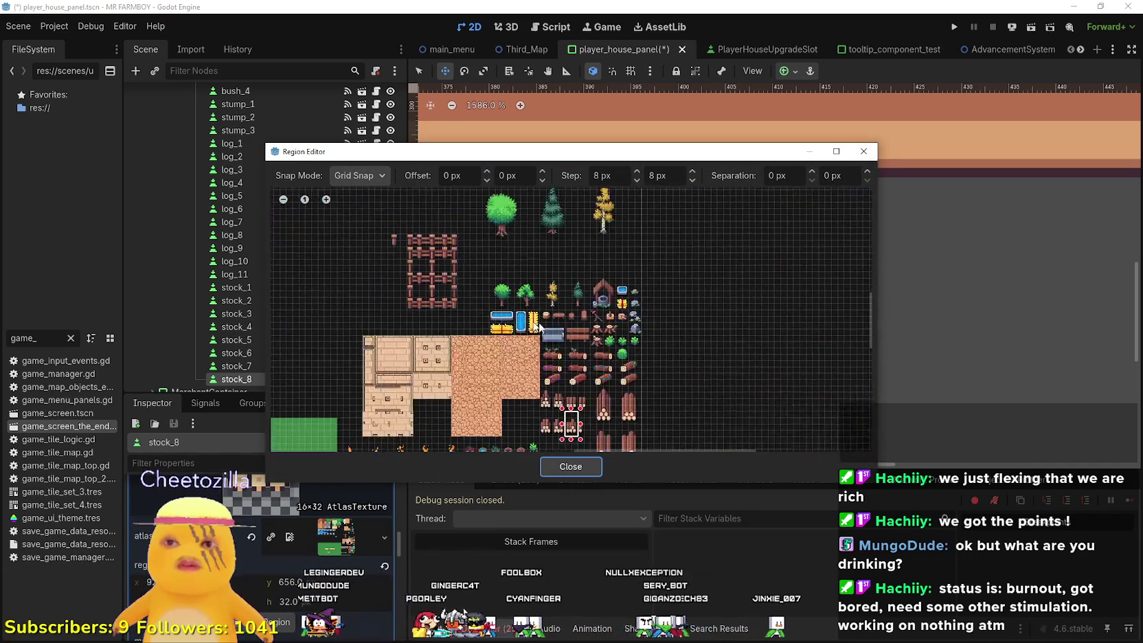
{"action": "scroll", "coordinate": [634, 323], "scroll_direction": "up", "scroll_amount": 3}
{"action": "scroll", "coordinate": [594, 430], "scroll_direction": "up", "scroll_amount": 2}
{"action": "left_click_drag", "start_coordinate": [604, 397], "coordinate": [567, 333]}
{"action": "left_click", "coordinate": [585, 468]}
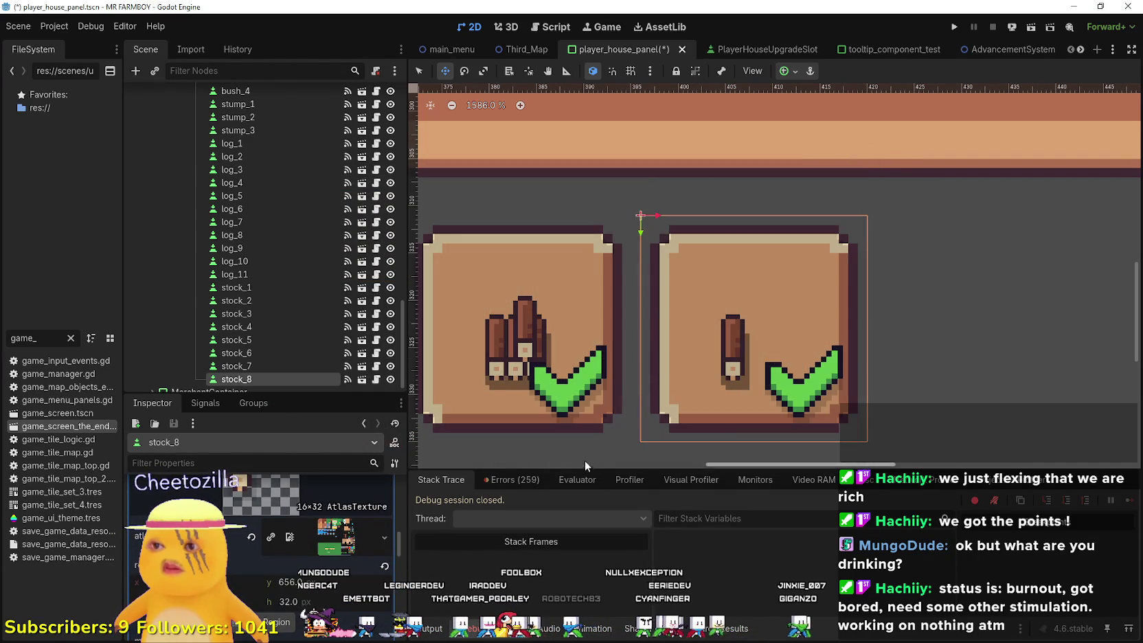
{"action": "key", "text": "ctrl+s"}
- Duplicate stock_8 as stock_9 and position it just to the right of stock_8
{"action": "scroll", "coordinate": [264, 559], "scroll_direction": "up", "scroll_amount": 5}
{"action": "scroll", "coordinate": [262, 545], "scroll_direction": "up", "scroll_amount": 3}
{"action": "scroll", "coordinate": [759, 340], "scroll_direction": "down", "scroll_amount": 5}
{"action": "scroll", "coordinate": [756, 346], "scroll_direction": "up", "scroll_amount": 3}
{"action": "left_click", "coordinate": [750, 340]}
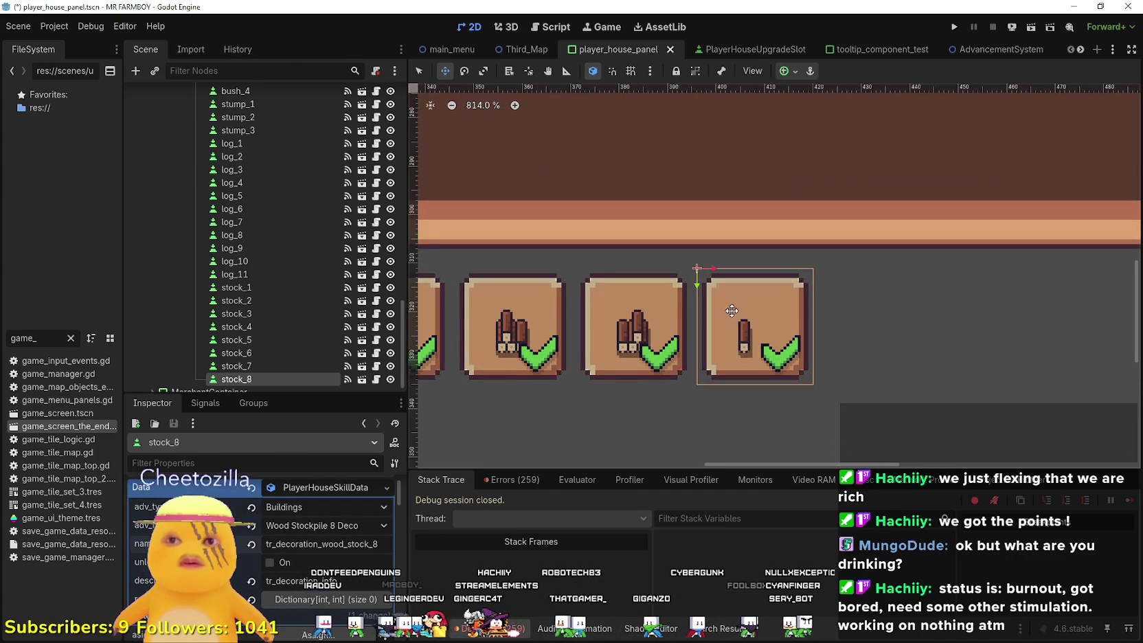
{"action": "key", "text": "ctrl+d"}
{"action": "scroll", "coordinate": [846, 304], "scroll_direction": "up", "scroll_amount": 3}
{"action": "scroll", "coordinate": [846, 303], "scroll_direction": "up", "scroll_amount": 1}
{"action": "mouse_move", "coordinate": [847, 304]}
{"action": "left_mouse_down"}
{"action": "mouse_move", "coordinate": [821, 312]}
{"action": "mouse_move", "coordinate": [853, 314]}
{"action": "left_mouse_up"}
{"action": "key", "text": "Right"}
{"action": "key", "text": "Right"}
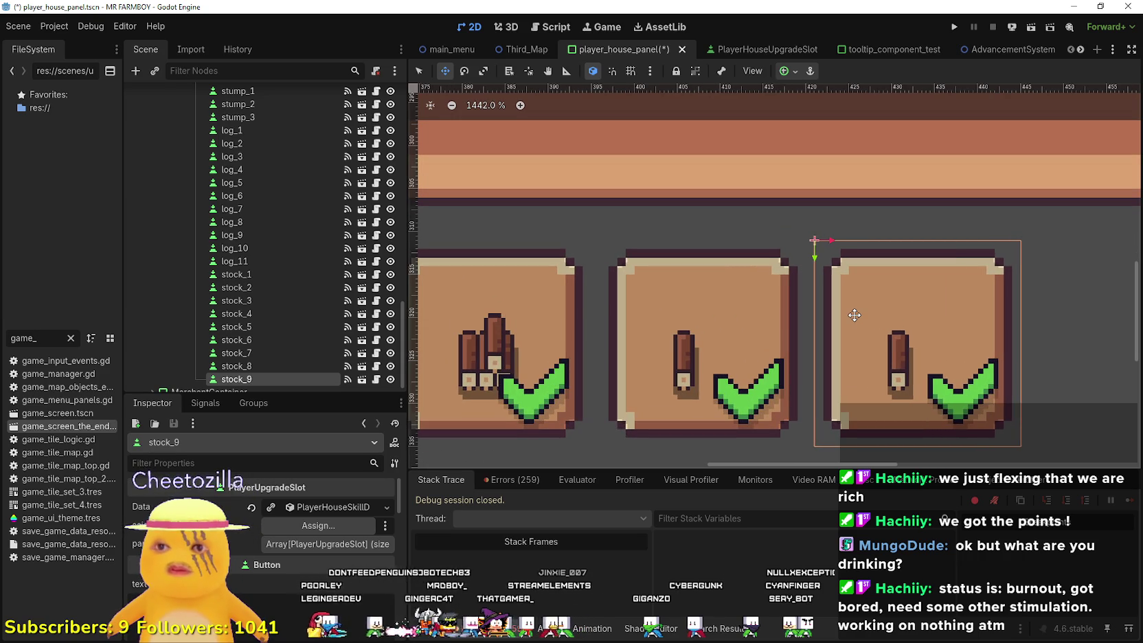
- Set stock_9's decoration item to Wood Stockpile 9 Deco
{"action": "scroll", "coordinate": [277, 354], "scroll_direction": "down", "scroll_amount": 1}
{"action": "left_click", "coordinate": [301, 508]}
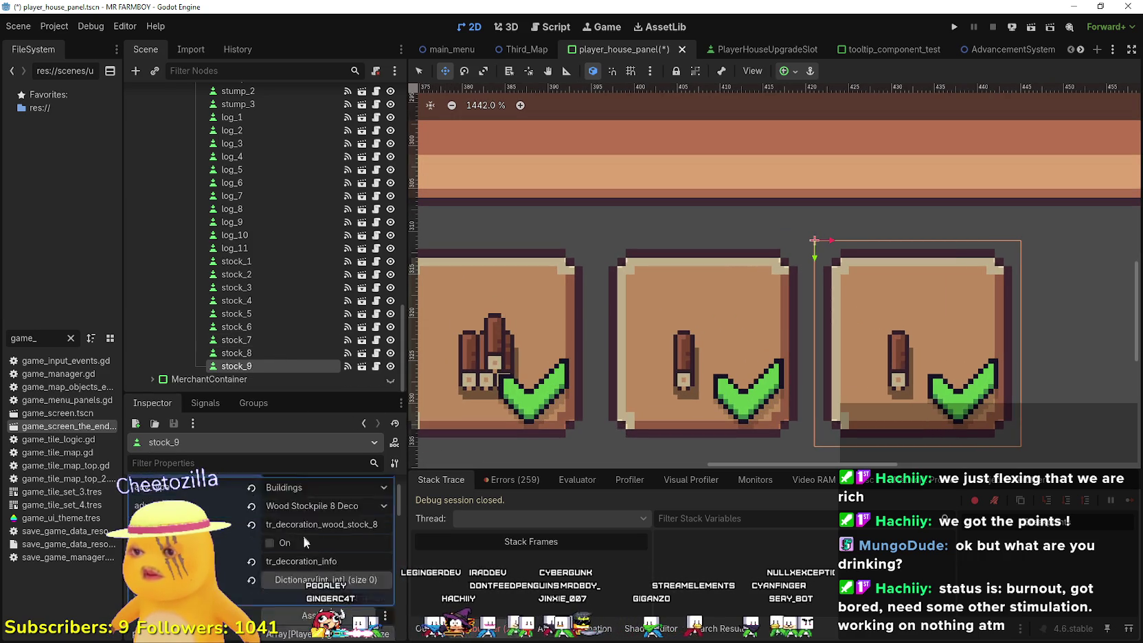
{"action": "left_click", "coordinate": [337, 535]}
{"action": "scroll", "coordinate": [337, 406], "scroll_direction": "down", "scroll_amount": 15}
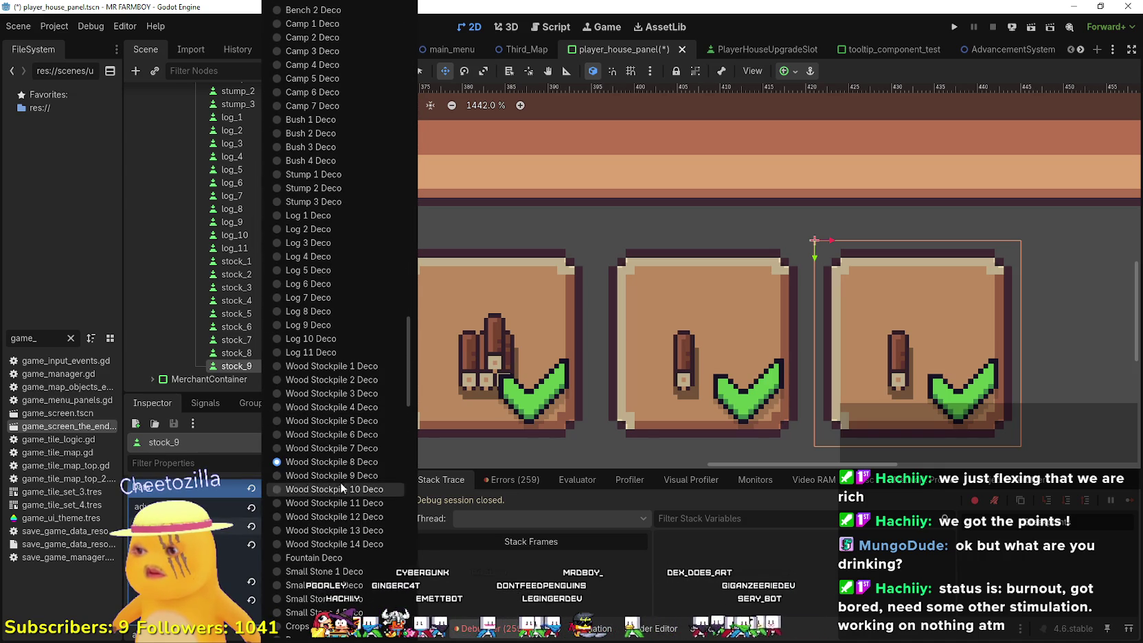
{"action": "left_click", "coordinate": [337, 476]}
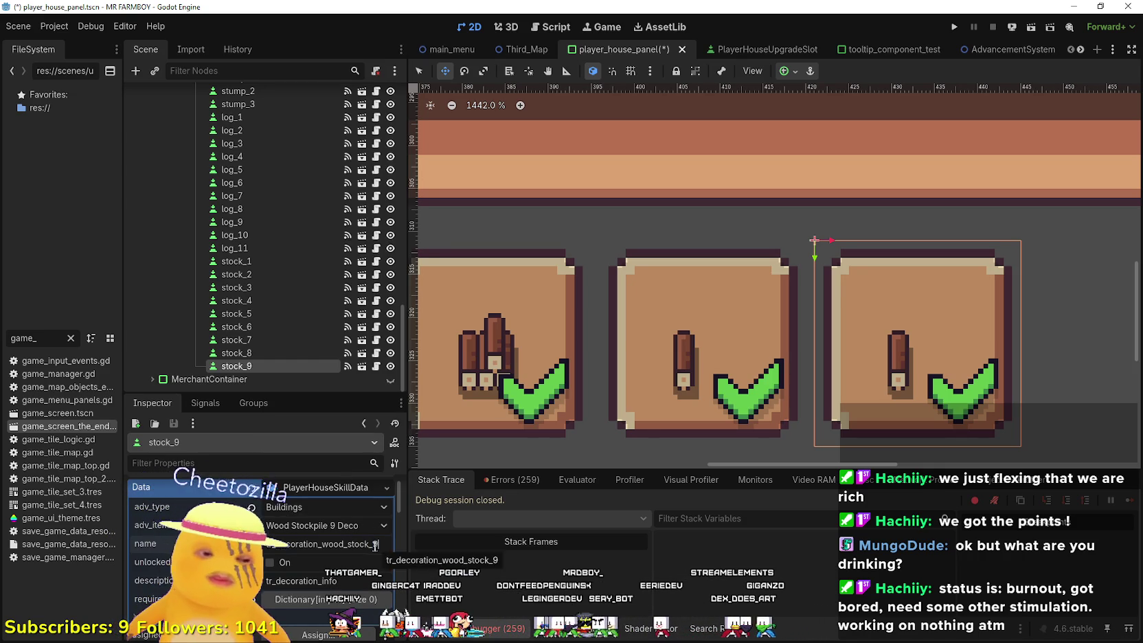
- Enlarge stock_9's icon region and move it onto the tall log stack sprite
{"action": "scroll", "coordinate": [307, 562], "scroll_direction": "down", "scroll_amount": 3}
{"action": "scroll", "coordinate": [302, 562], "scroll_direction": "down", "scroll_amount": 3}
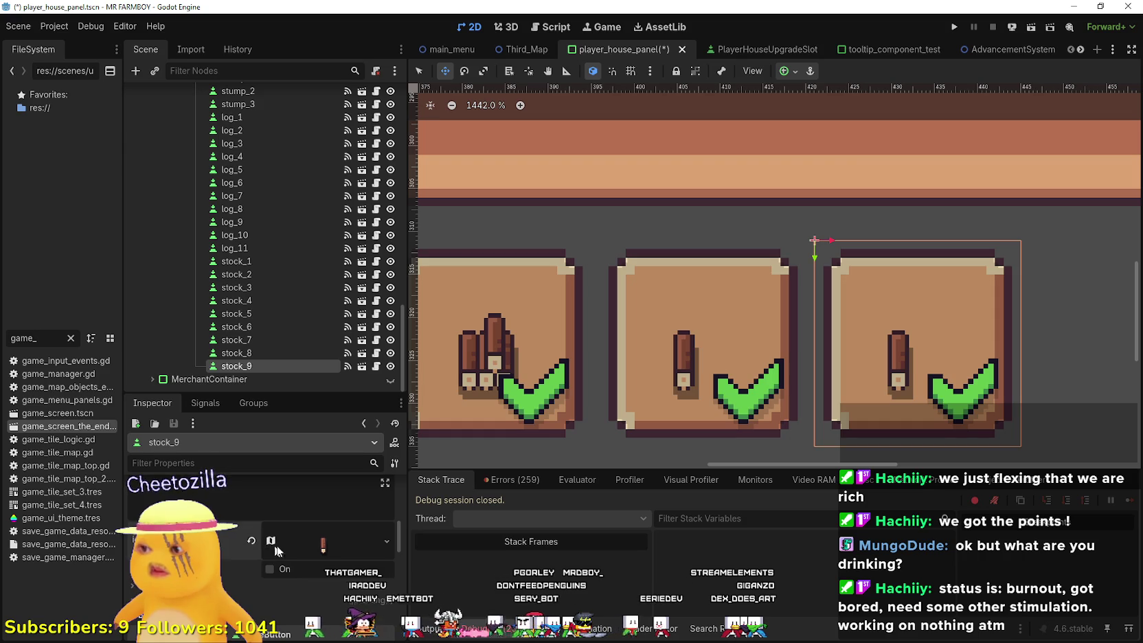
{"action": "left_click", "coordinate": [320, 543]}
{"action": "left_click", "coordinate": [265, 602]}
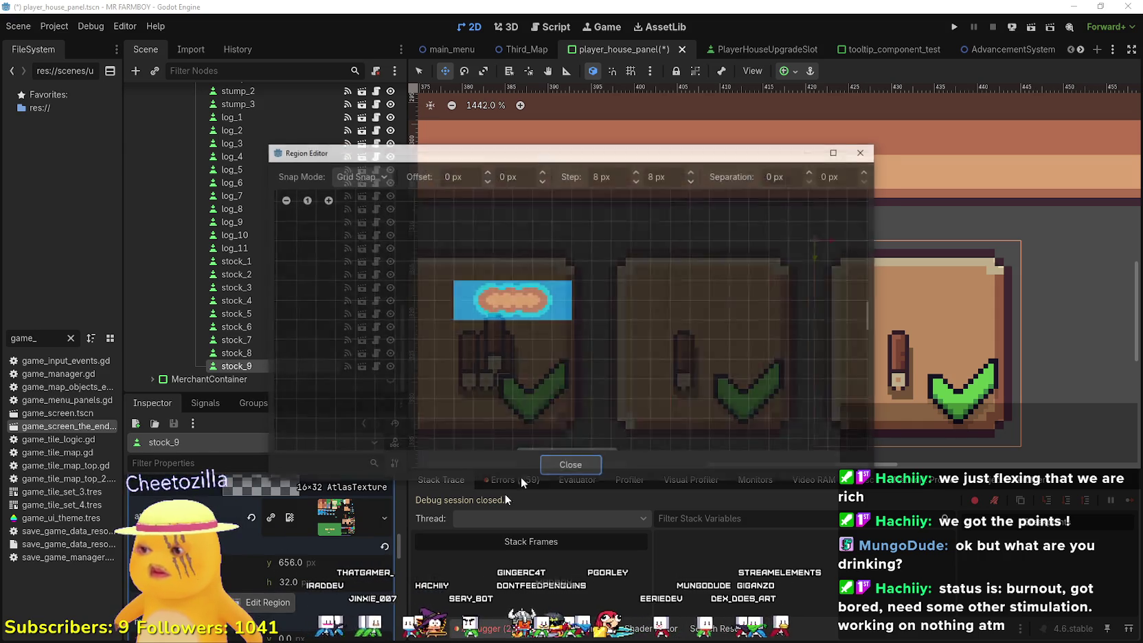
{"action": "scroll", "coordinate": [560, 409], "scroll_direction": "down", "scroll_amount": 5}
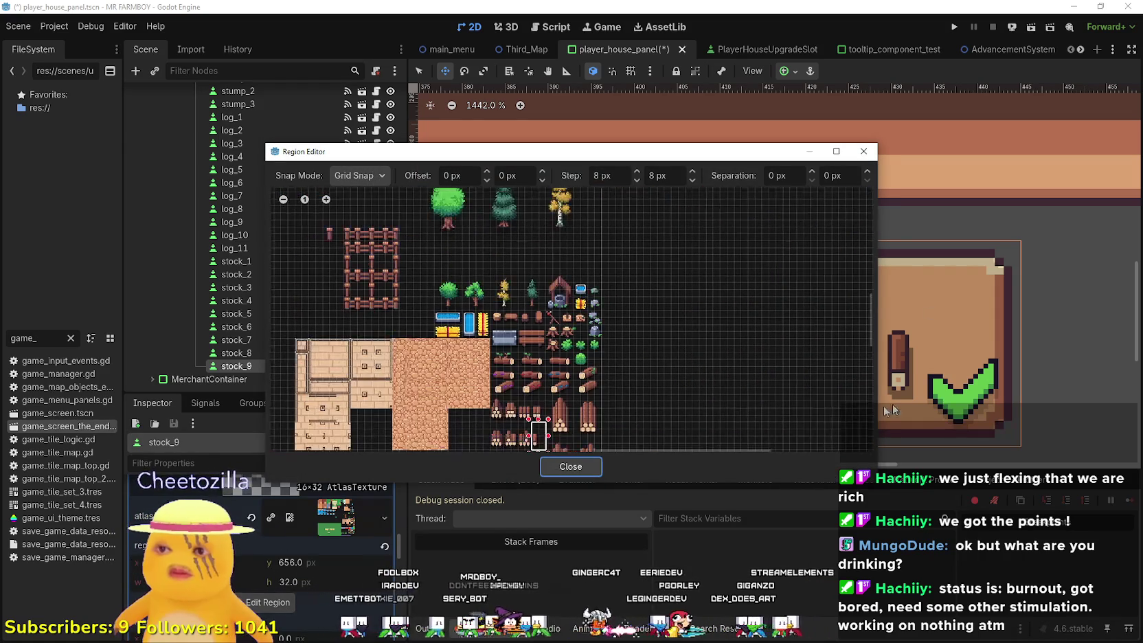
{"action": "scroll", "coordinate": [536, 357], "scroll_direction": "up", "scroll_amount": 5}
{"action": "mouse_move", "coordinate": [524, 318]}
{"action": "left_mouse_down"}
{"action": "mouse_move", "coordinate": [567, 288]}
{"action": "mouse_move", "coordinate": [590, 253]}
{"action": "left_mouse_up"}
{"action": "mouse_move", "coordinate": [485, 390]}
{"action": "left_mouse_down"}
{"action": "mouse_move", "coordinate": [538, 344]}
{"action": "mouse_move", "coordinate": [528, 357]}
{"action": "left_mouse_up"}
{"action": "scroll", "coordinate": [528, 355], "scroll_direction": "down", "scroll_amount": 2}
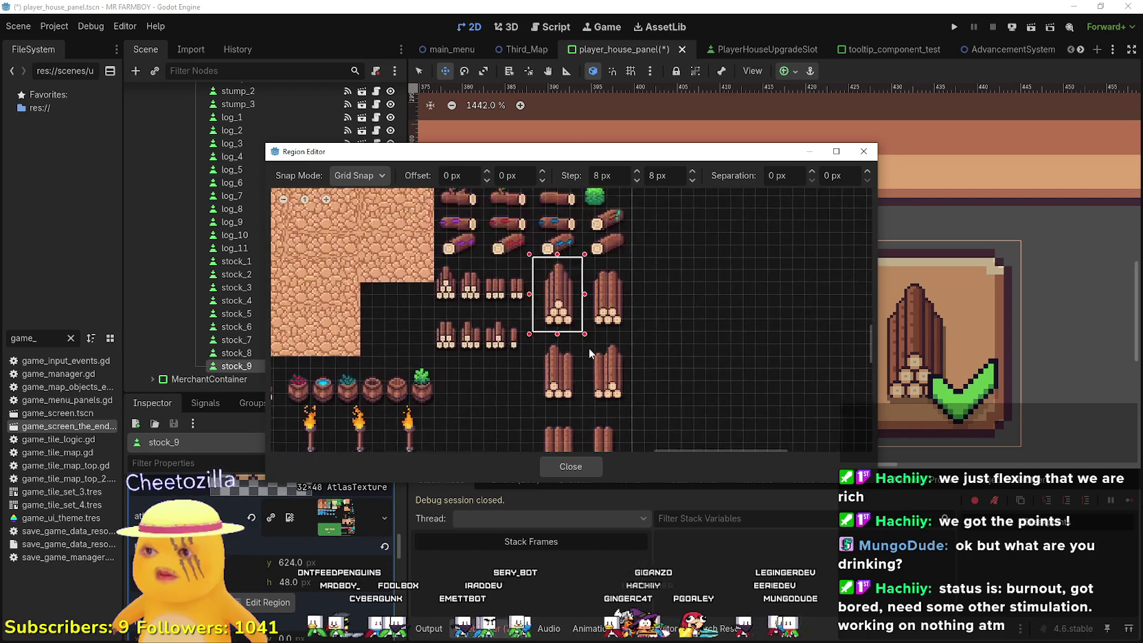
{"action": "left_click", "coordinate": [570, 466]}
- Save the scene and duplicate stock_9 into a new stock_10 slot
{"action": "scroll", "coordinate": [591, 440], "scroll_direction": "down", "scroll_amount": 1}
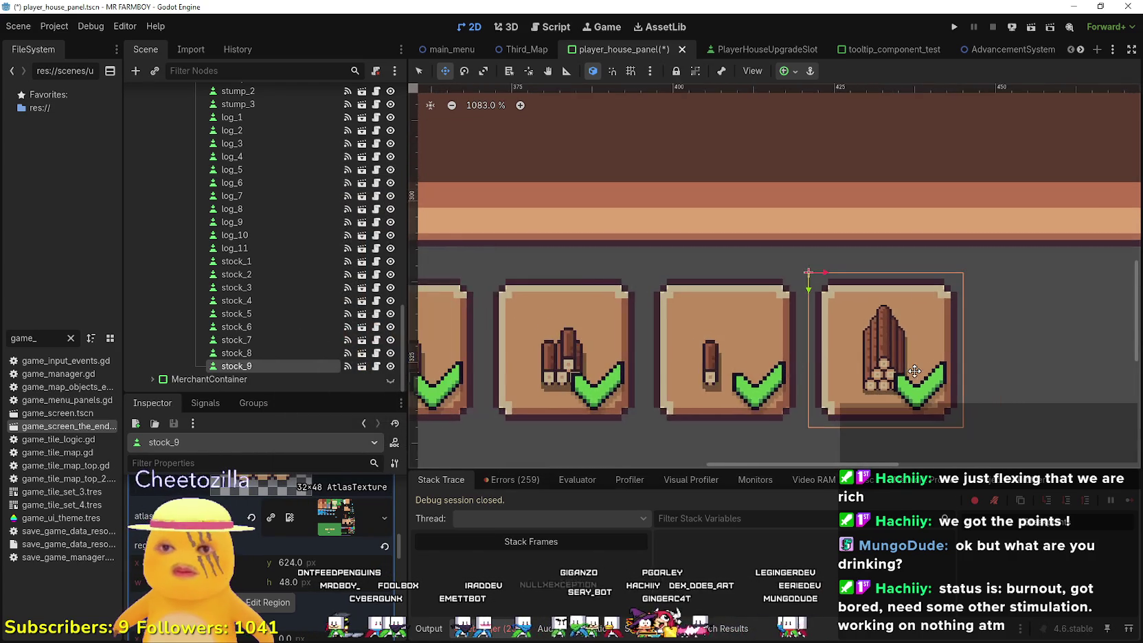
{"action": "key", "text": "ctrl+s"}
{"action": "scroll", "coordinate": [262, 522], "scroll_direction": "down", "scroll_amount": 6}
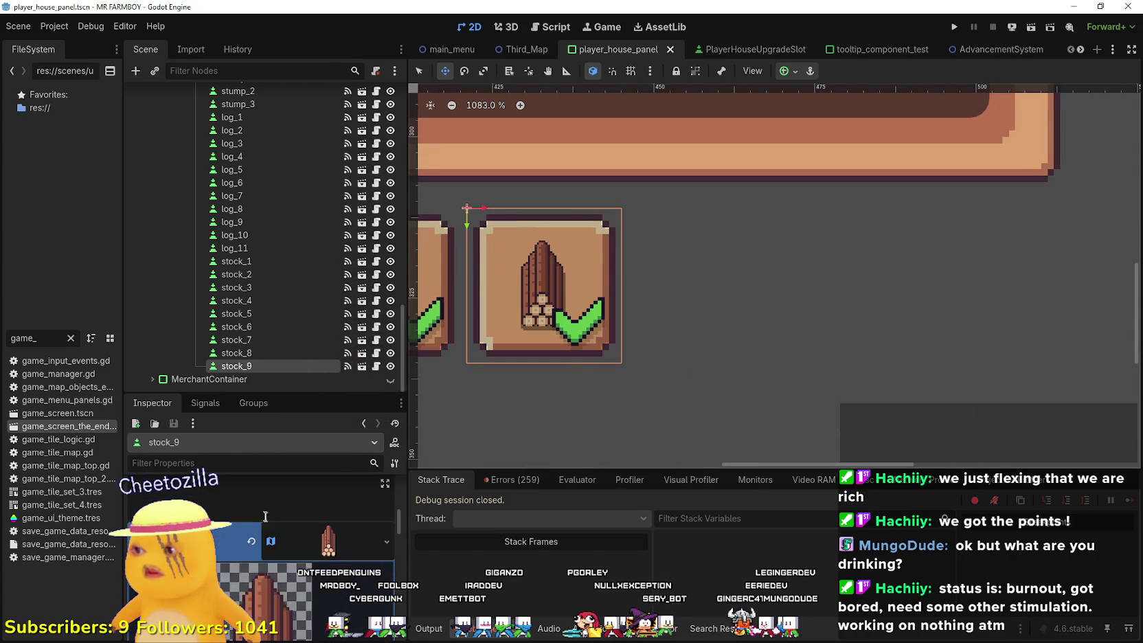
{"action": "scroll", "coordinate": [292, 515], "scroll_direction": "up", "scroll_amount": 2}
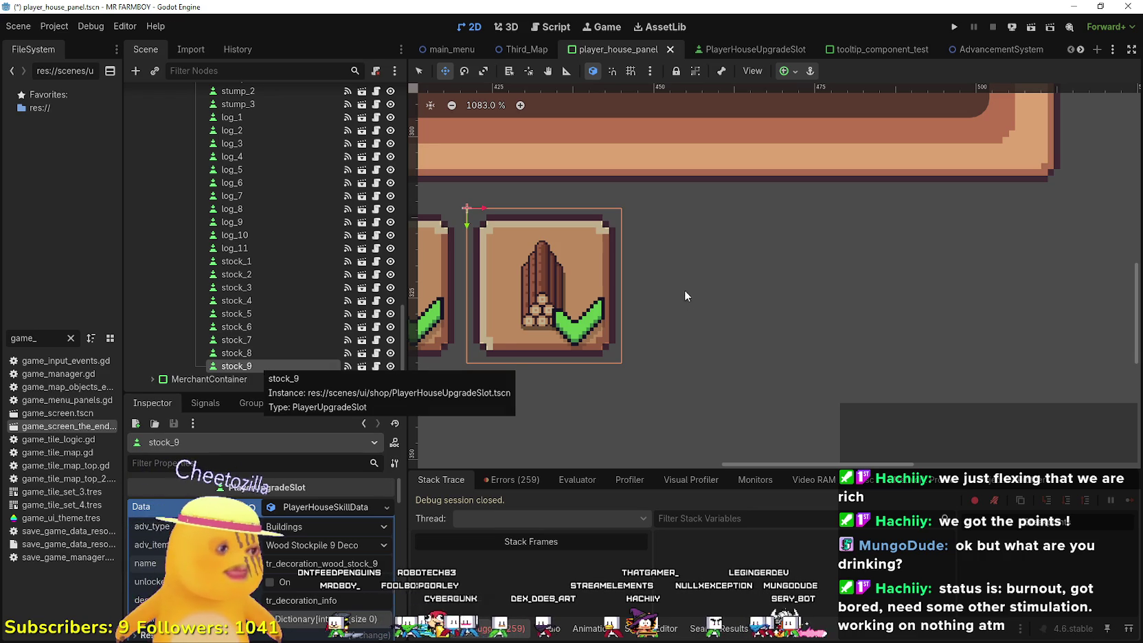
{"action": "key", "text": "ctrl+d"}
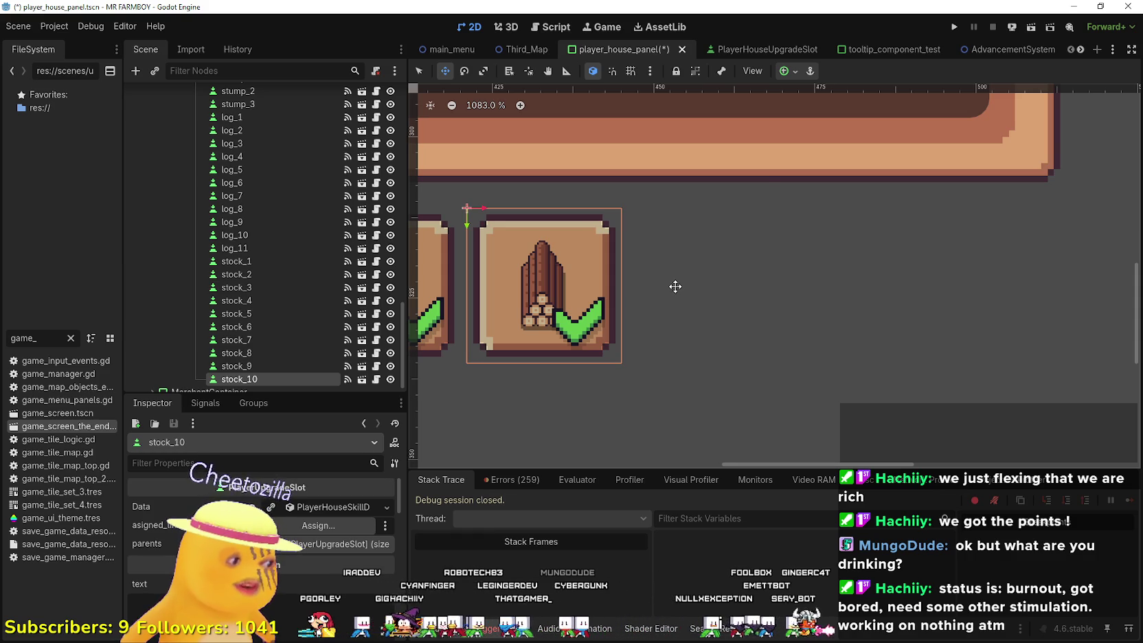
- Move stock_10 beside stock_9, align it with the row, and save
{"action": "scroll", "coordinate": [615, 268], "scroll_direction": "up", "scroll_amount": 3}
{"action": "left_click_drag", "start_coordinate": [501, 255], "coordinate": [728, 263]}
{"action": "key", "text": "Left"}
{"action": "key", "text": "Right"}
{"action": "key", "text": "Right"}
{"action": "key", "text": "Right"}
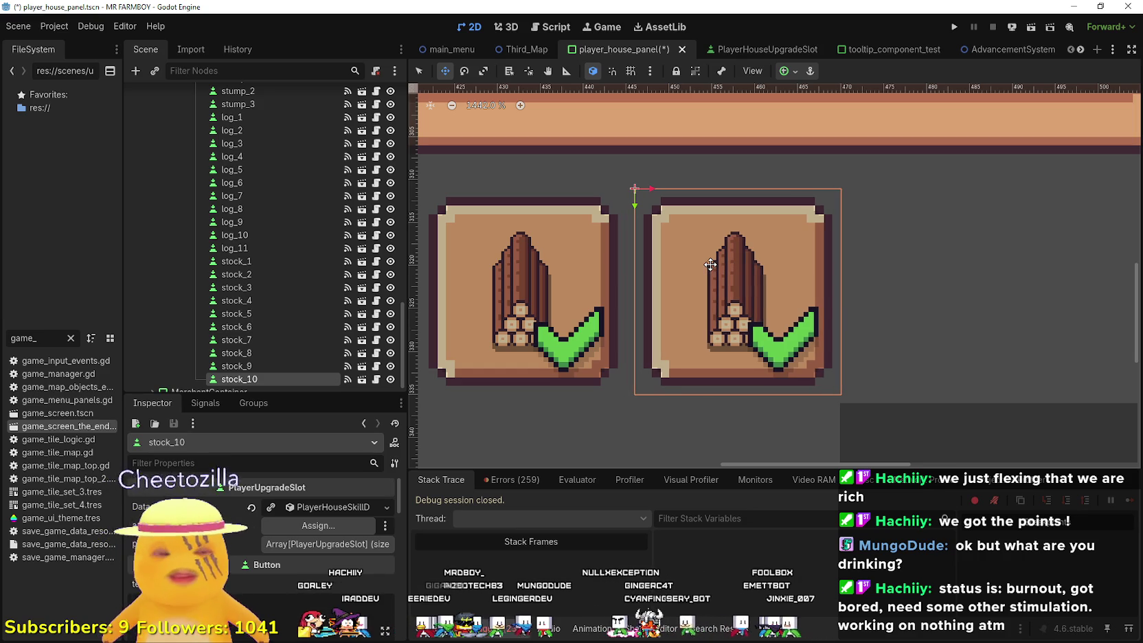
{"action": "key", "text": "ctrl+s"}
- Set stock_10 to Wood Stockpile 10 Deco with key tr_decoration_wood_stock_10 and save
{"action": "left_click", "coordinate": [283, 509]}
{"action": "left_click", "coordinate": [322, 544]}
{"action": "scroll", "coordinate": [371, 409], "scroll_direction": "down", "scroll_amount": 15}
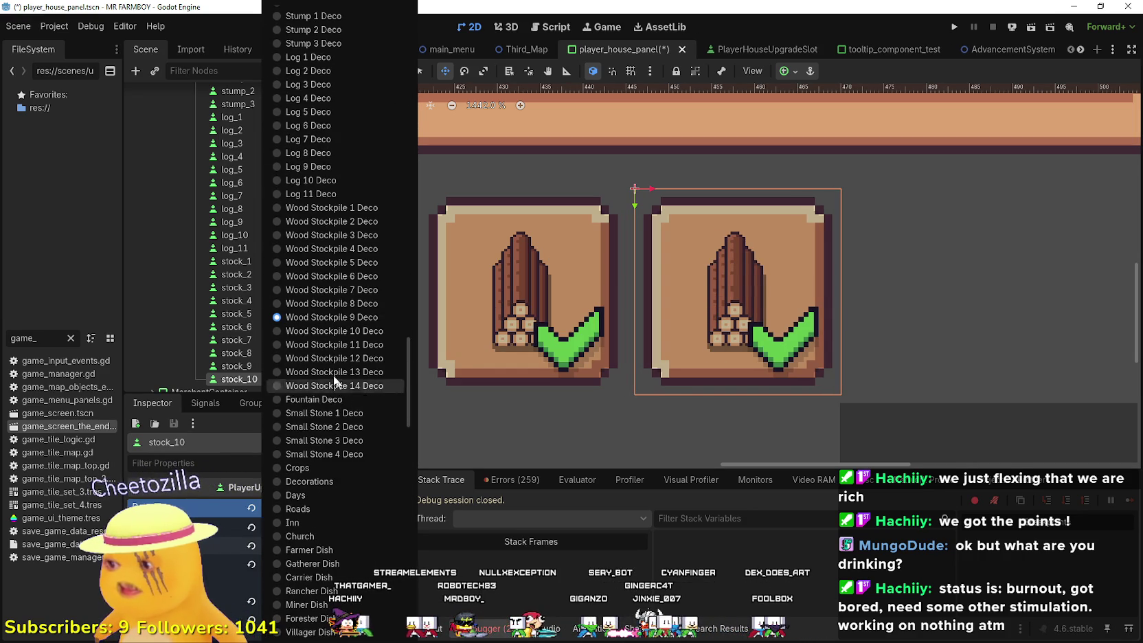
{"action": "left_click", "coordinate": [348, 335]}
{"action": "scroll", "coordinate": [539, 361], "scroll_direction": "down", "scroll_amount": 3}
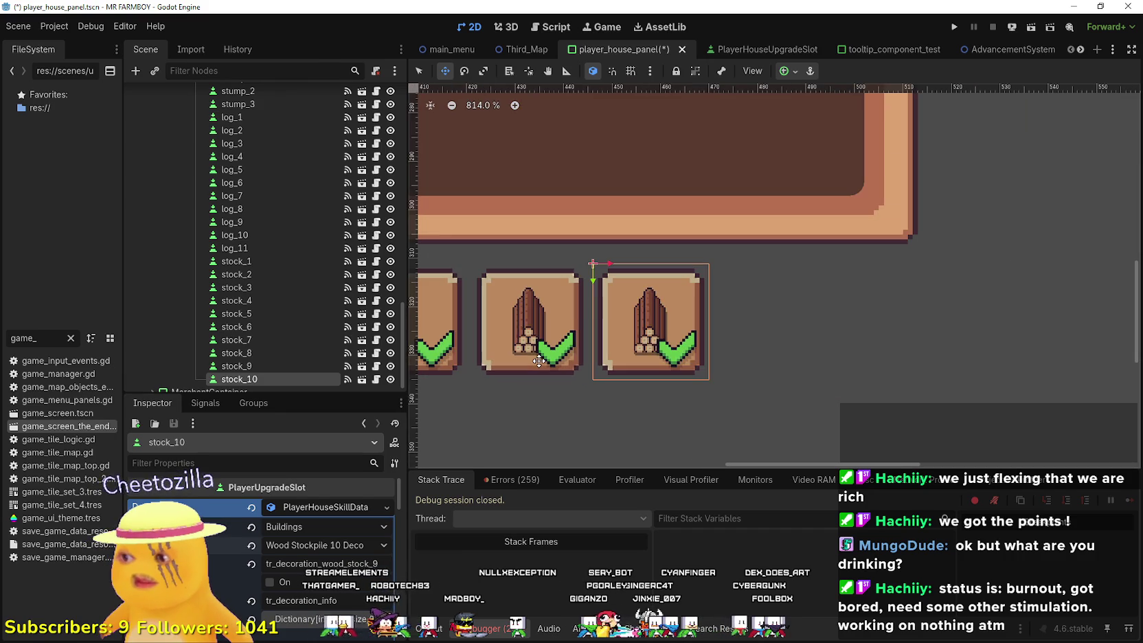
{"action": "key", "text": "ctrl+s"}
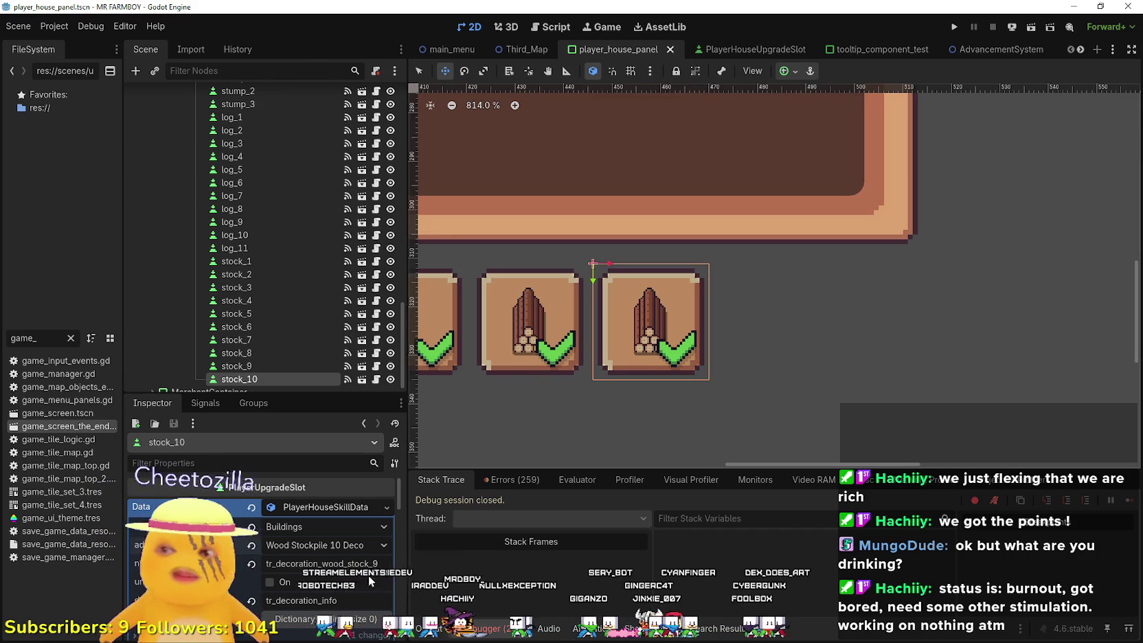
{"action": "type", "text": "10"}
{"action": "key", "text": "Return"}
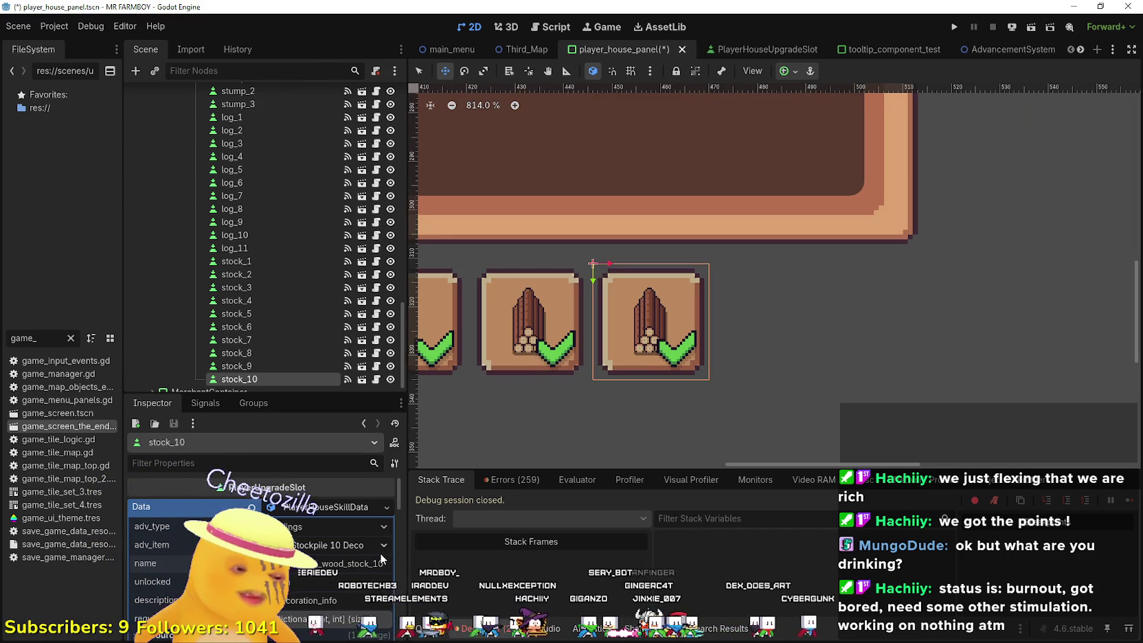
{"action": "key", "text": "ctrl+s"}
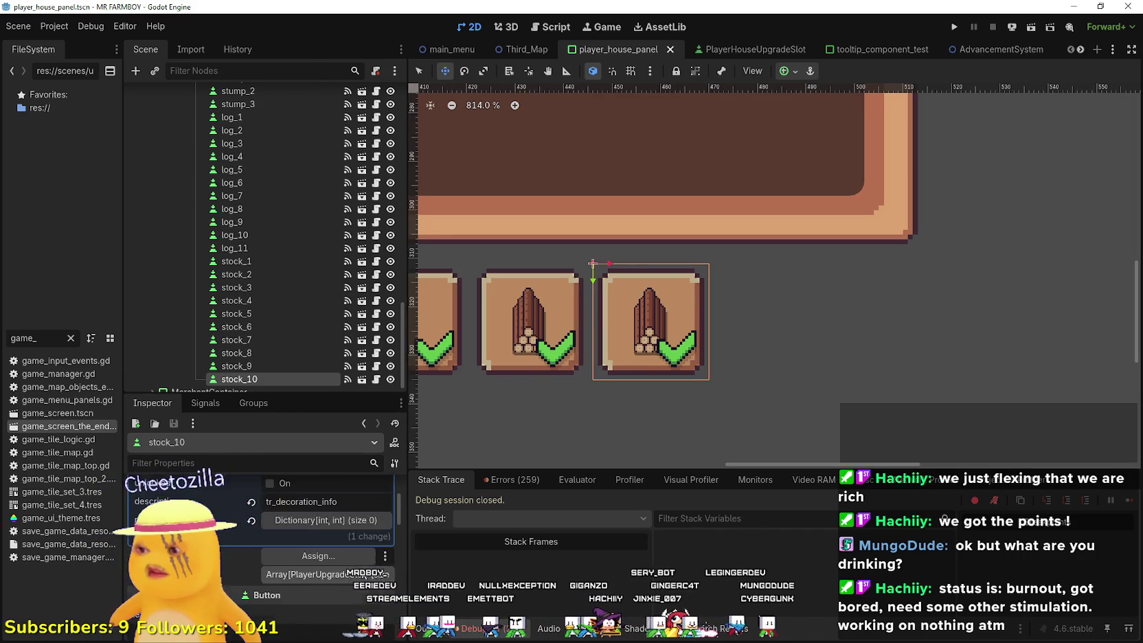
- Bring up the atlas region editor for stock_10's icon texture
{"action": "left_click", "coordinate": [328, 580]}
{"action": "scroll", "coordinate": [275, 591], "scroll_direction": "down", "scroll_amount": 2}
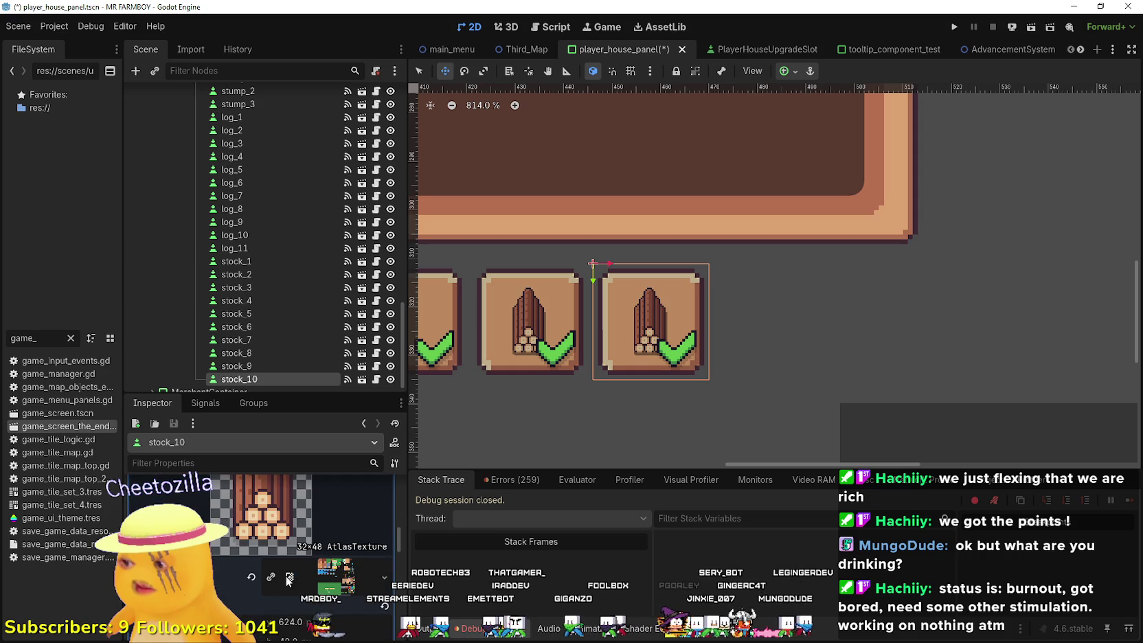
{"action": "left_click", "coordinate": [268, 622]}
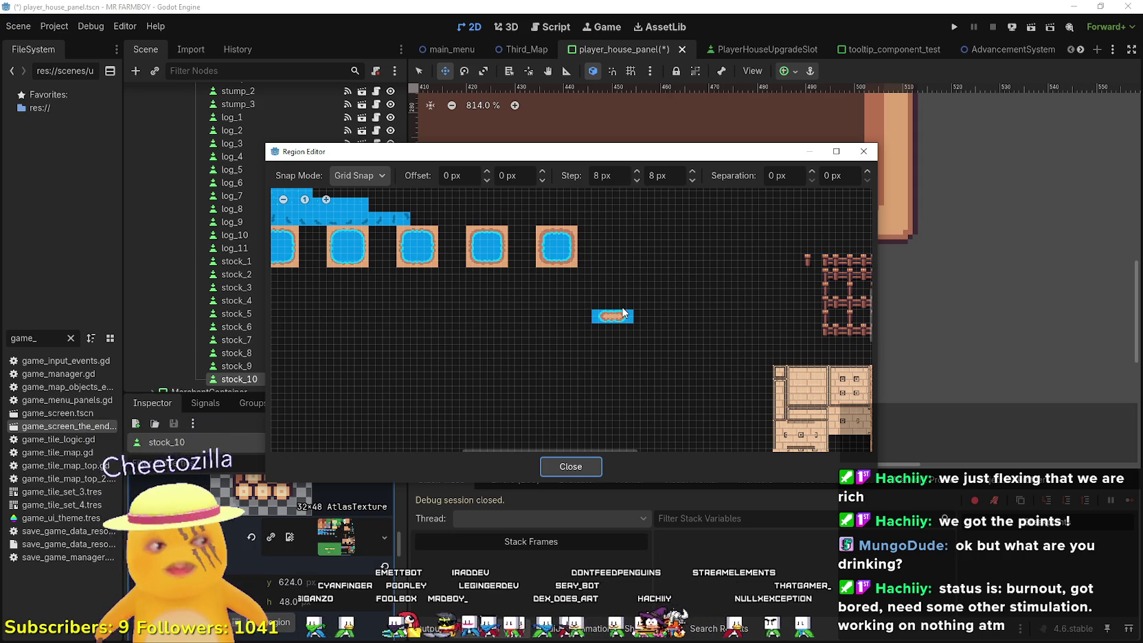
- Move stock_10's icon region onto the neighbouring wood stack sprite and save
{"action": "scroll", "coordinate": [677, 200], "scroll_direction": "down", "scroll_amount": 1}
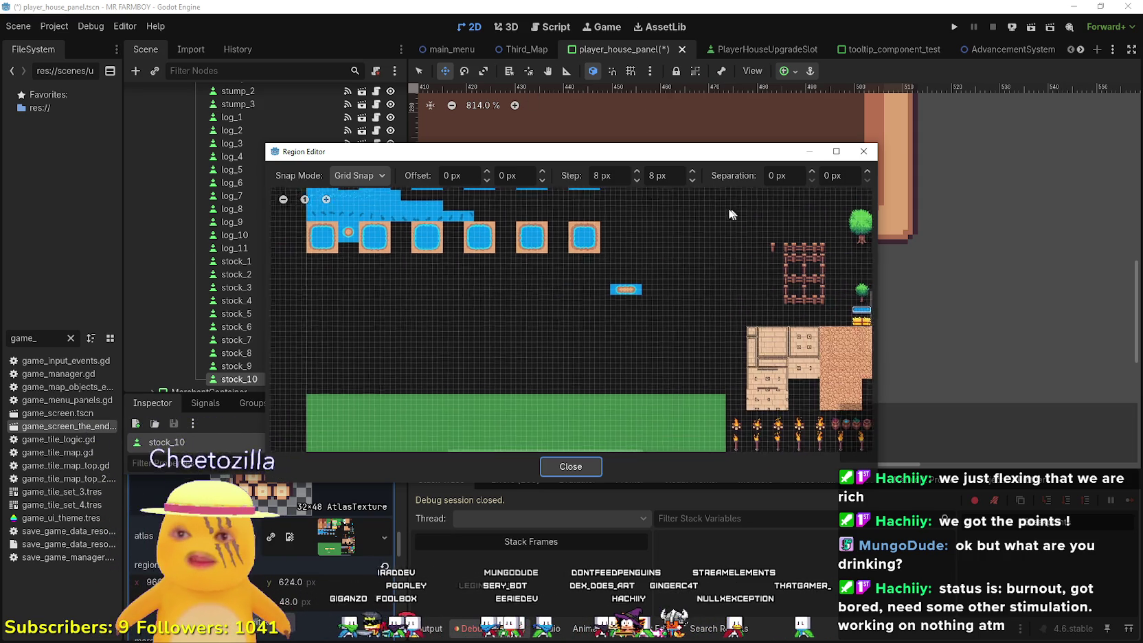
{"action": "scroll", "coordinate": [711, 364], "scroll_direction": "up", "scroll_amount": 4}
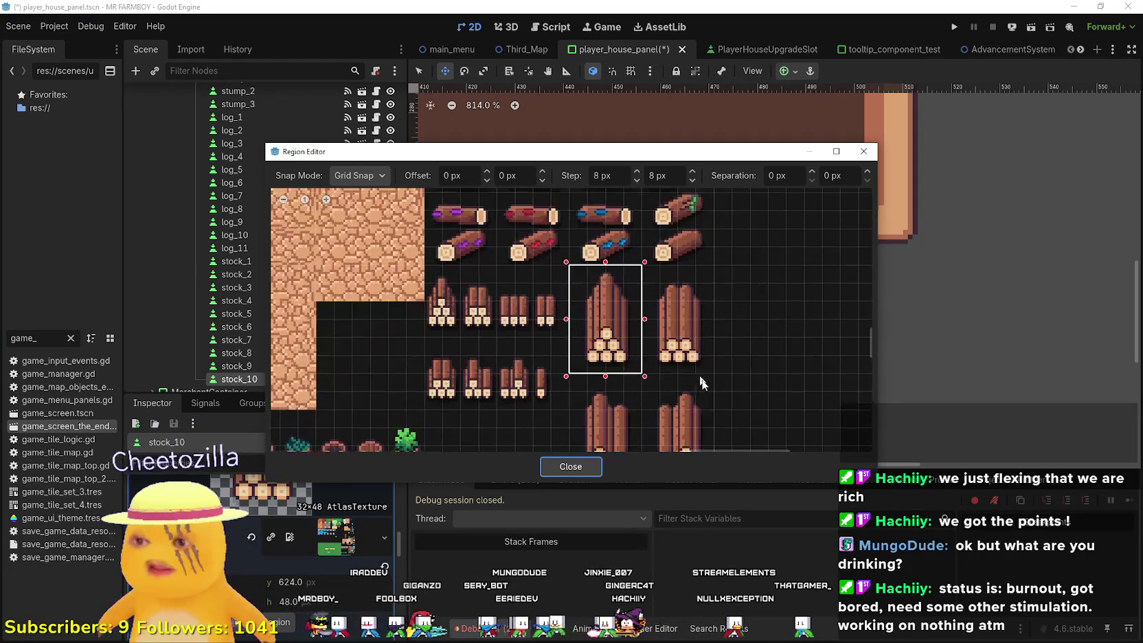
{"action": "left_click_drag", "start_coordinate": [712, 368], "coordinate": [639, 262]}
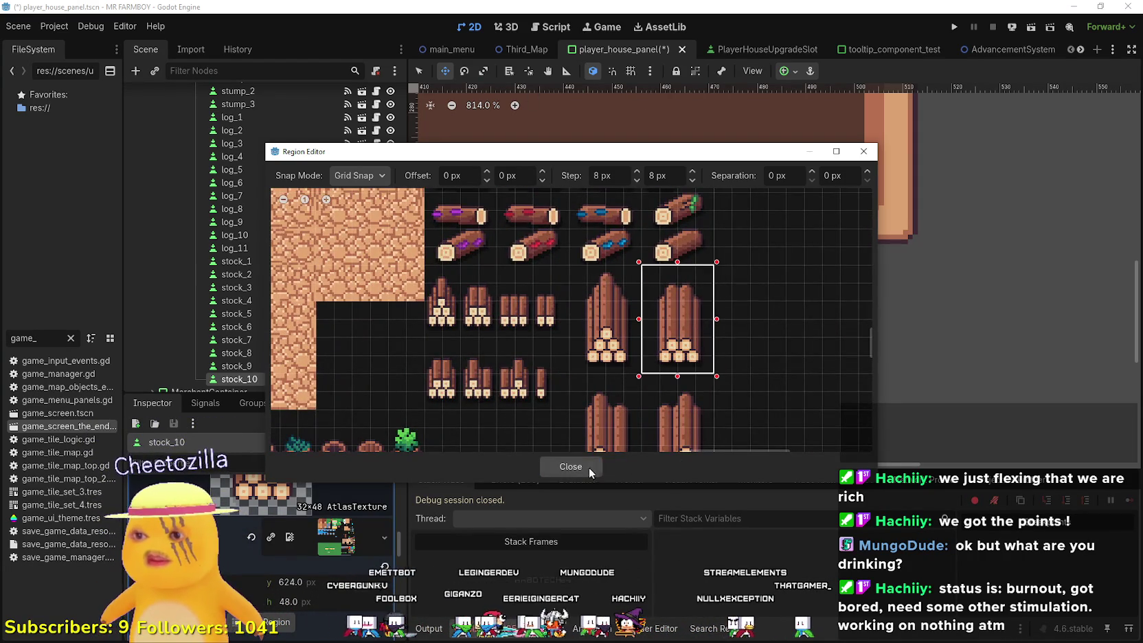
{"action": "left_click", "coordinate": [596, 467]}
{"action": "scroll", "coordinate": [317, 570], "scroll_direction": "up", "scroll_amount": 3}
{"action": "key", "text": "ctrl+s"}
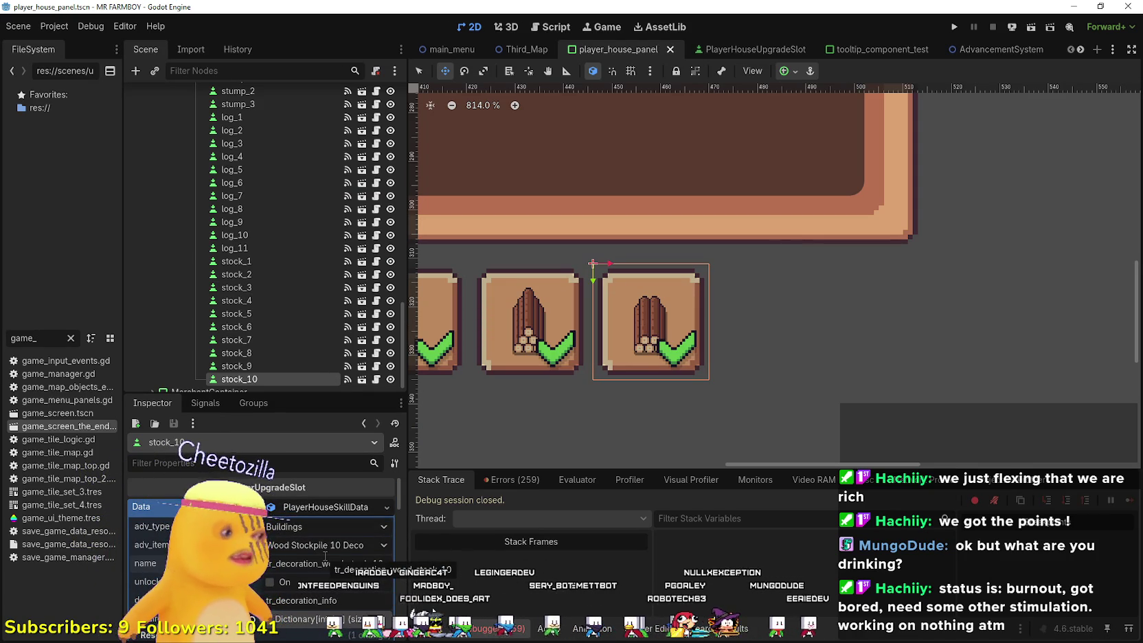
- Duplicate stock_10 as stock_11 and drag it to the right of stock_10
{"action": "scroll", "coordinate": [592, 302], "scroll_direction": "down", "scroll_amount": 2}
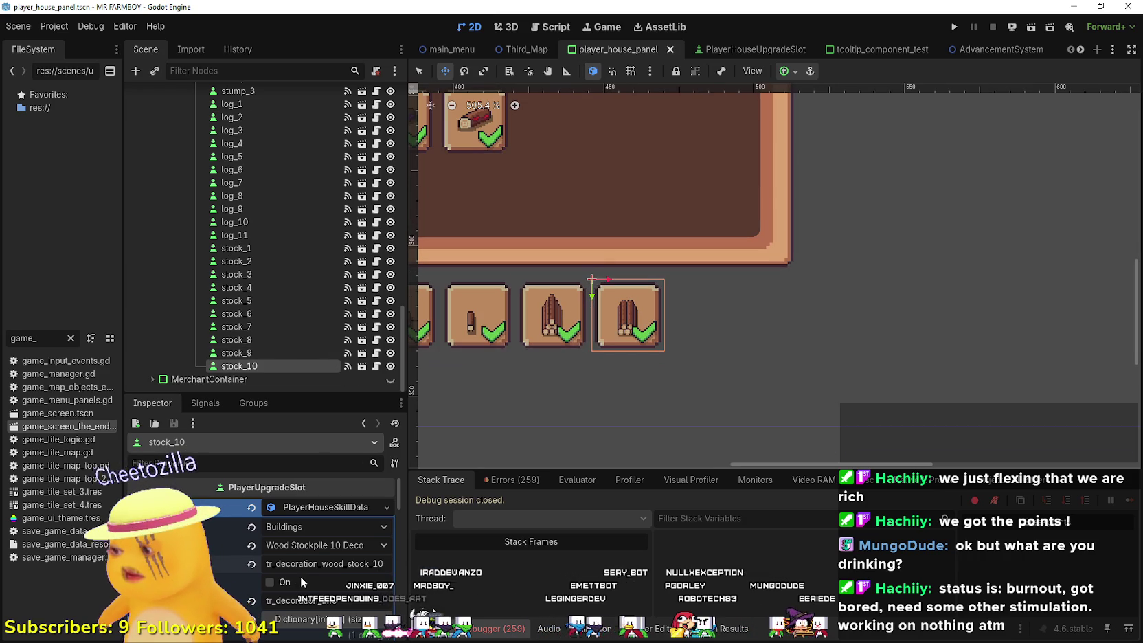
{"action": "scroll", "coordinate": [300, 581], "scroll_direction": "down", "scroll_amount": 2}
{"action": "scroll", "coordinate": [680, 298], "scroll_direction": "down", "scroll_amount": 2}
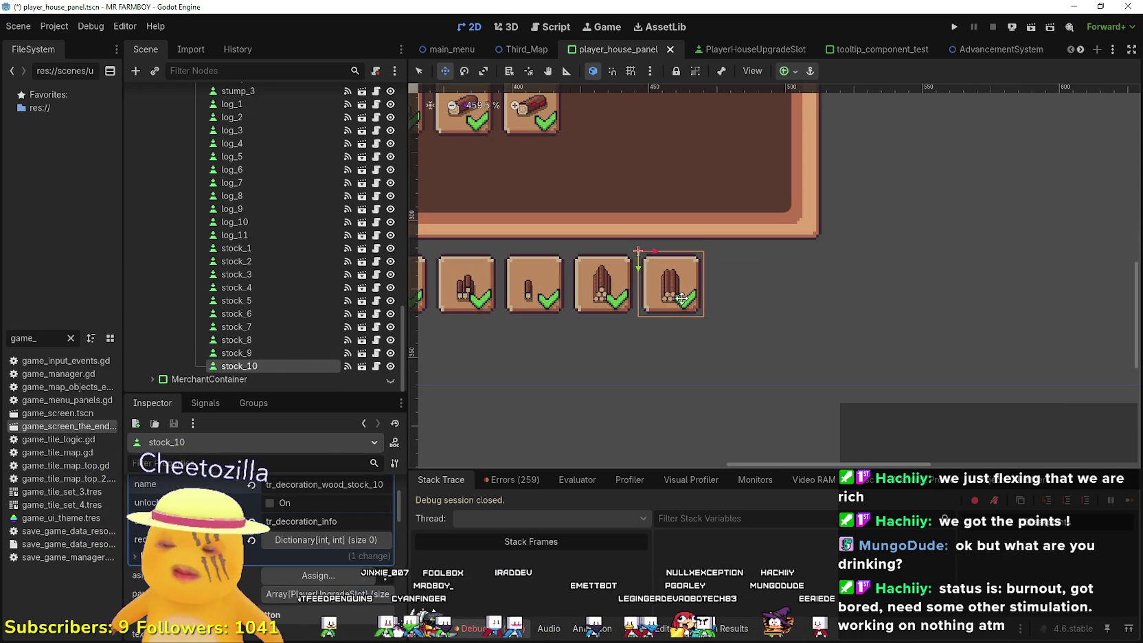
{"action": "key", "text": "ctrl+d"}
{"action": "scroll", "coordinate": [683, 298], "scroll_direction": "up", "scroll_amount": 3}
{"action": "left_click_drag", "start_coordinate": [709, 291], "coordinate": [826, 297]}
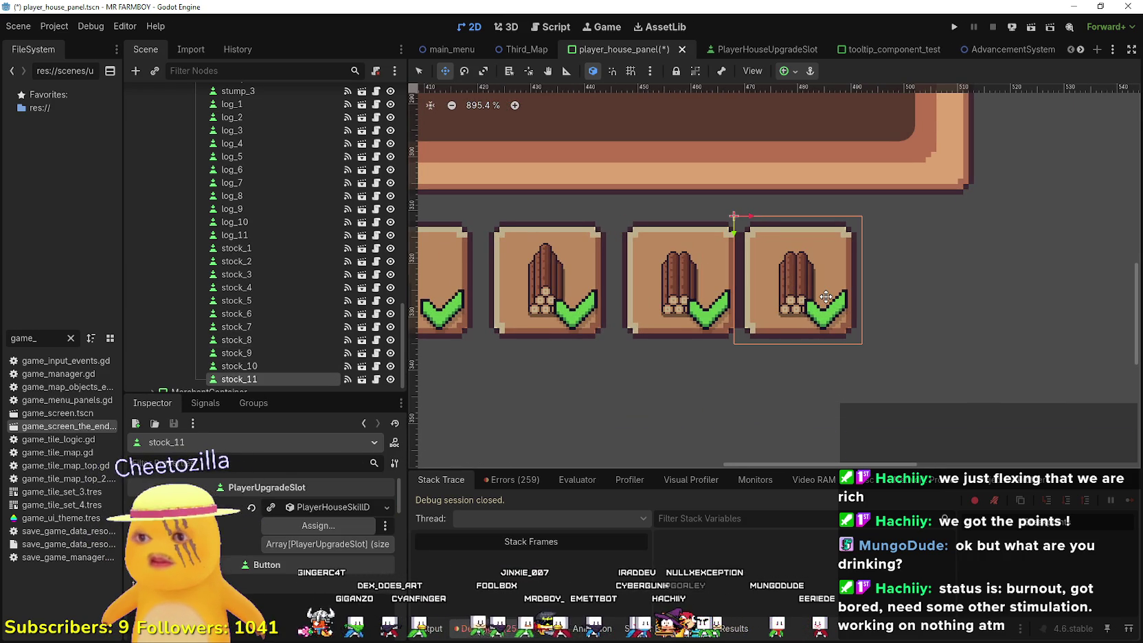
- Nudge stock_11 right to line up with the stockpile row
{"action": "key", "text": "Right"}
{"action": "key", "text": "Right"}
{"action": "key", "text": "Right"}
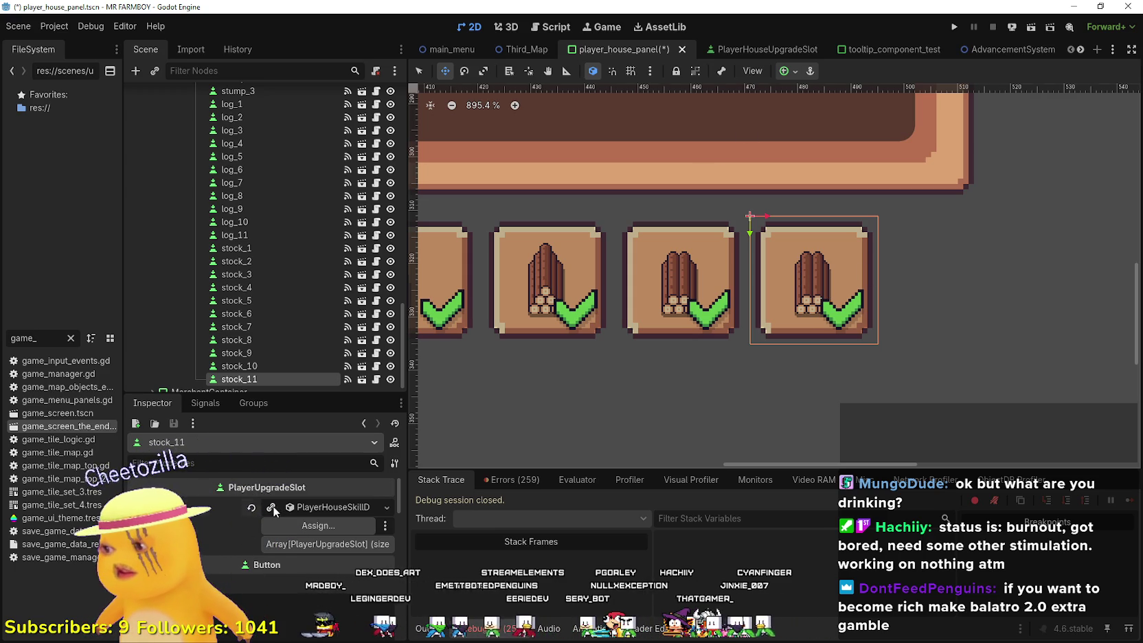
{"action": "scroll", "coordinate": [291, 381], "scroll_direction": "up", "scroll_amount": 1}
{"action": "scroll", "coordinate": [318, 357], "scroll_direction": "down", "scroll_amount": 1}
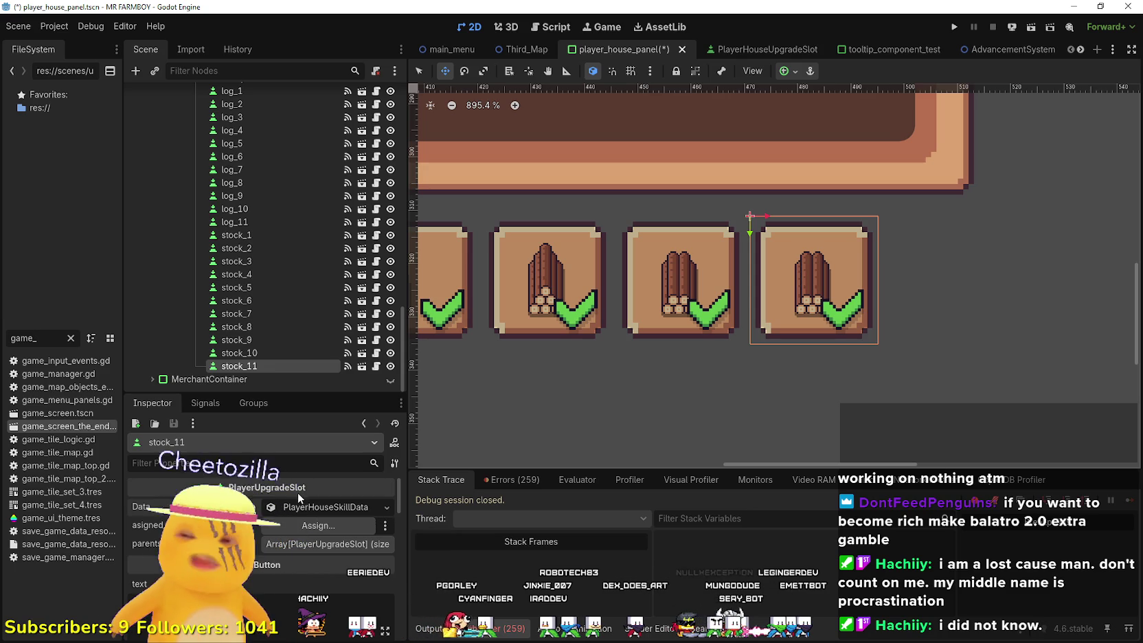
- Set stock_11 to Wood Stockpile 11 Deco with key tr_decoration_wood_stock_11 and save
{"action": "left_click", "coordinate": [288, 510]}
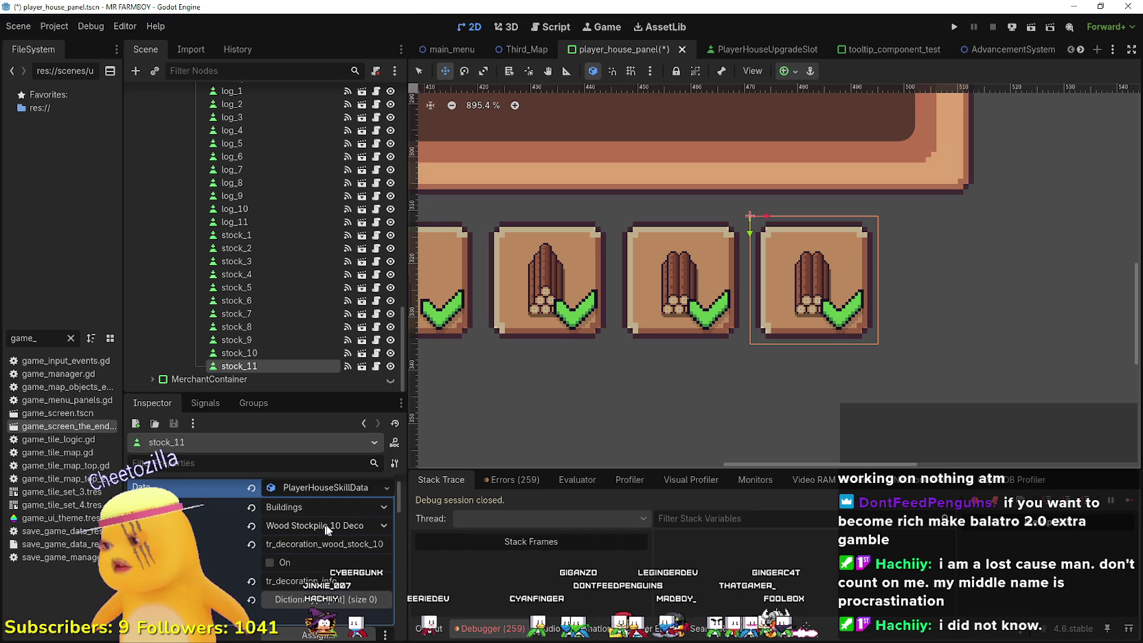
{"action": "left_click", "coordinate": [343, 525]}
{"action": "left_click", "coordinate": [206, 522]}
{"action": "left_click", "coordinate": [301, 520]}
{"action": "scroll", "coordinate": [336, 378], "scroll_direction": "down", "scroll_amount": 5}
{"action": "scroll", "coordinate": [364, 312], "scroll_direction": "up", "scroll_amount": 5}
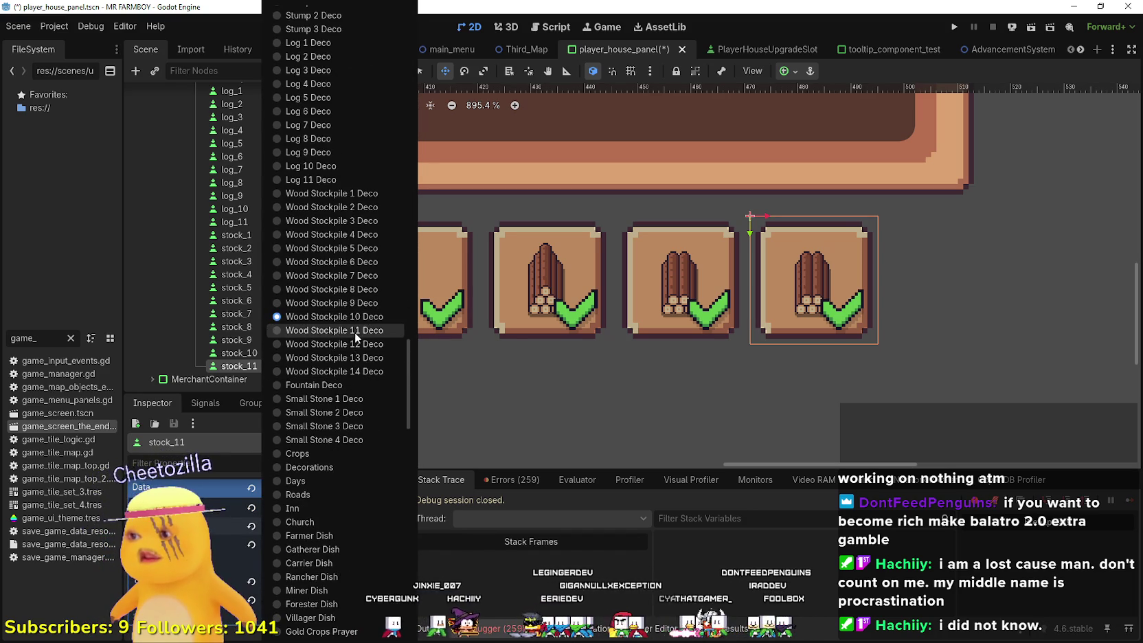
{"action": "left_click", "coordinate": [354, 331]}
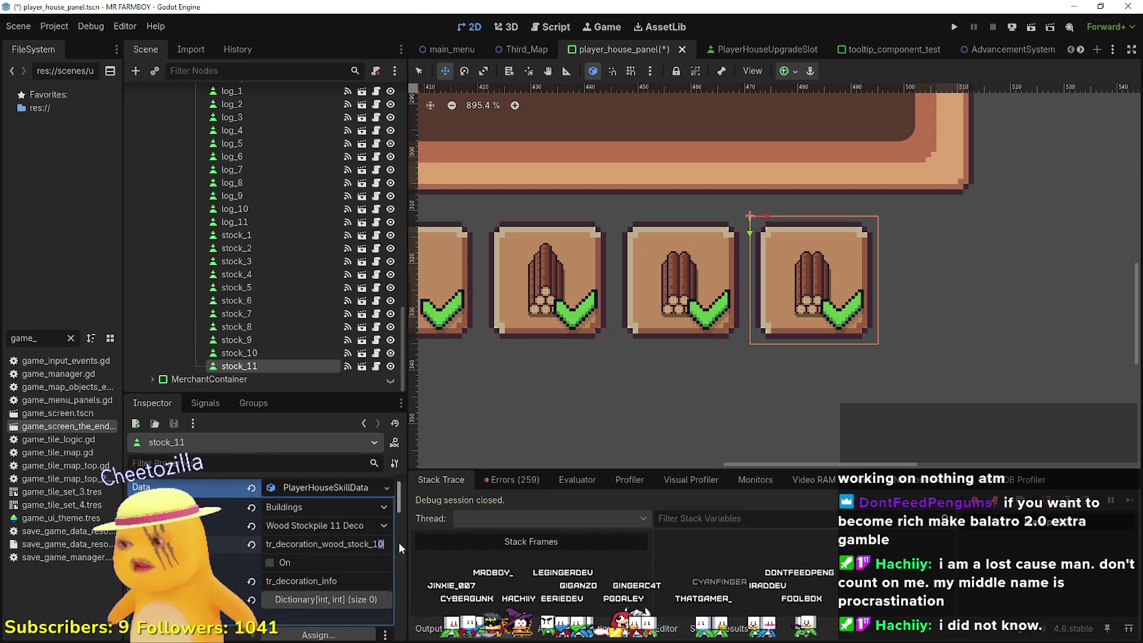
{"action": "key", "text": "BackSpace"}
{"action": "type", "text": "1"}
{"action": "key", "text": "ctrl+s"}
{"action": "scroll", "coordinate": [349, 566], "scroll_direction": "down", "scroll_amount": 5}
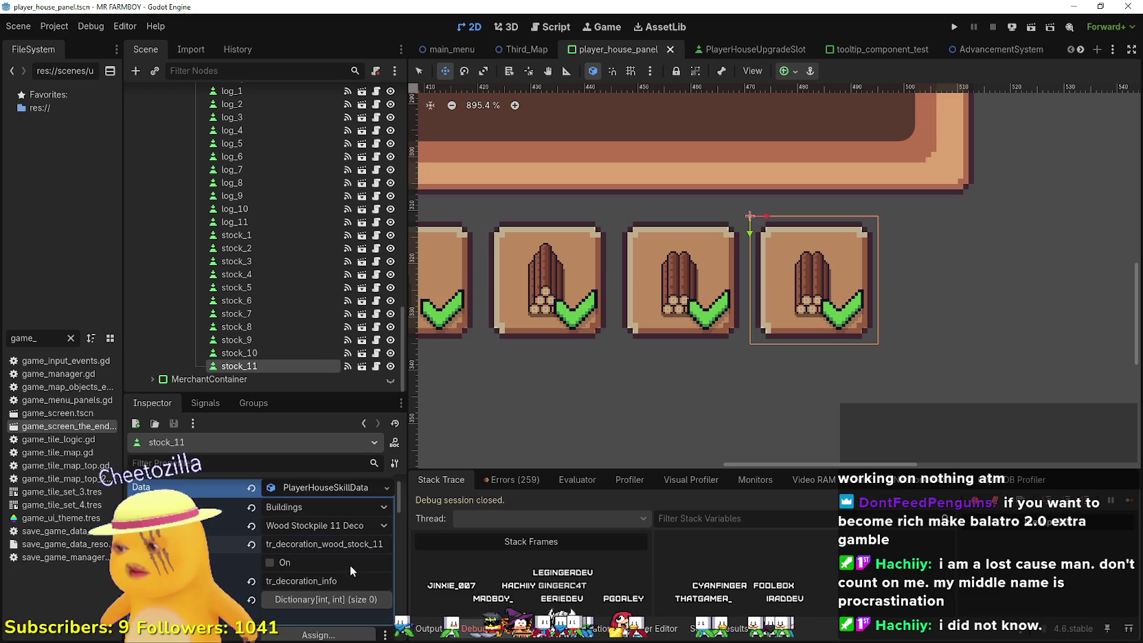
- Set stock_11's icon region to the lower slim wood stack sprite and save
{"action": "left_click", "coordinate": [323, 537]}
{"action": "scroll", "coordinate": [302, 549], "scroll_direction": "down", "scroll_amount": 3}
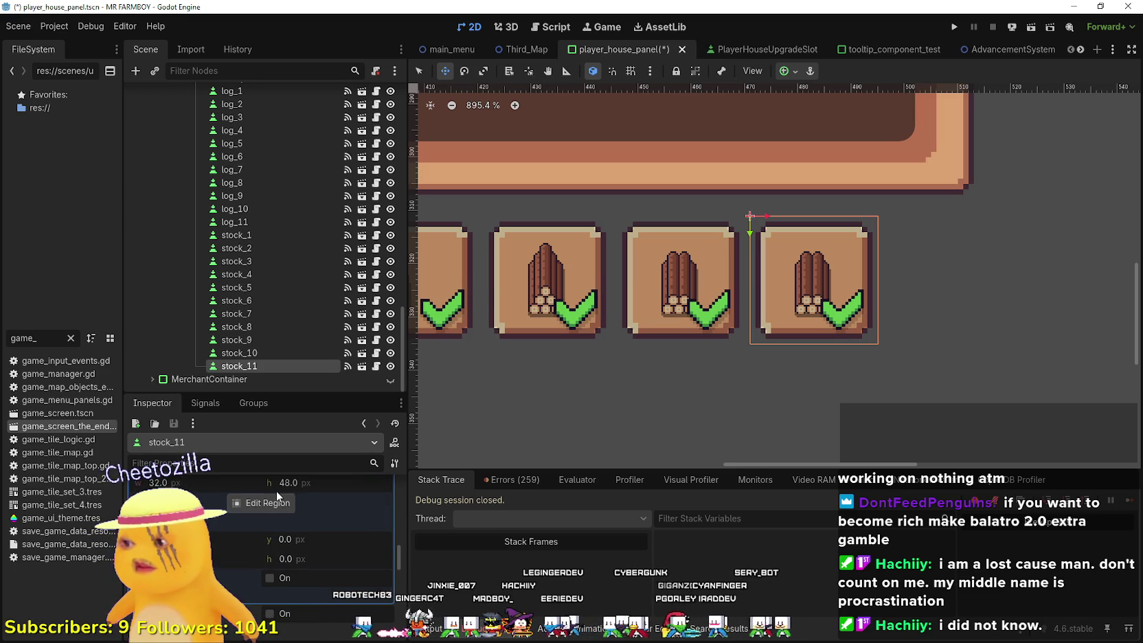
{"action": "left_click", "coordinate": [267, 502]}
{"action": "scroll", "coordinate": [600, 350], "scroll_direction": "down", "scroll_amount": 3}
{"action": "scroll", "coordinate": [587, 383], "scroll_direction": "up", "scroll_amount": 5}
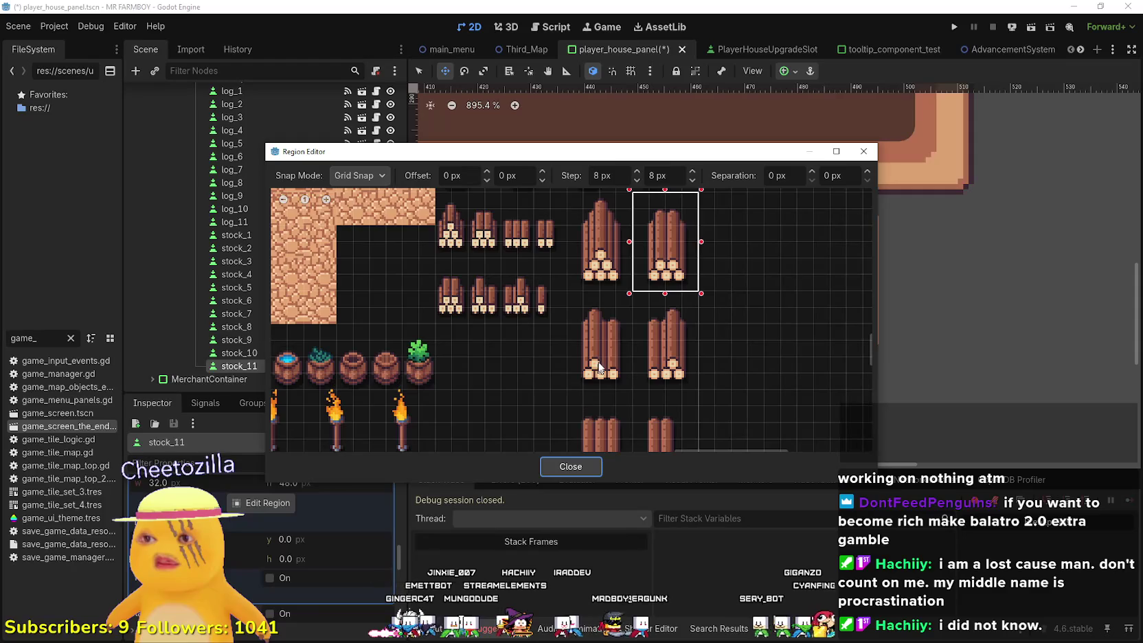
{"action": "left_click_drag", "start_coordinate": [568, 405], "coordinate": [631, 303]}
{"action": "scroll", "coordinate": [622, 340], "scroll_direction": "up", "scroll_amount": 1}
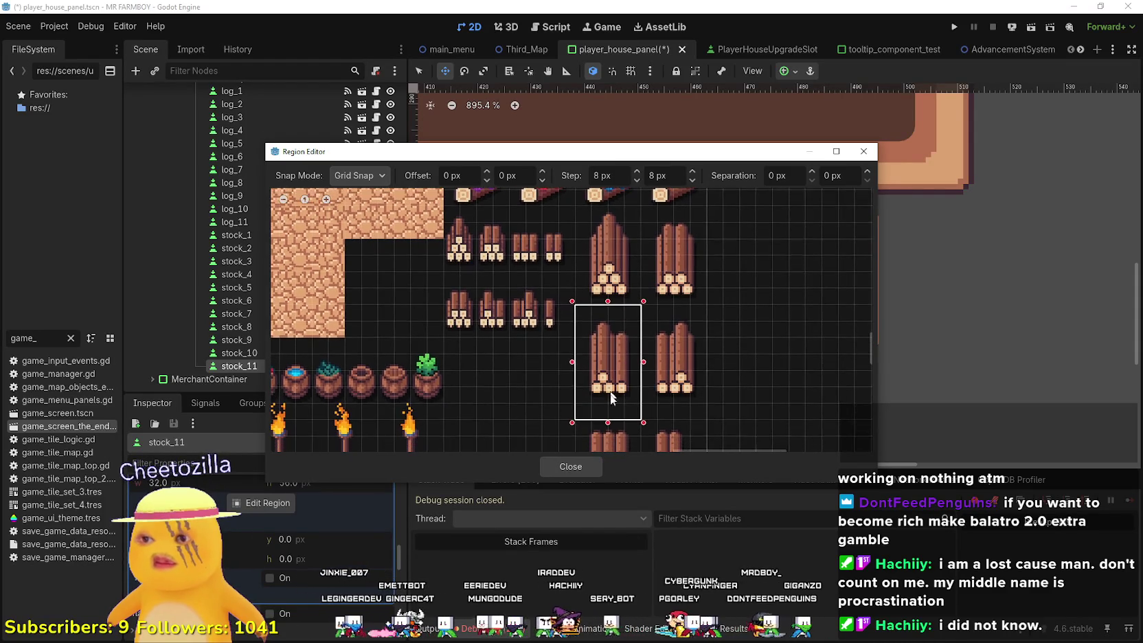
{"action": "left_click", "coordinate": [570, 467]}
{"action": "scroll", "coordinate": [310, 527], "scroll_direction": "up", "scroll_amount": 2}
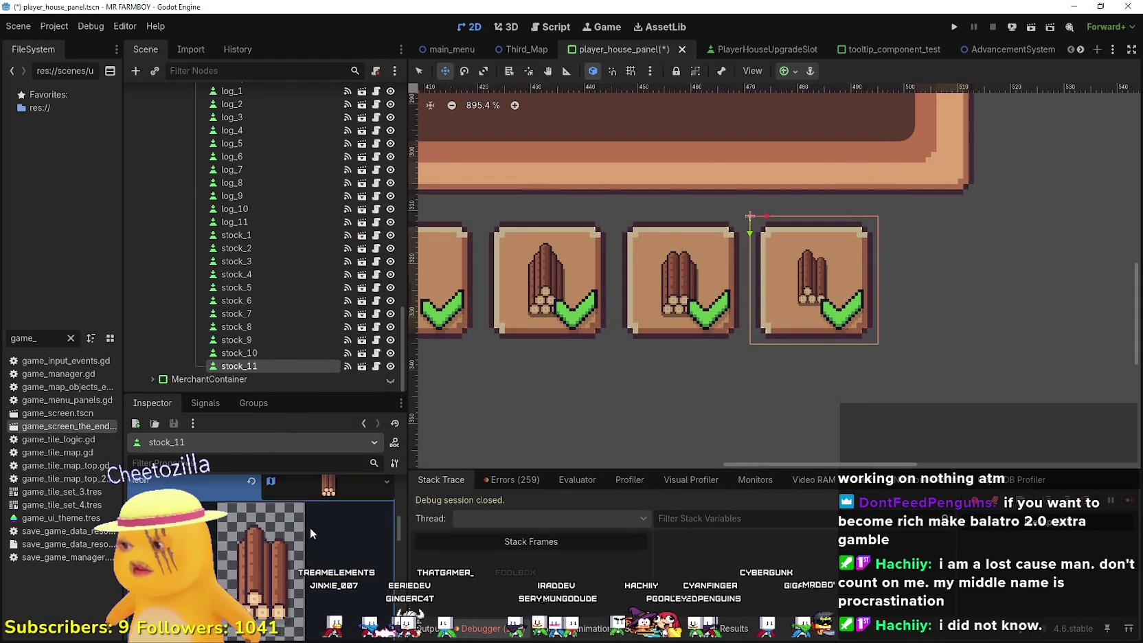
{"action": "key", "text": "ctrl+s"}
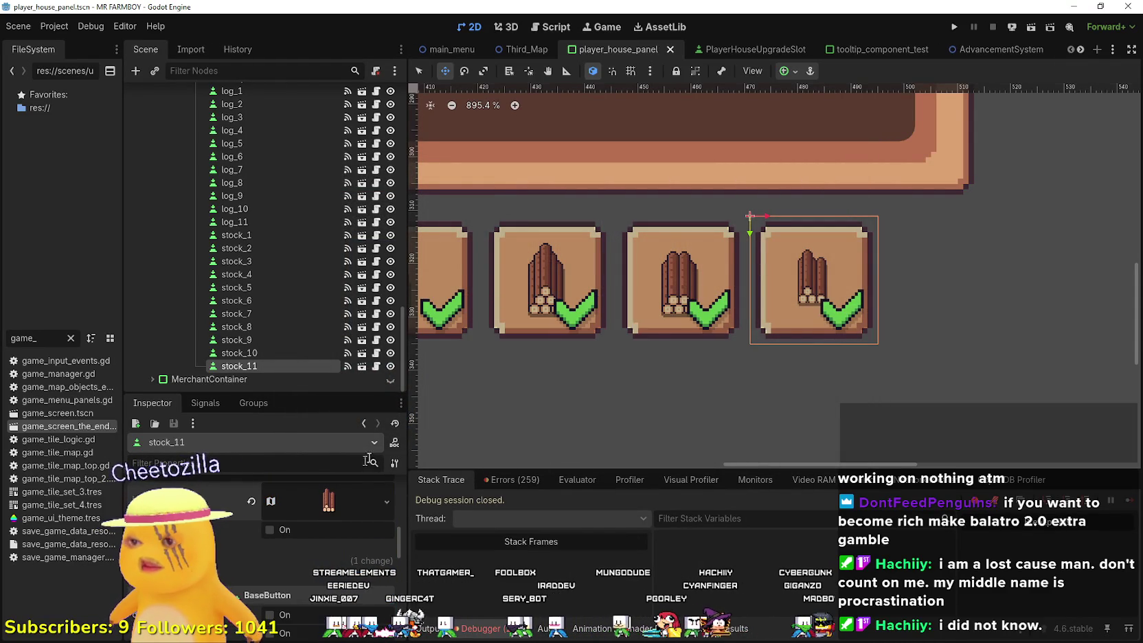
- Duplicate stock_11 as stock_12 and drag it to the row's end
{"action": "scroll", "coordinate": [797, 293], "scroll_direction": "down", "scroll_amount": 3}
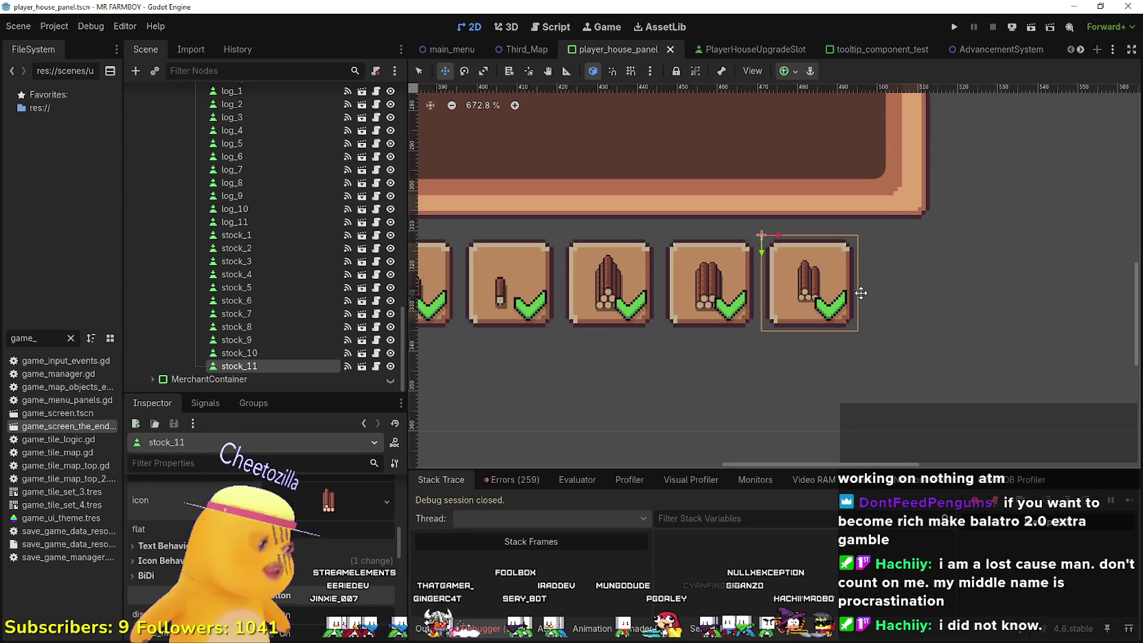
{"action": "scroll", "coordinate": [852, 308], "scroll_direction": "down", "scroll_amount": 1}
{"action": "scroll", "coordinate": [294, 553], "scroll_direction": "up", "scroll_amount": 5}
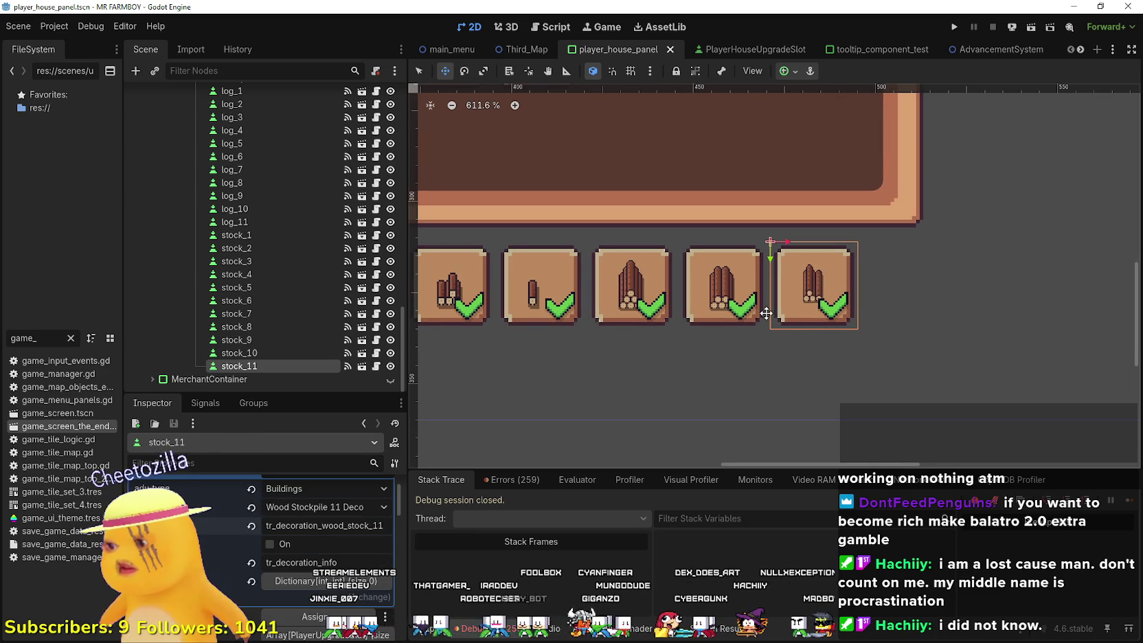
{"action": "key", "text": "ctrl+d"}
{"action": "scroll", "coordinate": [770, 286], "scroll_direction": "up", "scroll_amount": 3}
{"action": "left_click_drag", "start_coordinate": [770, 286], "coordinate": [883, 285]}
{"action": "scroll", "coordinate": [883, 284], "scroll_direction": "up", "scroll_amount": 3}
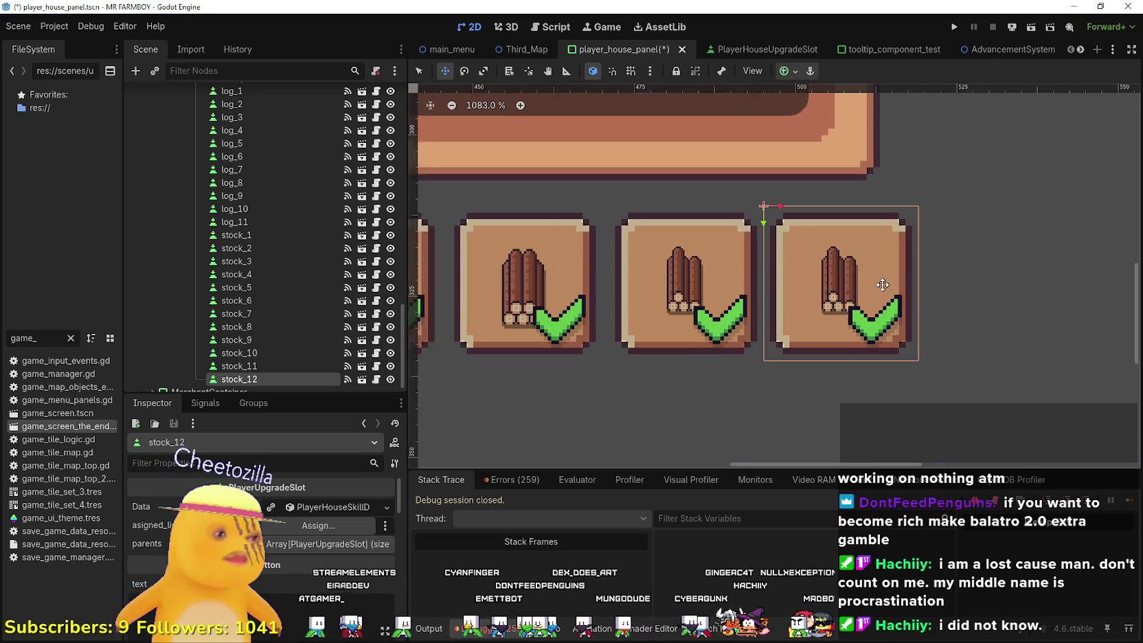
- Choose Wood Stockpile 12 Deco as stock_12's decoration item and save
{"action": "scroll", "coordinate": [882, 284], "scroll_direction": "up", "scroll_amount": 1}
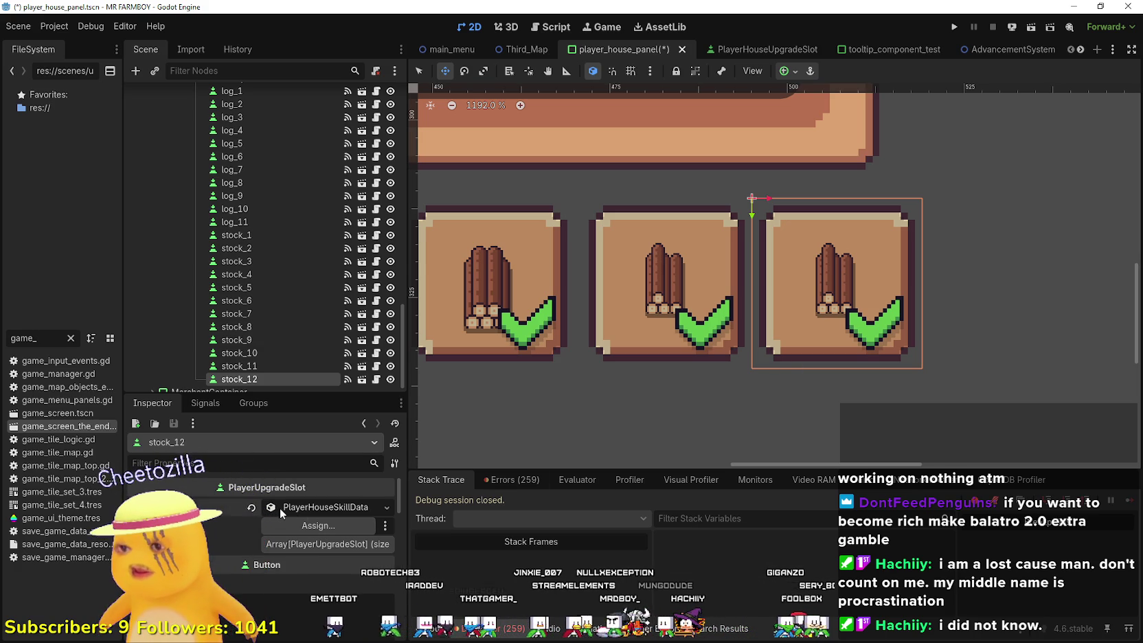
{"action": "left_click", "coordinate": [310, 506]}
{"action": "scroll", "coordinate": [598, 402], "scroll_direction": "down", "scroll_amount": 2}
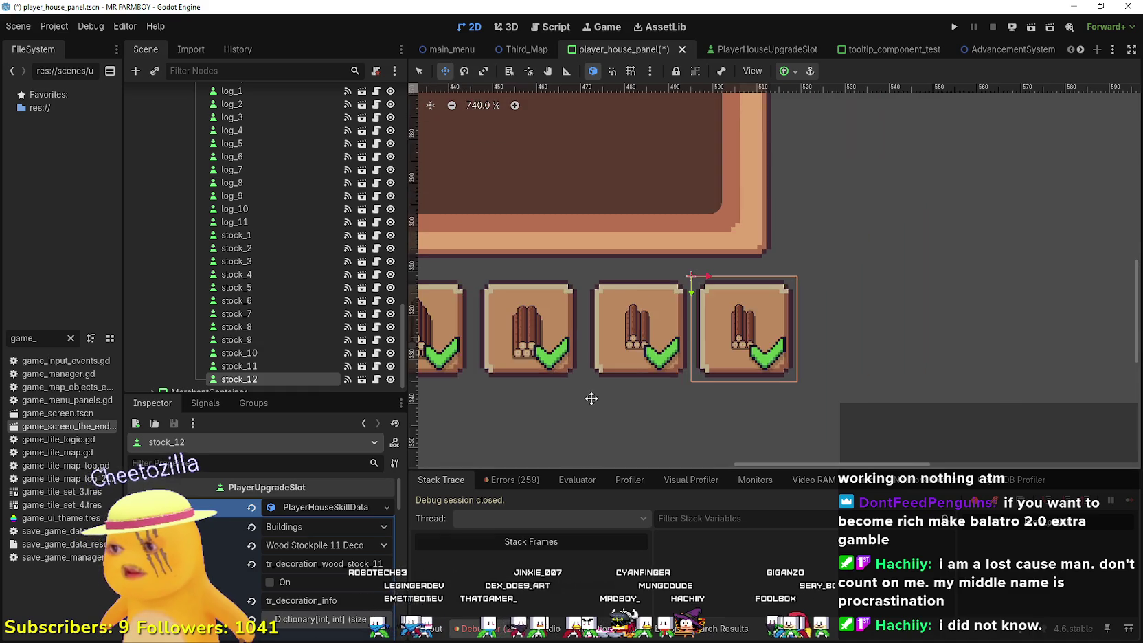
{"action": "left_click", "coordinate": [304, 540]}
{"action": "scroll", "coordinate": [335, 417], "scroll_direction": "down", "scroll_amount": 15}
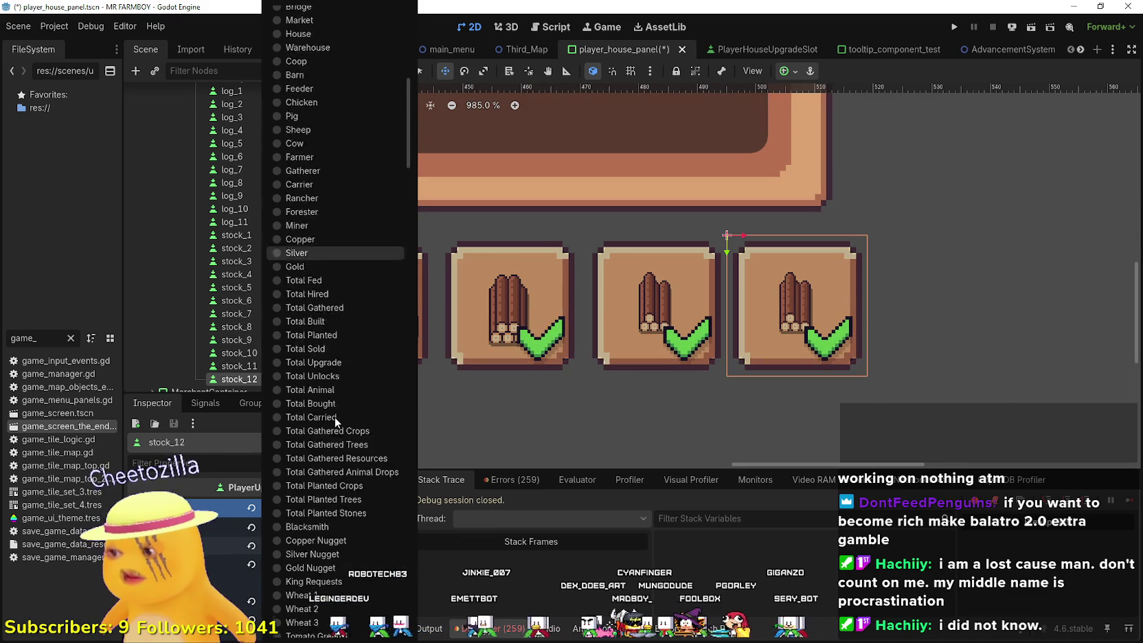
{"action": "scroll", "coordinate": [337, 415], "scroll_direction": "down", "scroll_amount": 10}
{"action": "left_click", "coordinate": [338, 442]}
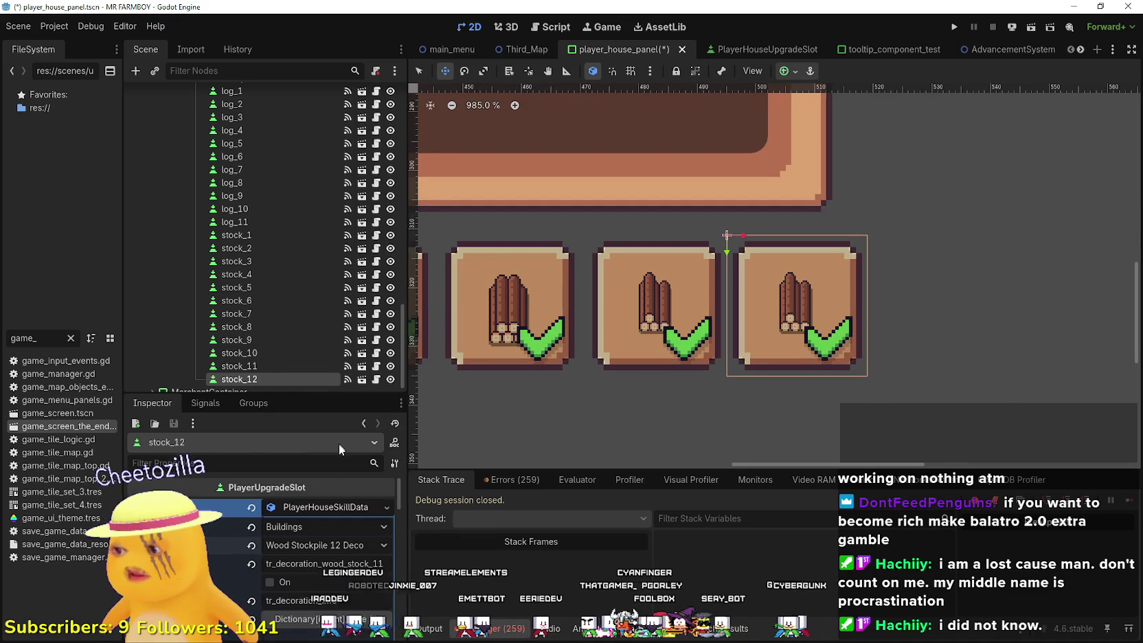
{"action": "key", "text": "ctrl+s"}
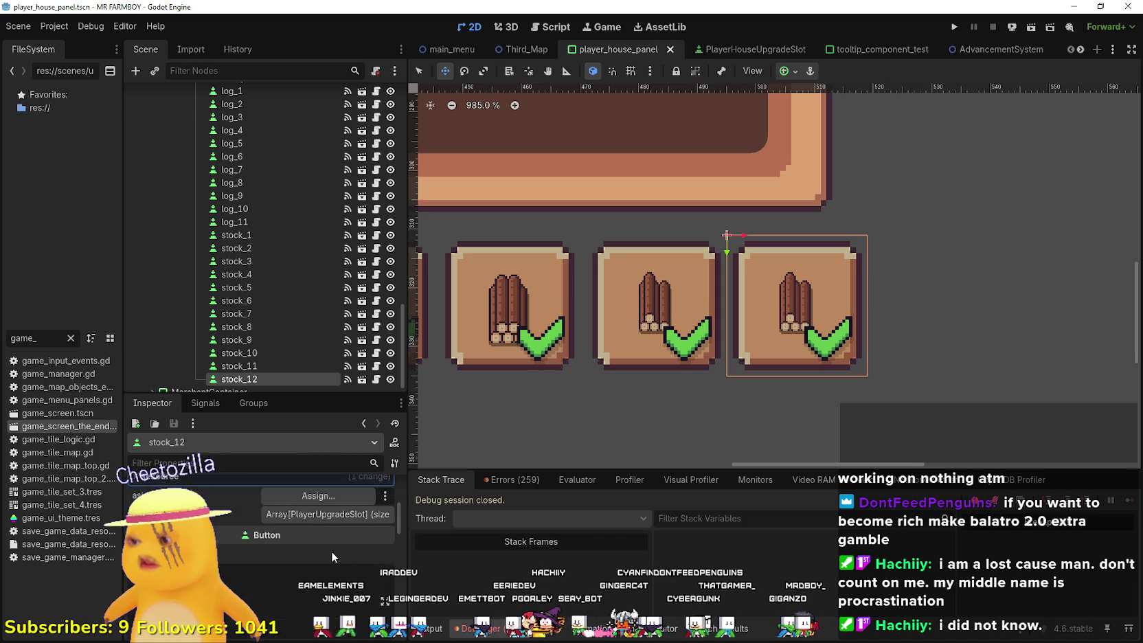
- Expand stock_12's icon texture properties in the Inspector
{"action": "scroll", "coordinate": [323, 551], "scroll_direction": "down", "scroll_amount": 5}
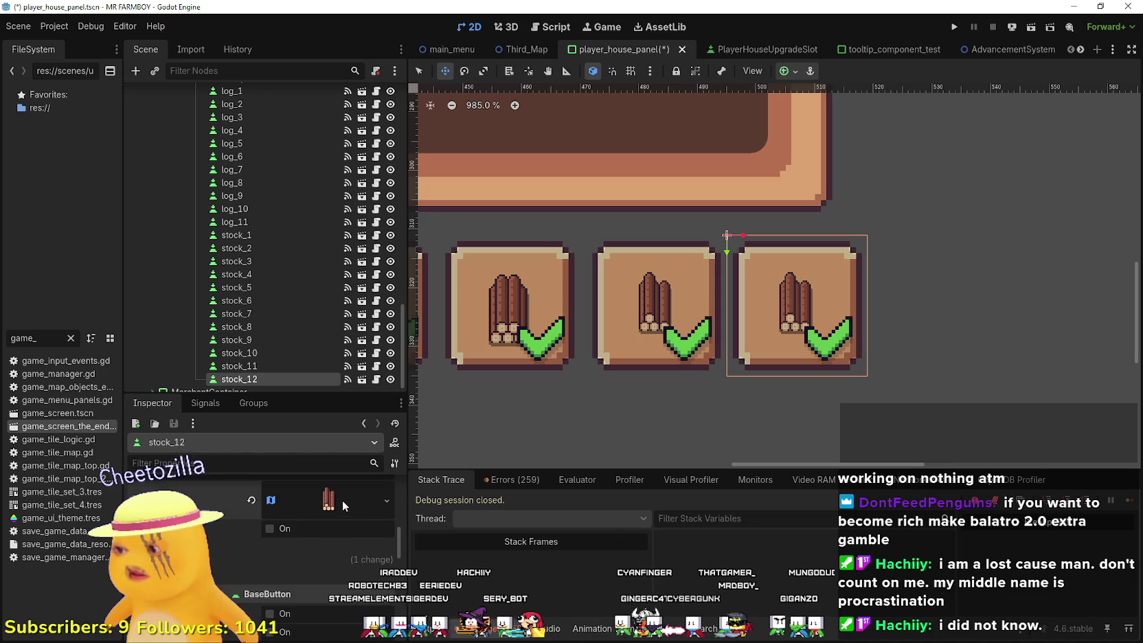
{"action": "scroll", "coordinate": [289, 553], "scroll_direction": "down", "scroll_amount": 2}
{"action": "scroll", "coordinate": [288, 553], "scroll_direction": "up", "scroll_amount": 5}
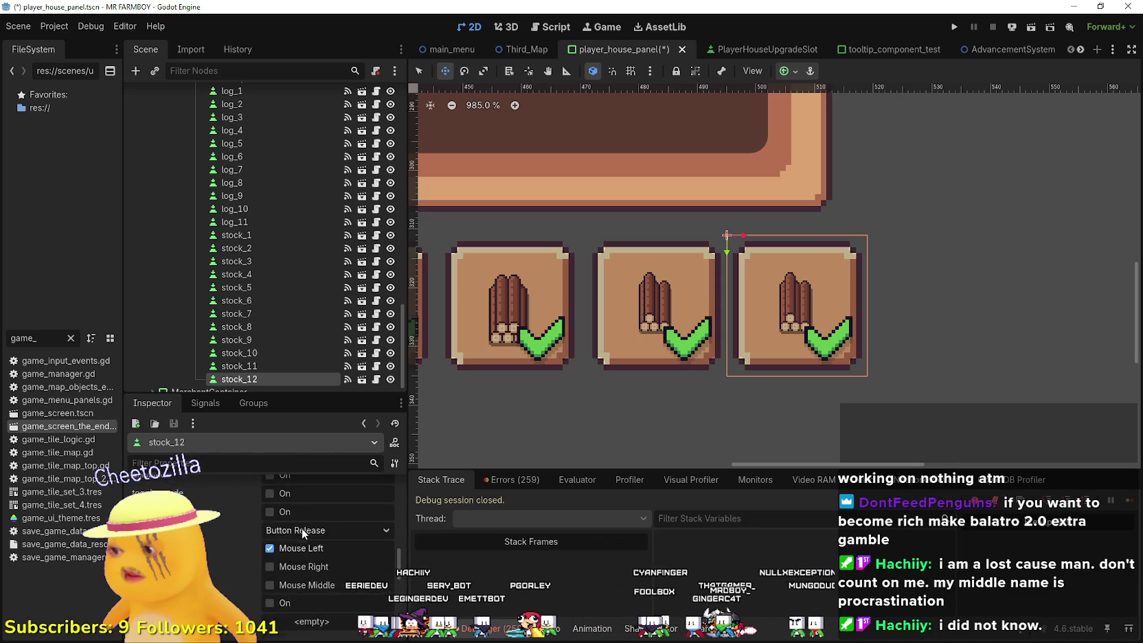
{"action": "left_click", "coordinate": [312, 504]}
{"action": "scroll", "coordinate": [302, 536], "scroll_direction": "down", "scroll_amount": 1}
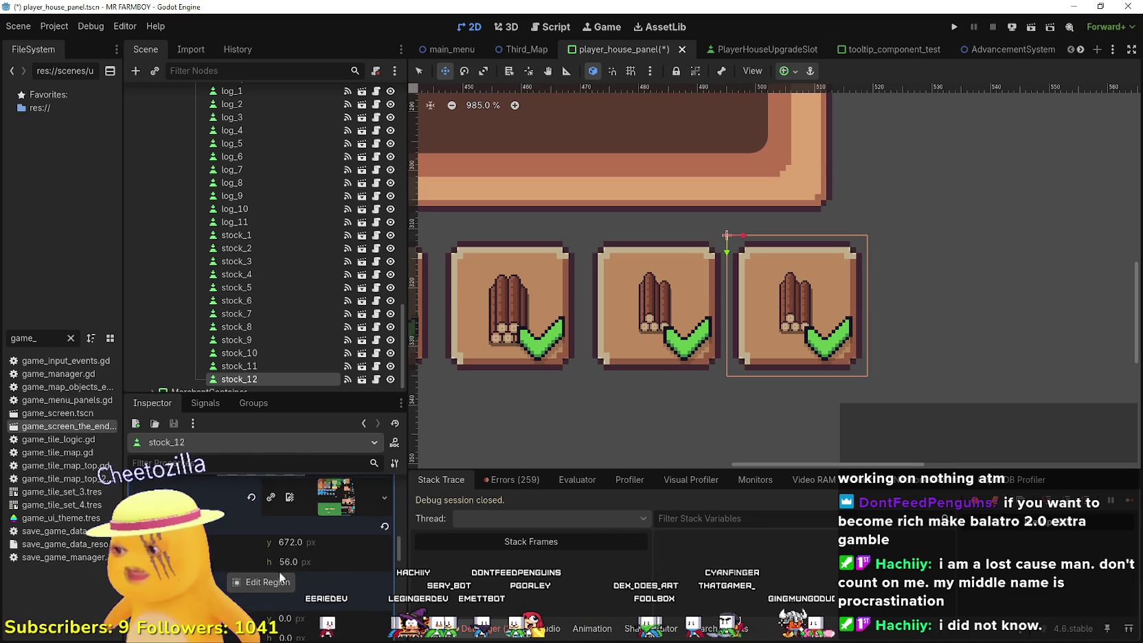
- Crop stock_12's icon region to the right-hand log stack and save
{"action": "left_click", "coordinate": [277, 581]}
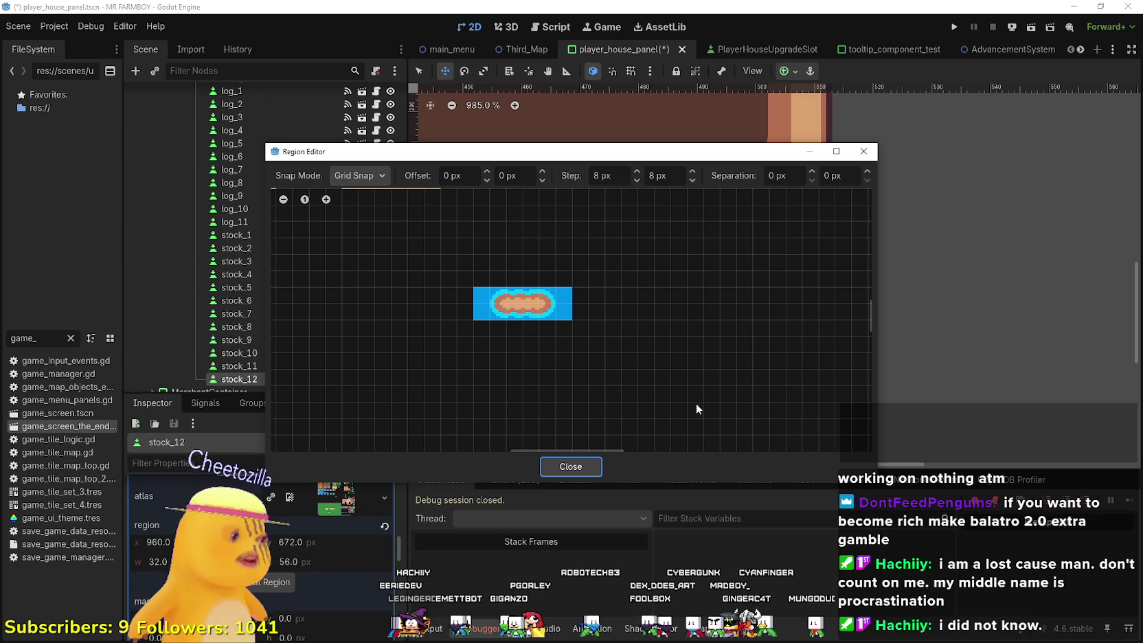
{"action": "scroll", "coordinate": [679, 376], "scroll_direction": "down", "scroll_amount": 7}
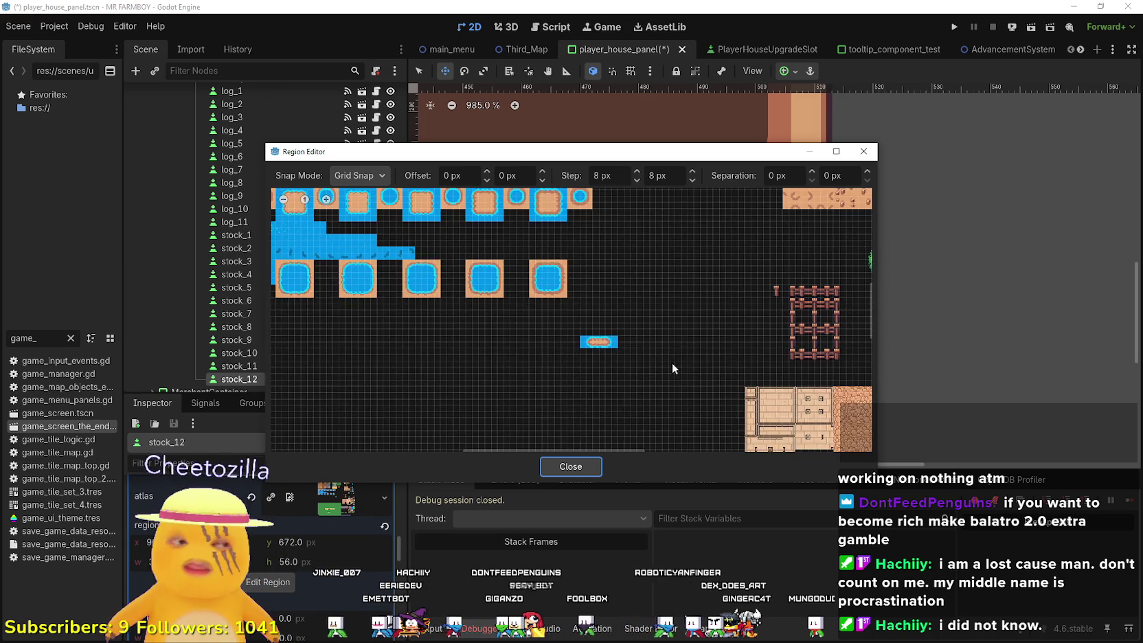
{"action": "scroll", "coordinate": [685, 388], "scroll_direction": "down", "scroll_amount": 5}
{"action": "scroll", "coordinate": [685, 388], "scroll_direction": "right", "scroll_amount": 5}
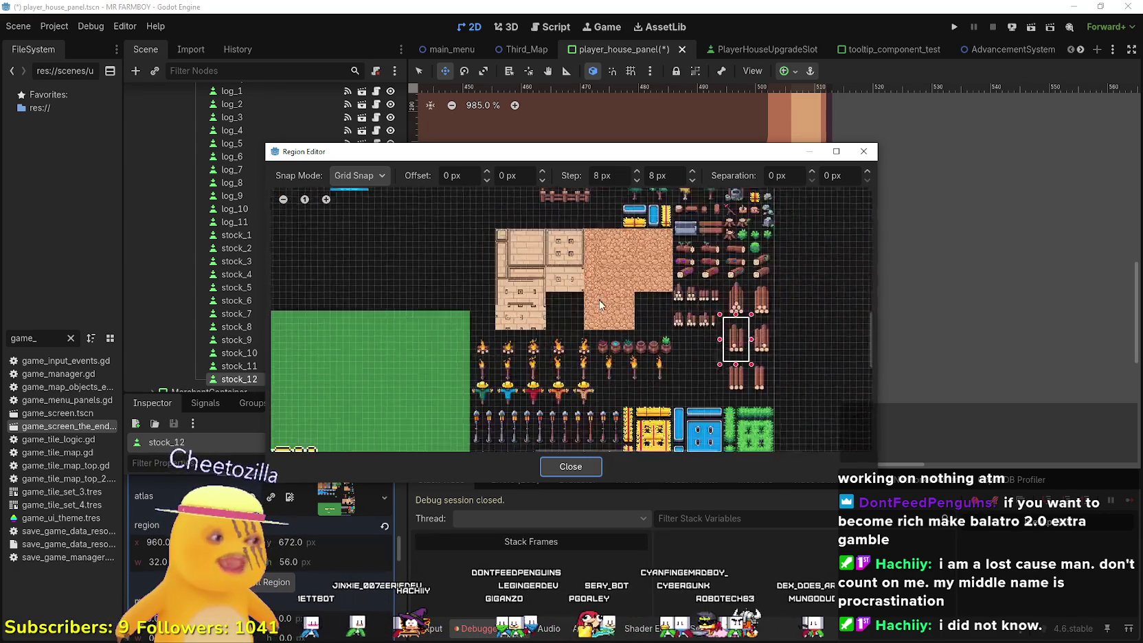
{"action": "scroll", "coordinate": [698, 386], "scroll_direction": "up", "scroll_amount": 3}
{"action": "left_click_drag", "start_coordinate": [710, 376], "coordinate": [656, 284]}
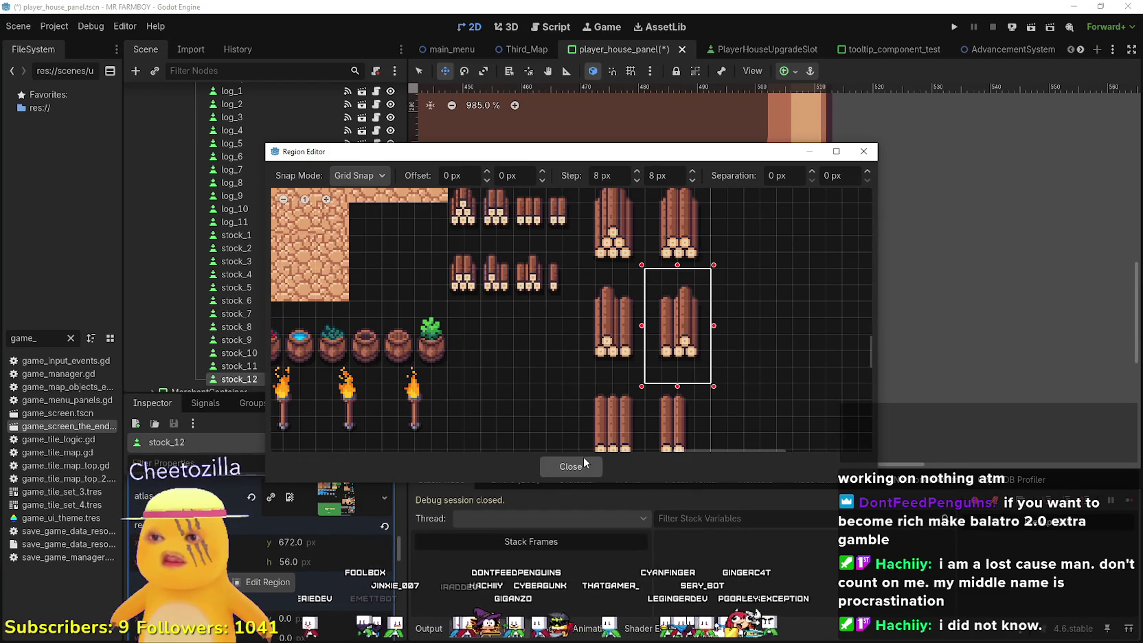
{"action": "left_click", "coordinate": [583, 461]}
{"action": "key", "text": "ctrl+s"}
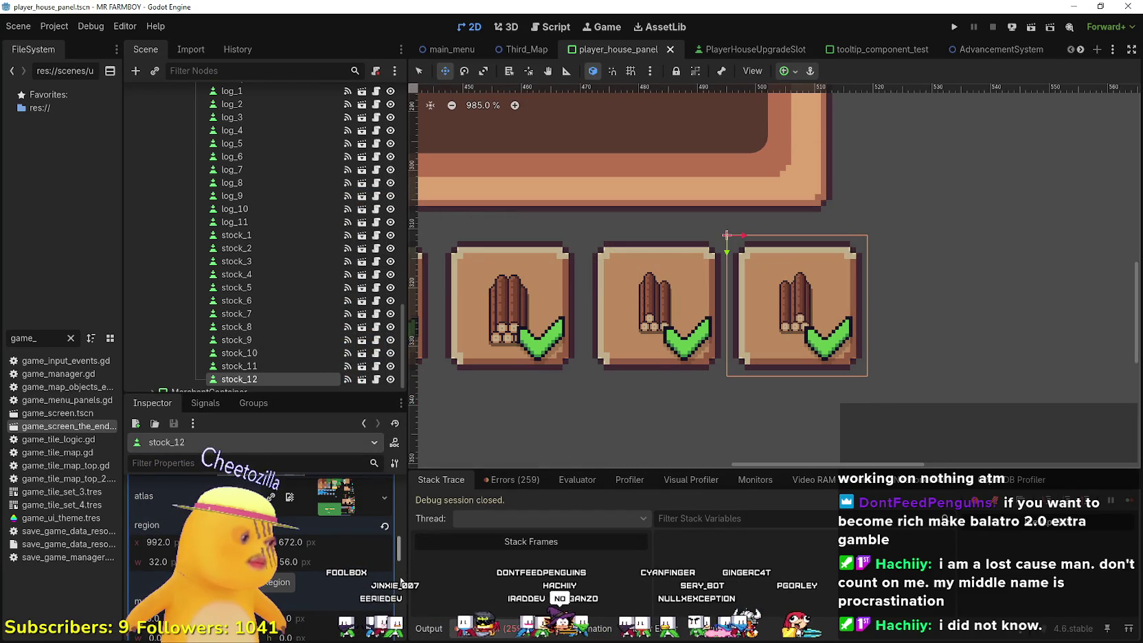
- Duplicate stock_12 as stock_13 and drag it to the right of stock_12
{"action": "scroll", "coordinate": [371, 563], "scroll_direction": "up", "scroll_amount": 5}
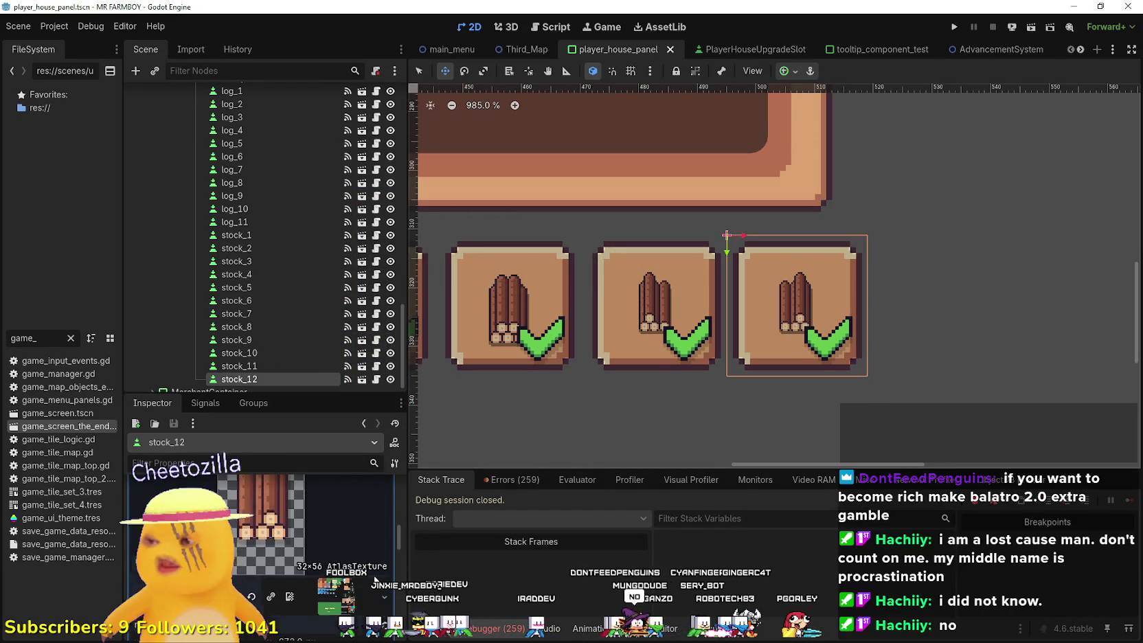
{"action": "scroll", "coordinate": [337, 555], "scroll_direction": "up", "scroll_amount": 5}
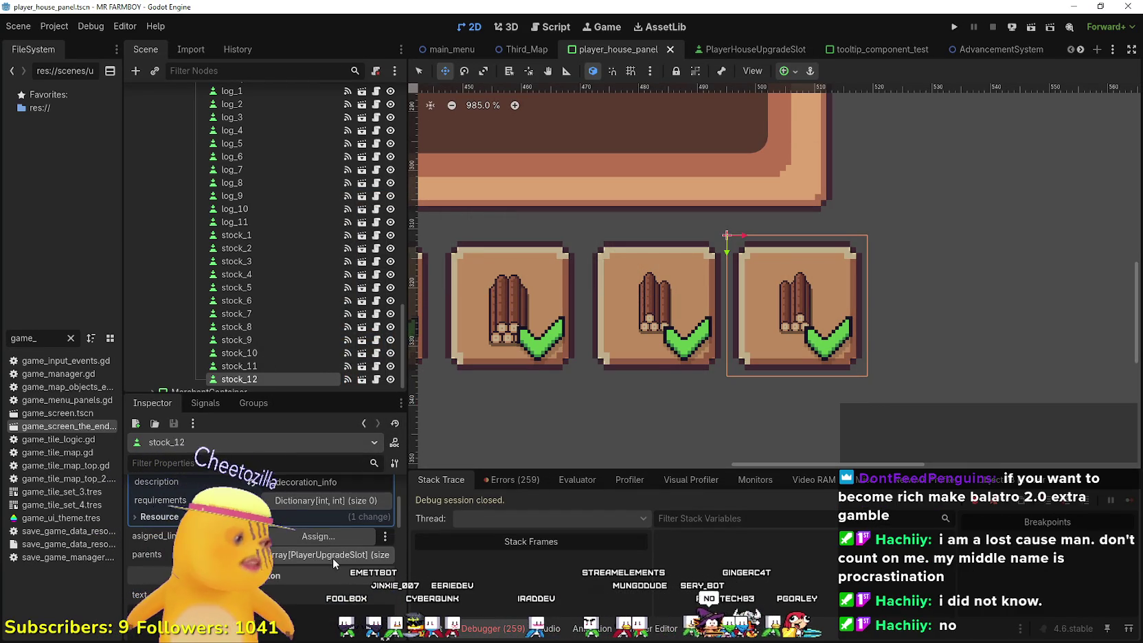
{"action": "left_click", "coordinate": [333, 554]}
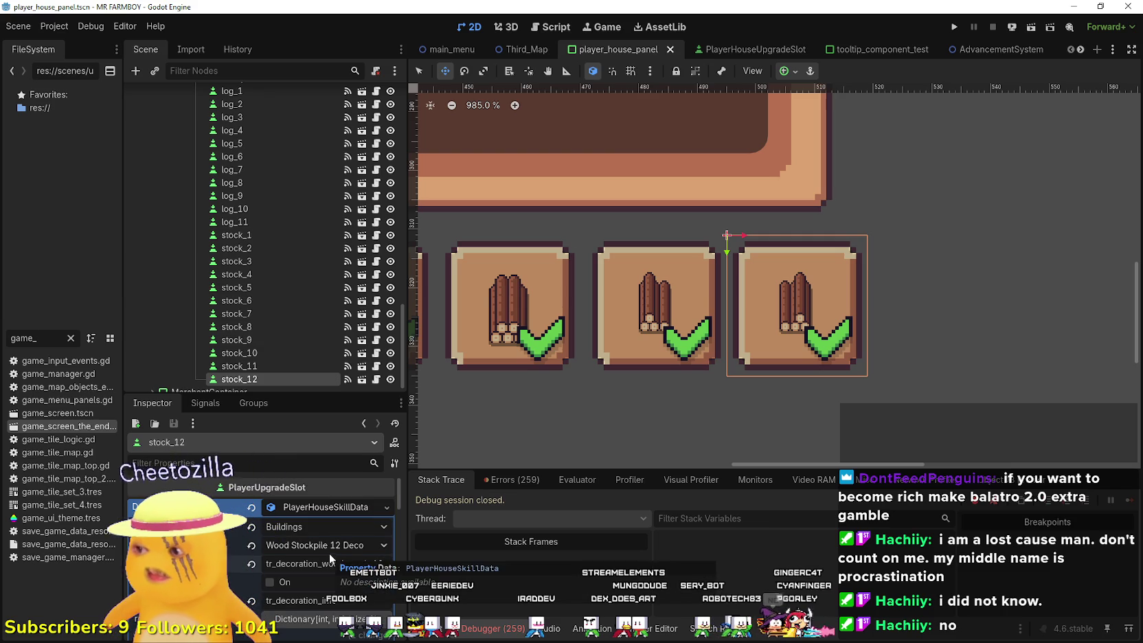
{"action": "scroll", "coordinate": [251, 358], "scroll_direction": "down", "scroll_amount": 1}
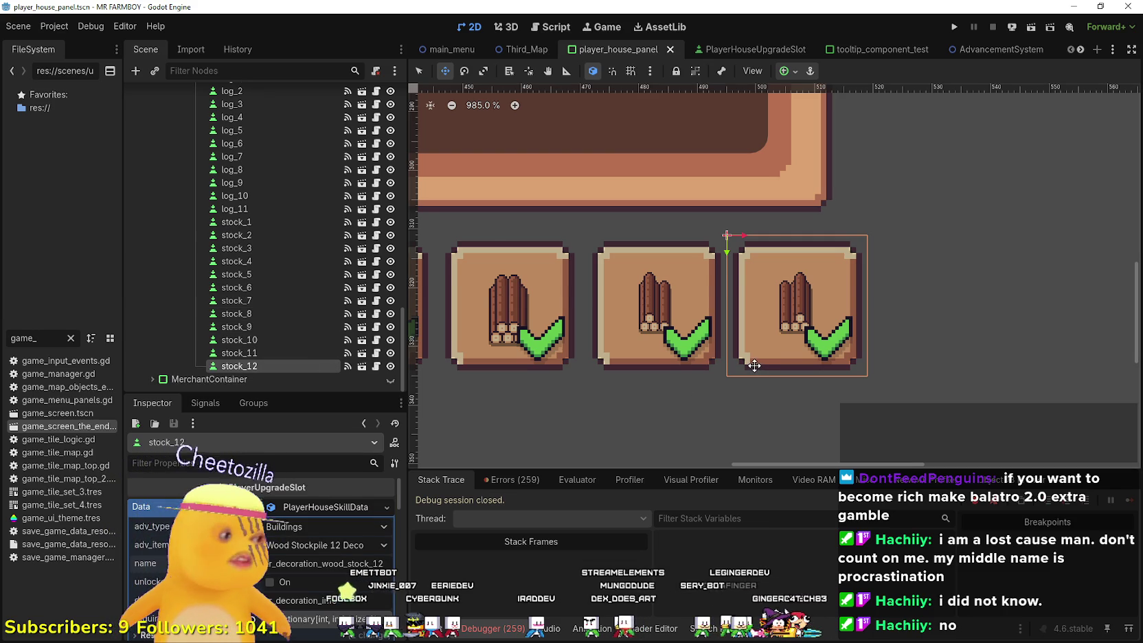
{"action": "scroll", "coordinate": [754, 365], "scroll_direction": "down", "scroll_amount": 1}
{"action": "scroll", "coordinate": [797, 302], "scroll_direction": "up", "scroll_amount": 2}
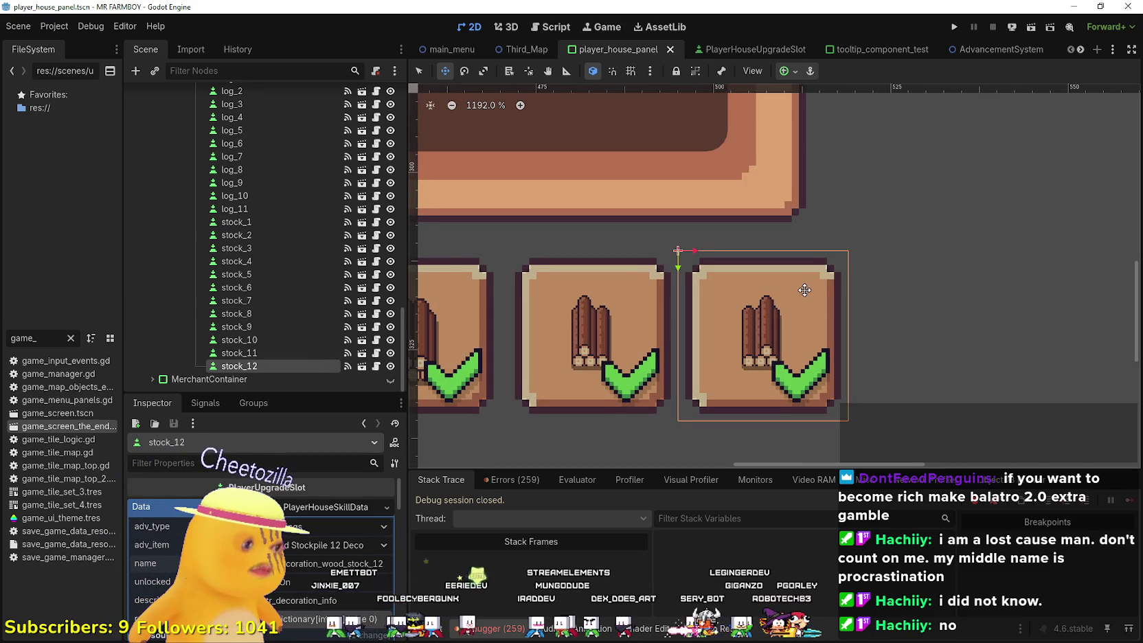
{"action": "scroll", "coordinate": [796, 297], "scroll_direction": "down", "scroll_amount": 1}
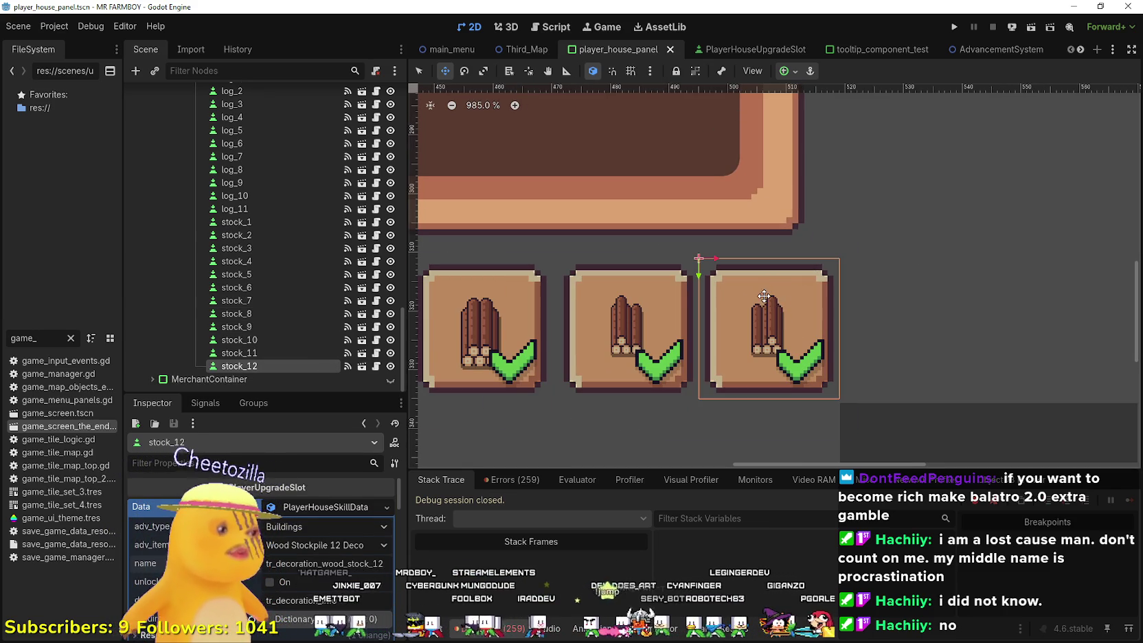
{"action": "scroll", "coordinate": [695, 297], "scroll_direction": "down", "scroll_amount": 1}
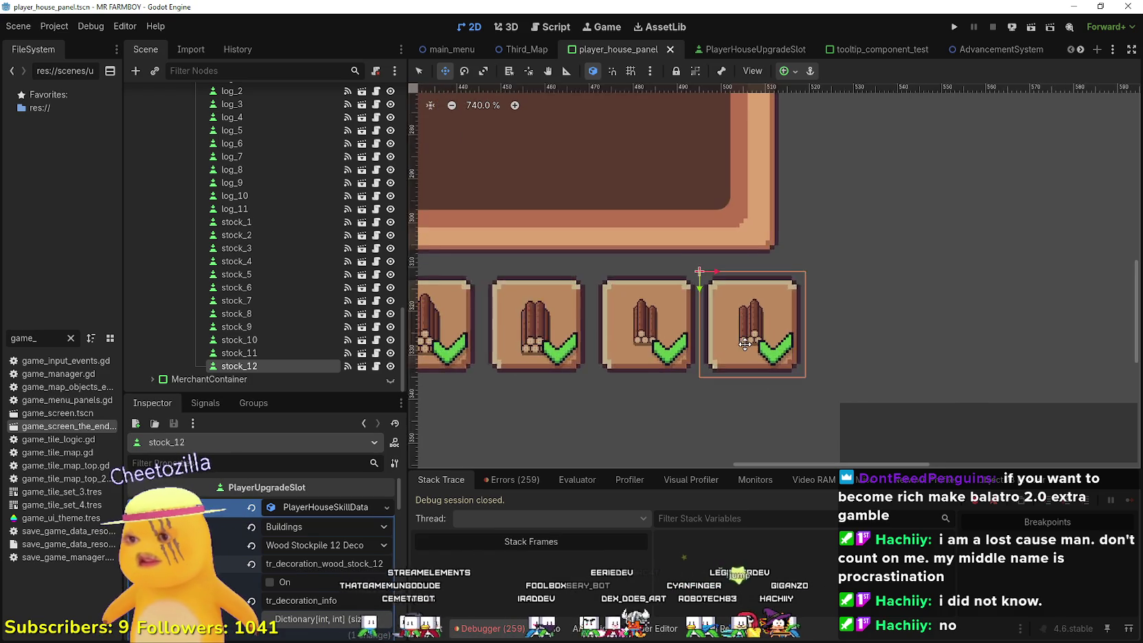
{"action": "scroll", "coordinate": [739, 347], "scroll_direction": "up", "scroll_amount": 1}
{"action": "key", "text": "ctrl+d"}
{"action": "left_click_drag", "start_coordinate": [739, 347], "coordinate": [880, 347]}
{"action": "scroll", "coordinate": [850, 292], "scroll_direction": "up", "scroll_amount": 1}
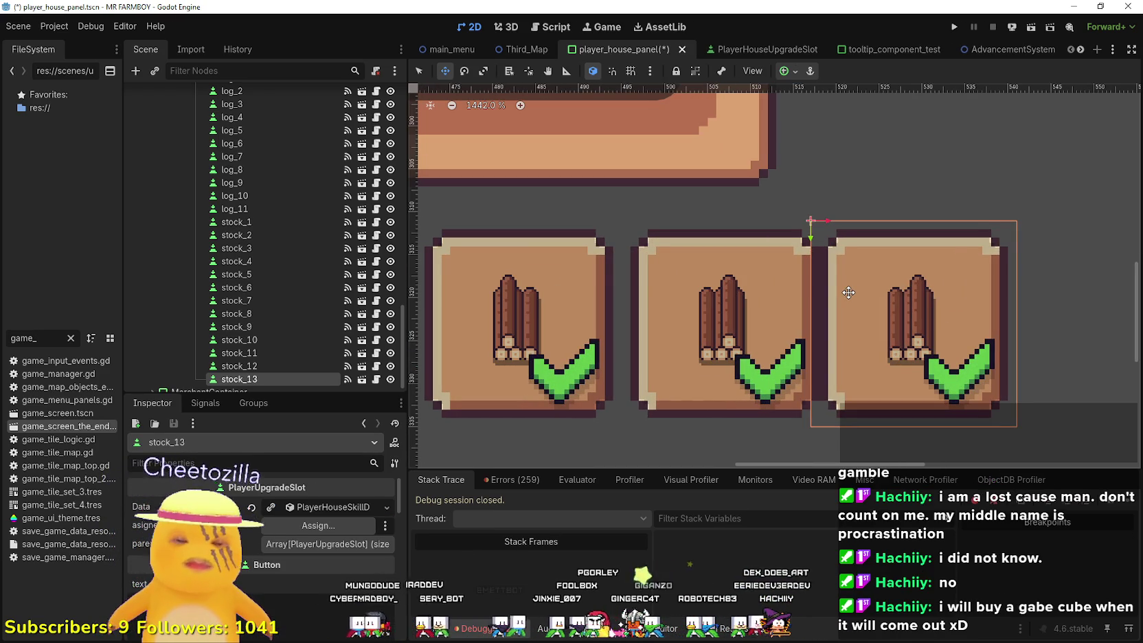
- Nudge stock_13 with the arrow keys until it lines up with the row
{"action": "key", "text": "Right"}
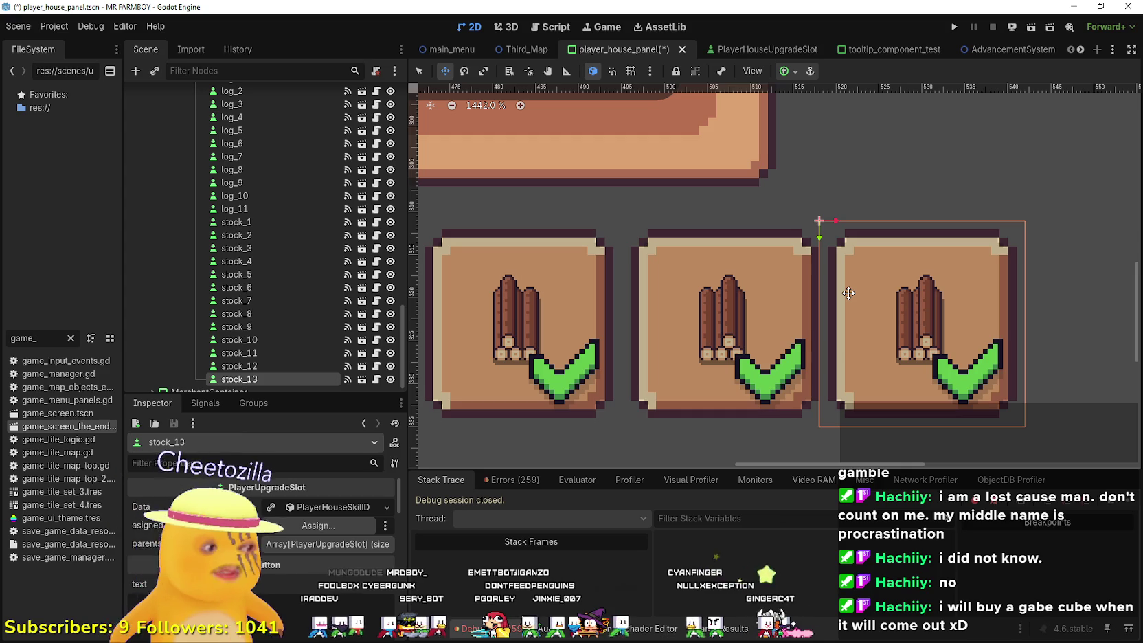
{"action": "key", "text": "Left"}
{"action": "key", "text": "Right"}
{"action": "key", "text": "Right"}
{"action": "key", "text": "Right"}
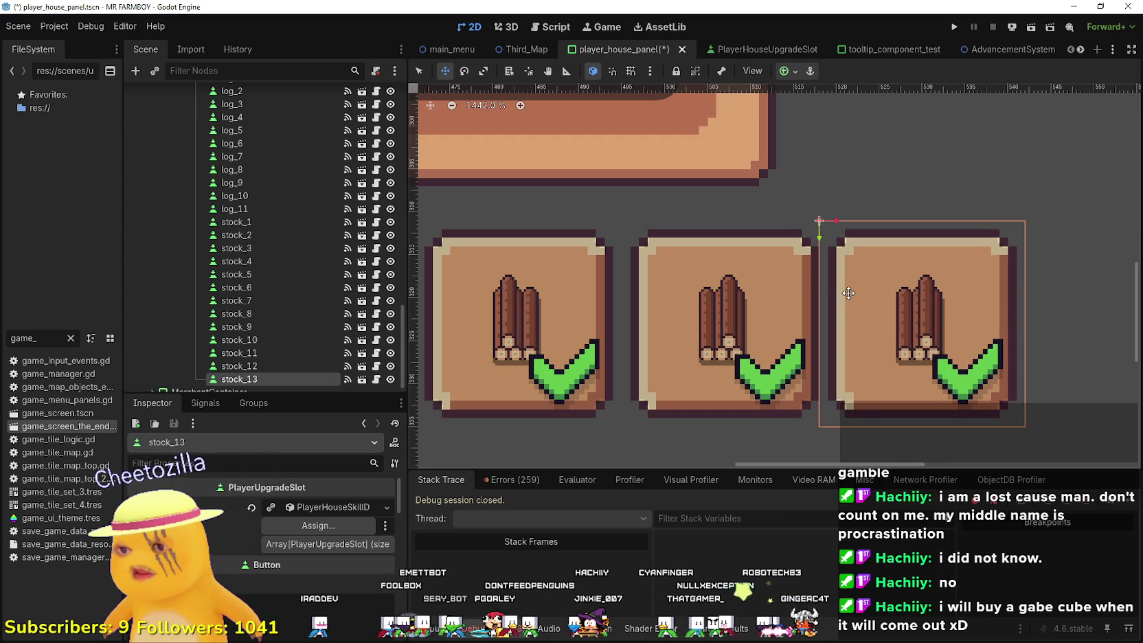
{"action": "key", "text": "Left"}
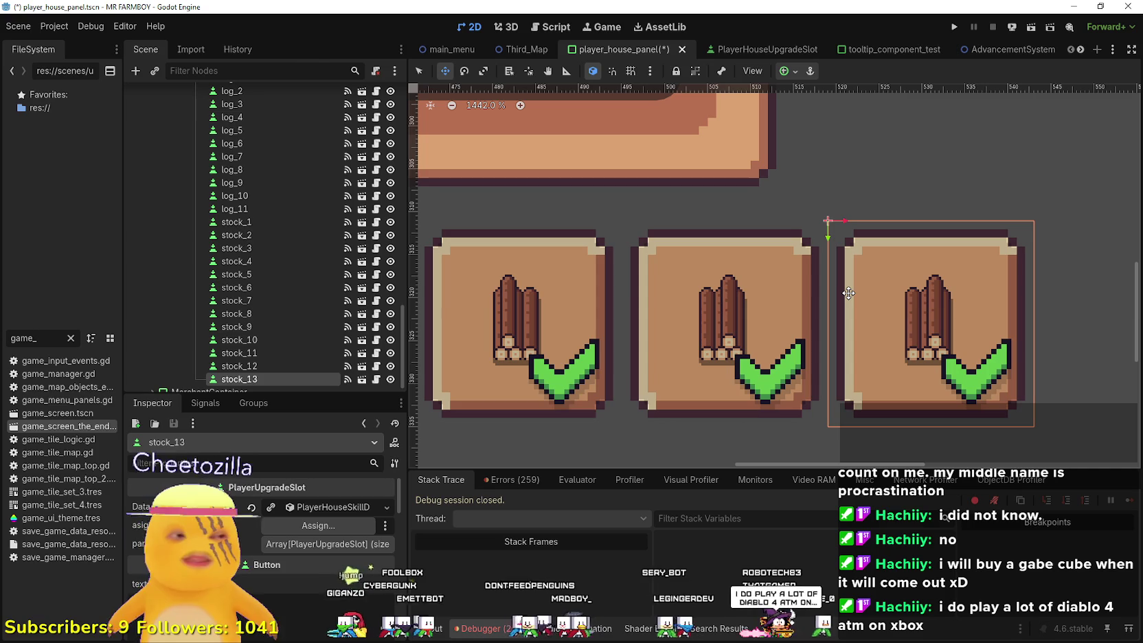
- Set stock_13's decoration item to Wood Stockpile 13 Deco and change its text key number to 3
{"action": "left_click", "coordinate": [275, 506]}
{"action": "left_click", "coordinate": [303, 546]}
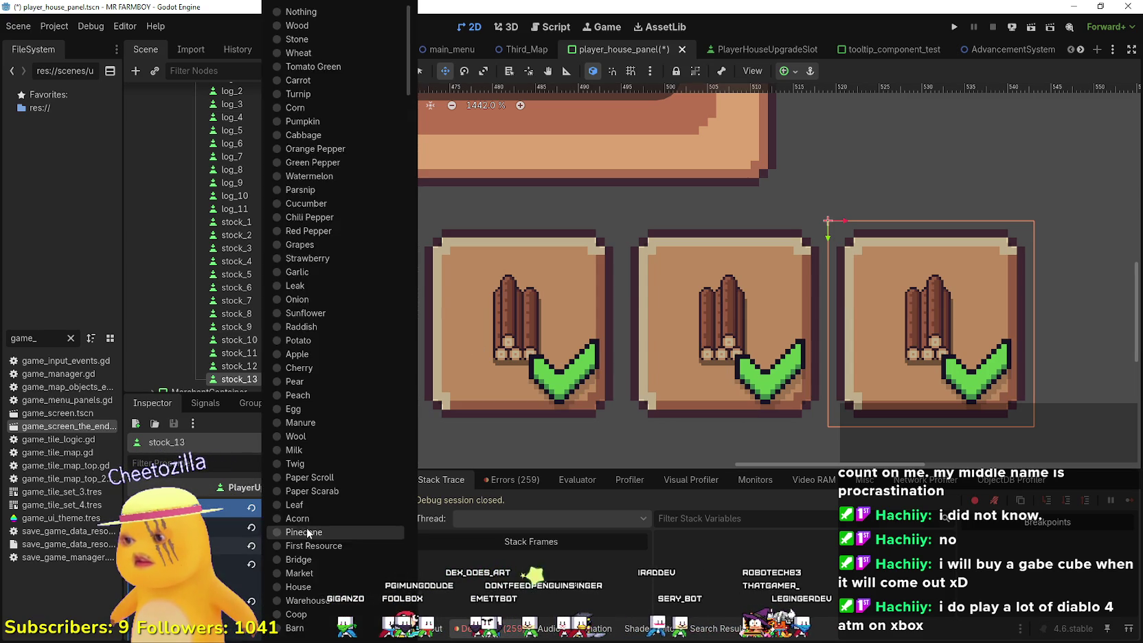
{"action": "scroll", "coordinate": [310, 518], "scroll_direction": "down", "scroll_amount": 15}
{"action": "scroll", "coordinate": [310, 514], "scroll_direction": "down", "scroll_amount": 15}
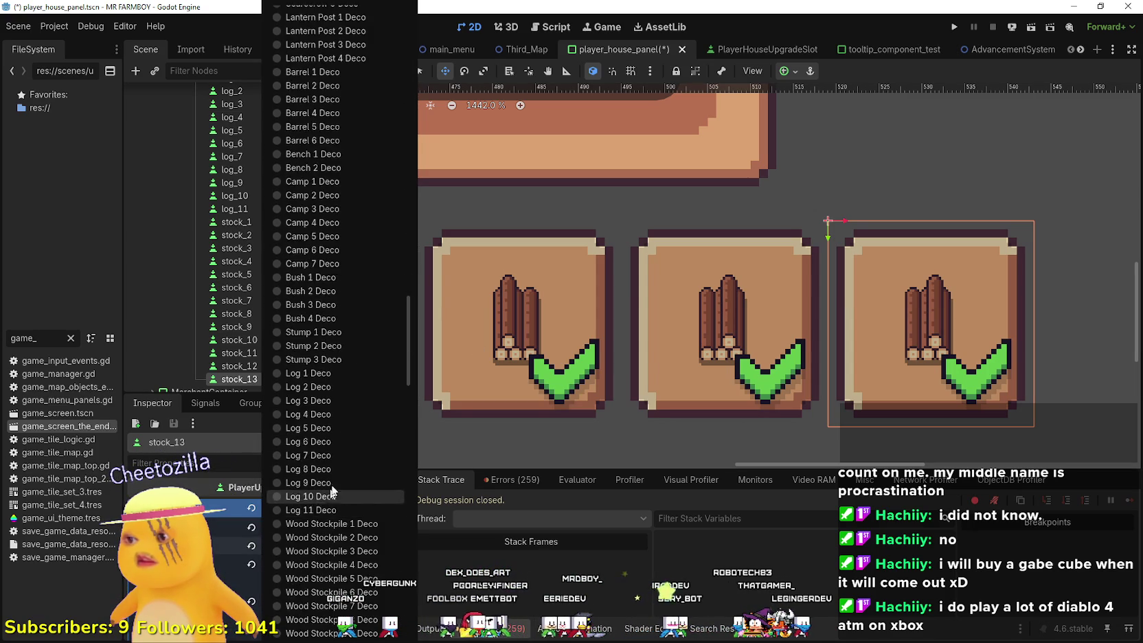
{"action": "left_click", "coordinate": [364, 215]}
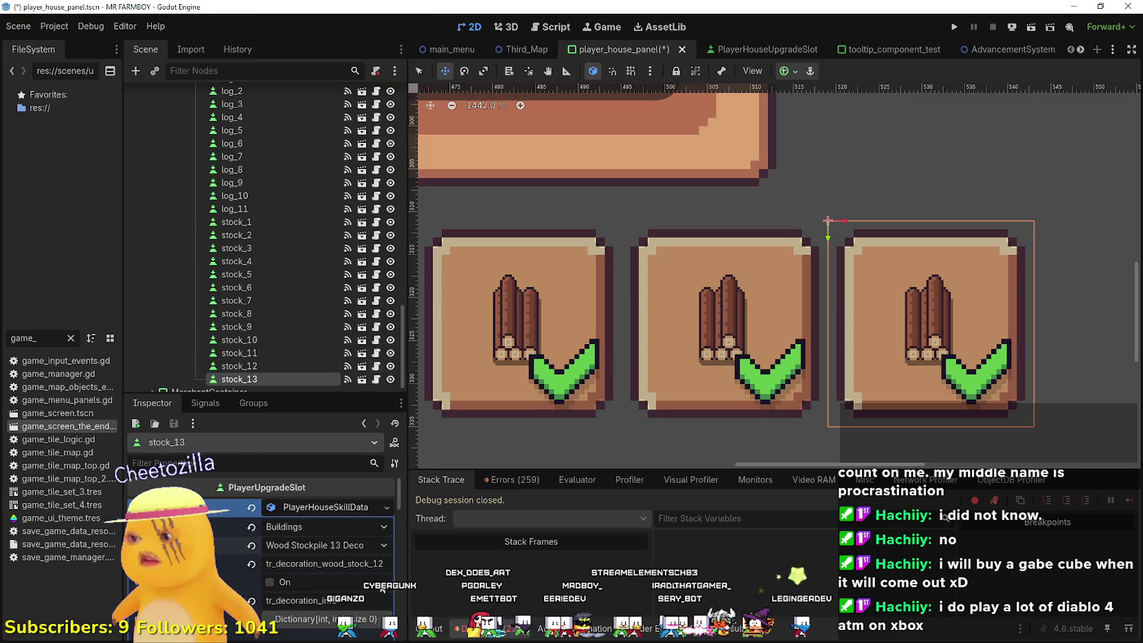
{"action": "left_click", "coordinate": [375, 563]}
{"action": "key", "text": "BackSpace"}
{"action": "type", "text": "3"}
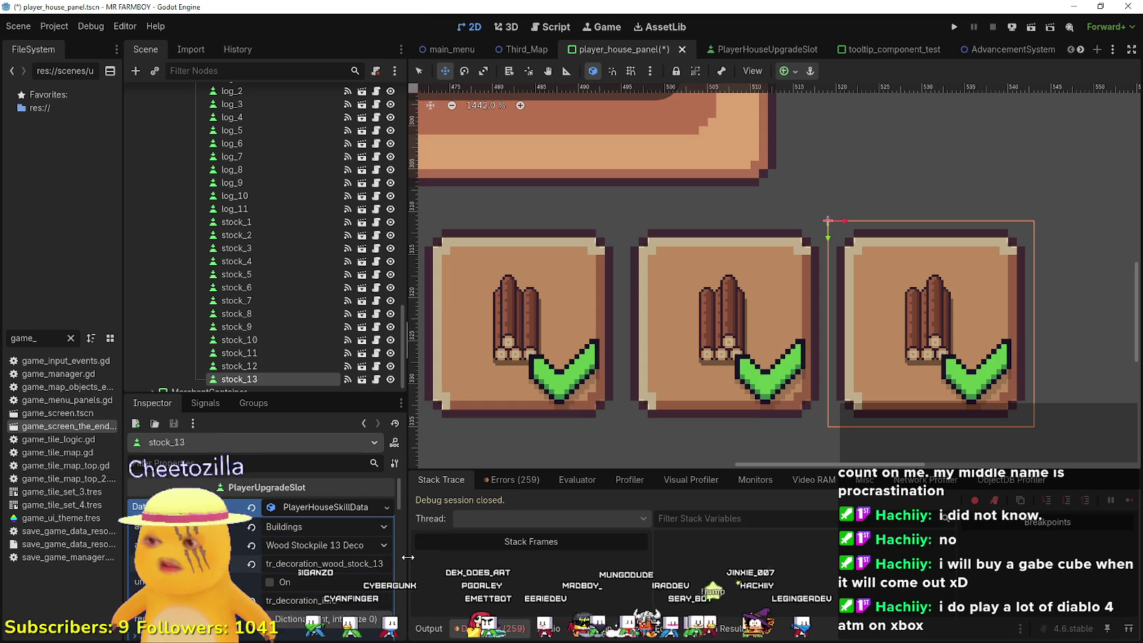
- Redraw stock_13's icon region around a taller log-stack sprite
{"action": "scroll", "coordinate": [355, 562], "scroll_direction": "down", "scroll_amount": 5}
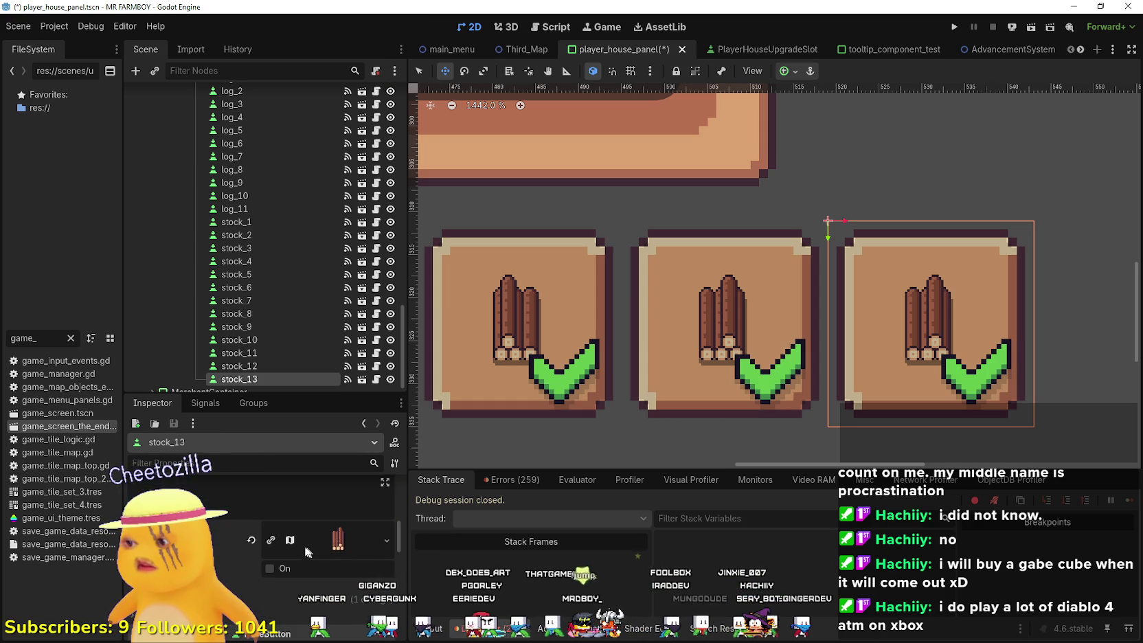
{"action": "left_click", "coordinate": [337, 540]}
{"action": "scroll", "coordinate": [275, 550], "scroll_direction": "down", "scroll_amount": 3}
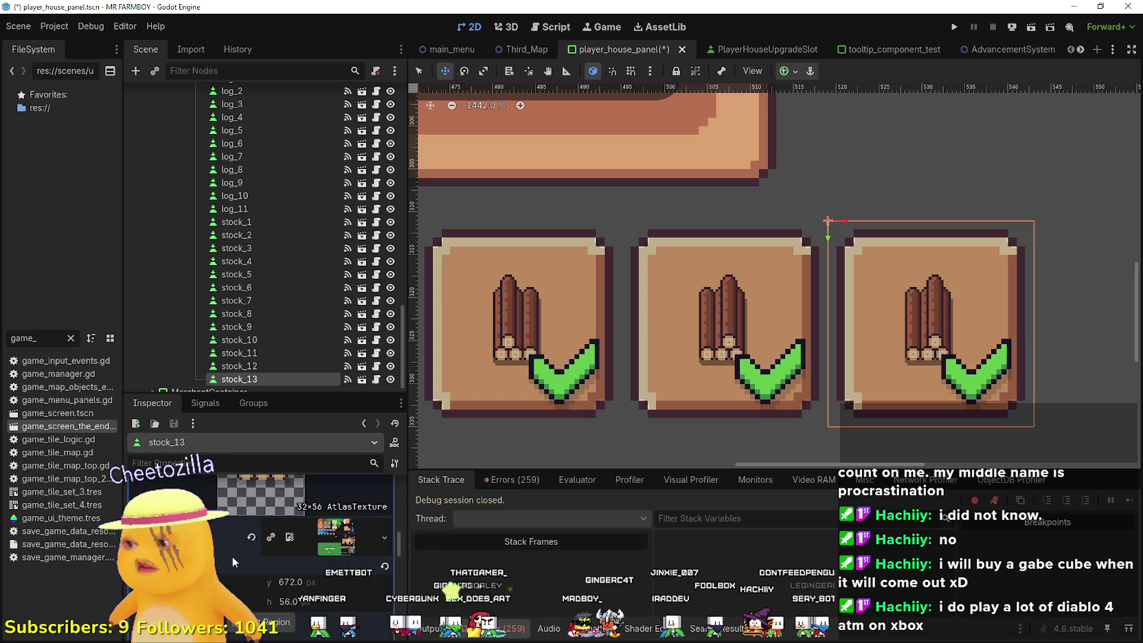
{"action": "left_click", "coordinate": [261, 542]}
{"action": "scroll", "coordinate": [632, 295], "scroll_direction": "down", "scroll_amount": 5}
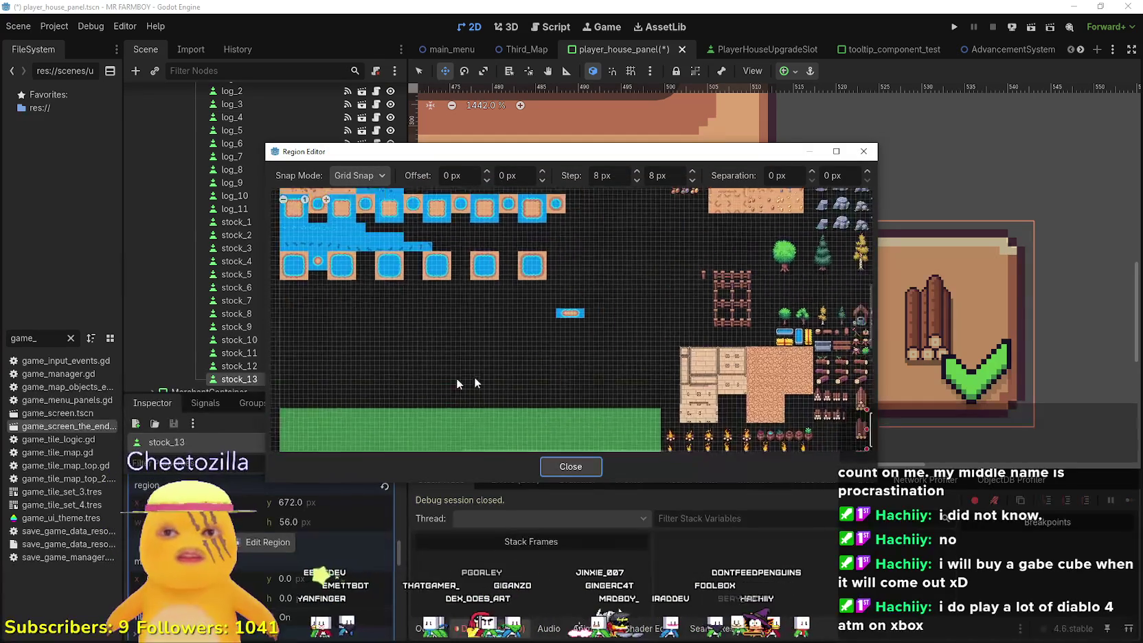
{"action": "scroll", "coordinate": [525, 313], "scroll_direction": "up", "scroll_amount": 6}
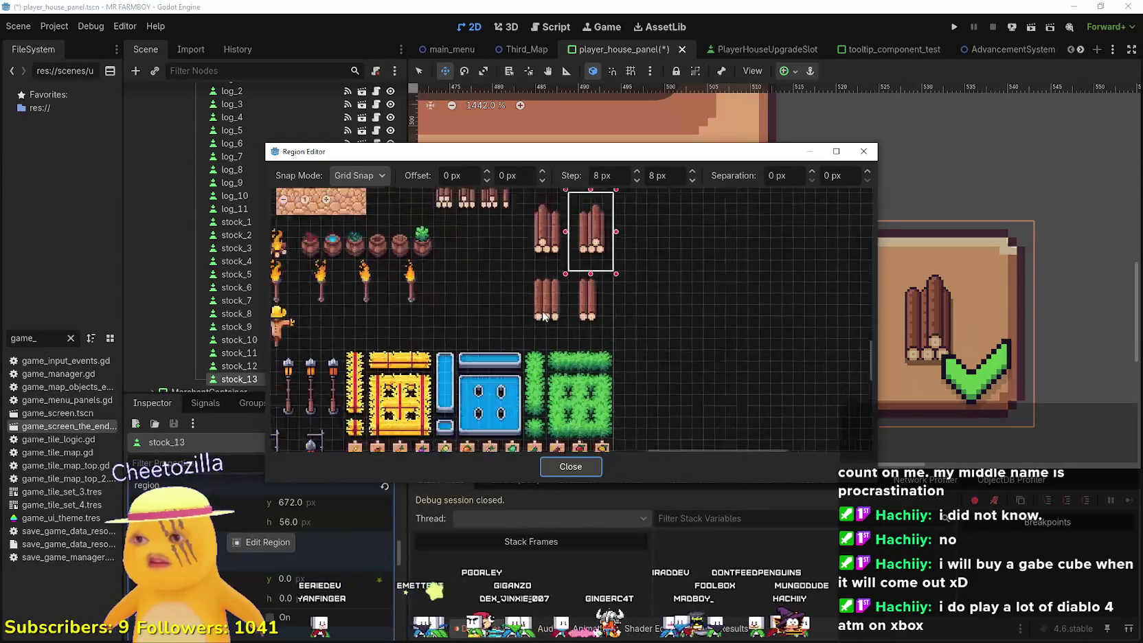
{"action": "left_click_drag", "start_coordinate": [510, 225], "coordinate": [588, 358]}
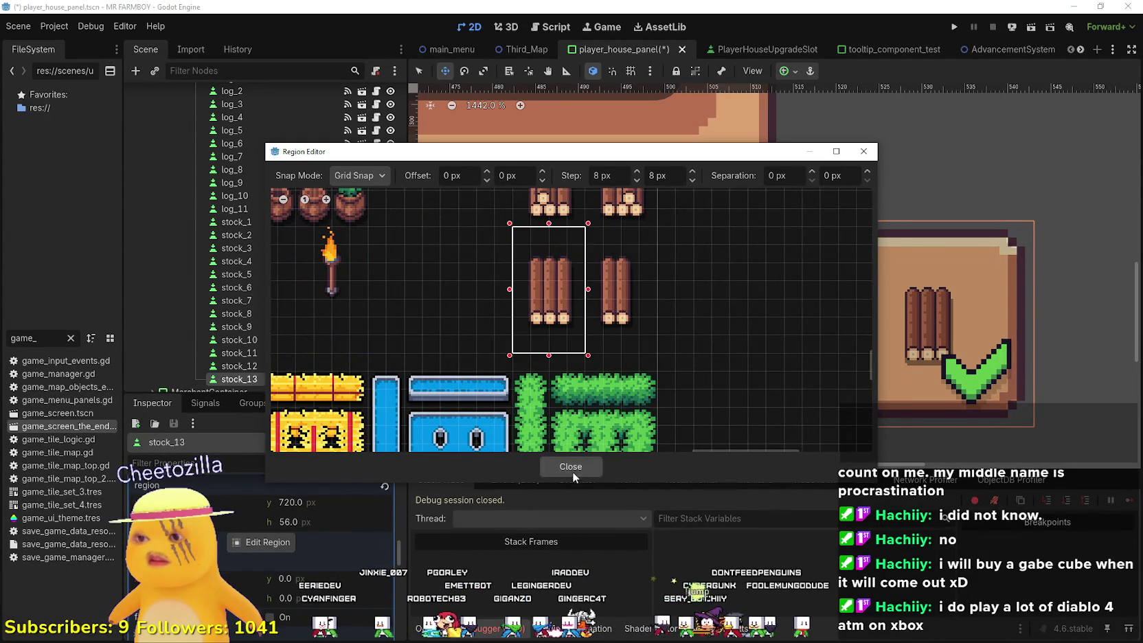
{"action": "left_click", "coordinate": [572, 468]}
- Save the scene, duplicate stock_13 as stock_14, and drag it toward the row's end
{"action": "key", "text": "ctrl+s"}
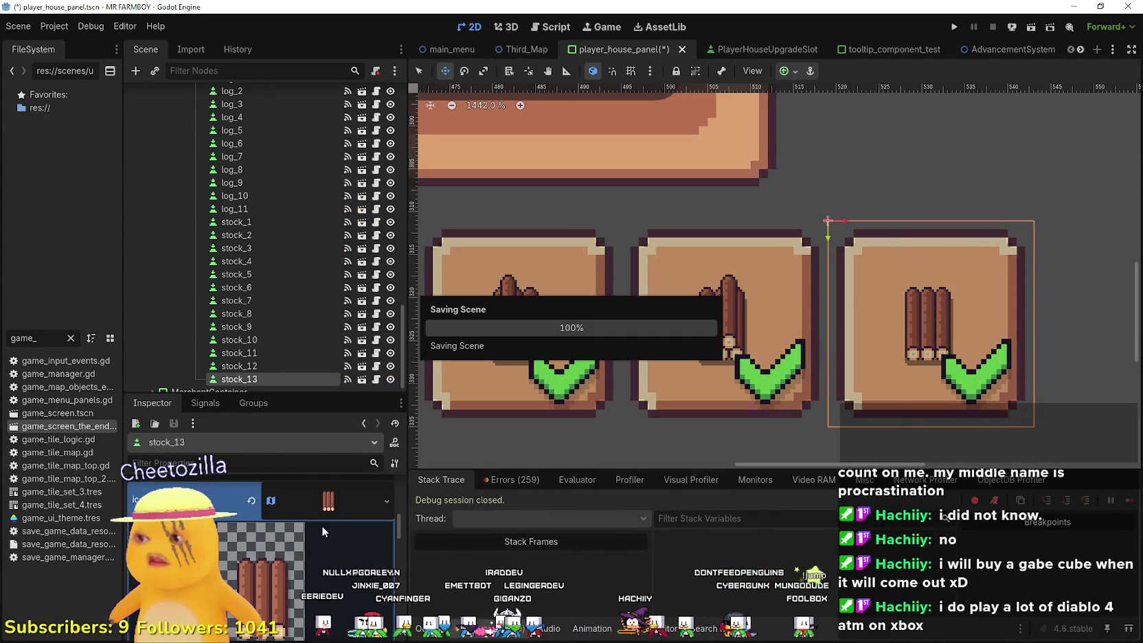
{"action": "scroll", "coordinate": [333, 580], "scroll_direction": "down", "scroll_amount": 5}
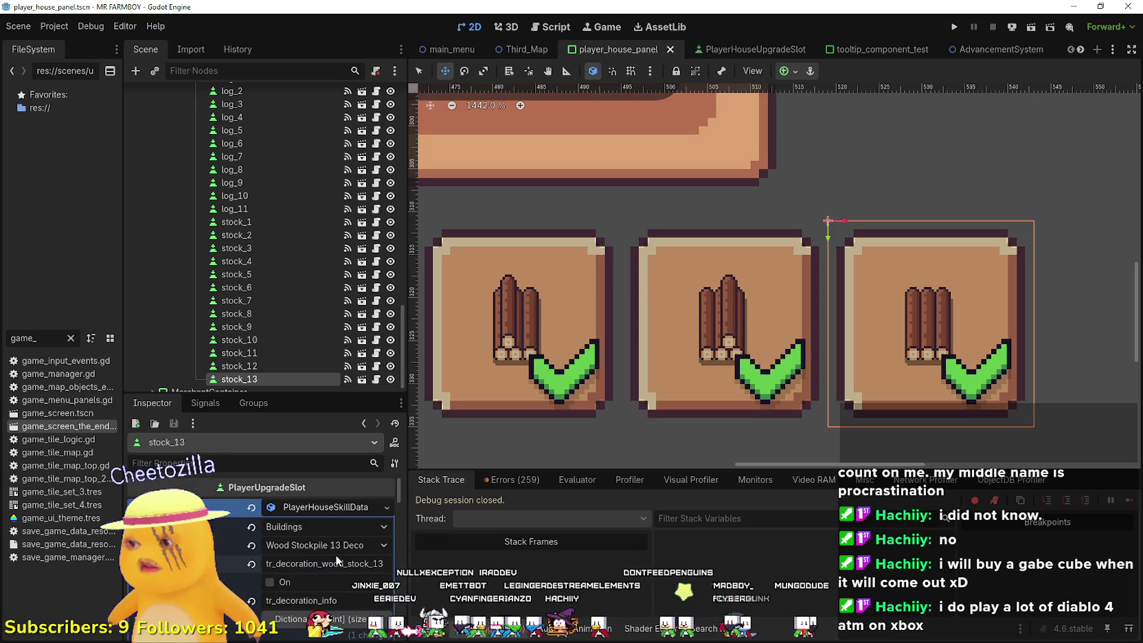
{"action": "key", "text": "ctrl+d"}
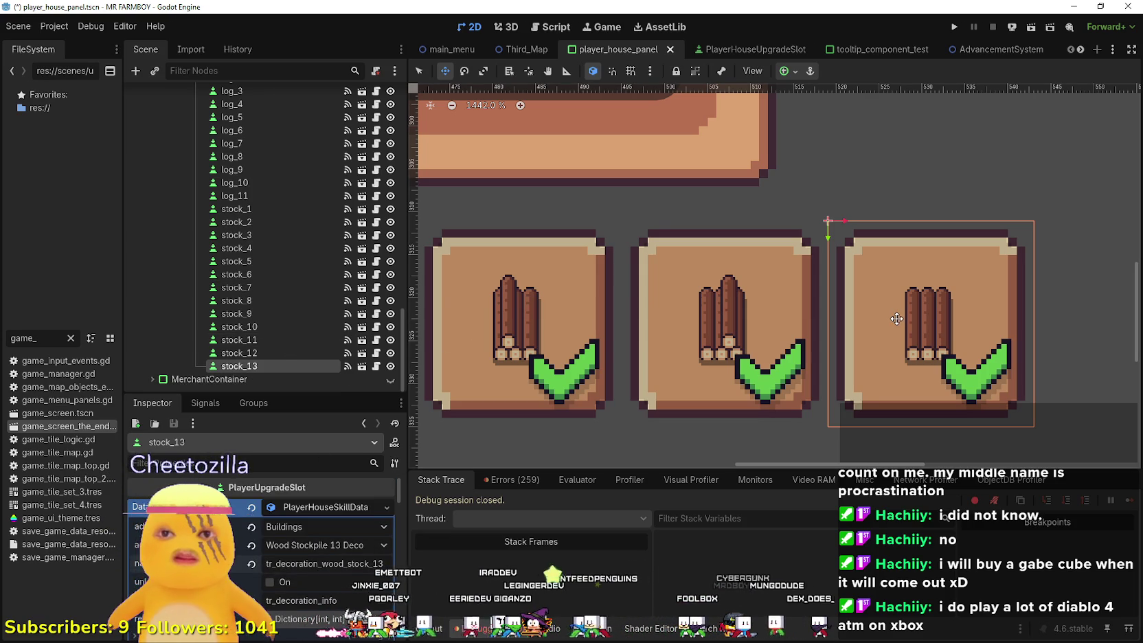
{"action": "scroll", "coordinate": [896, 319], "scroll_direction": "down", "scroll_amount": 1}
{"action": "left_click_drag", "start_coordinate": [897, 318], "coordinate": [819, 316]}
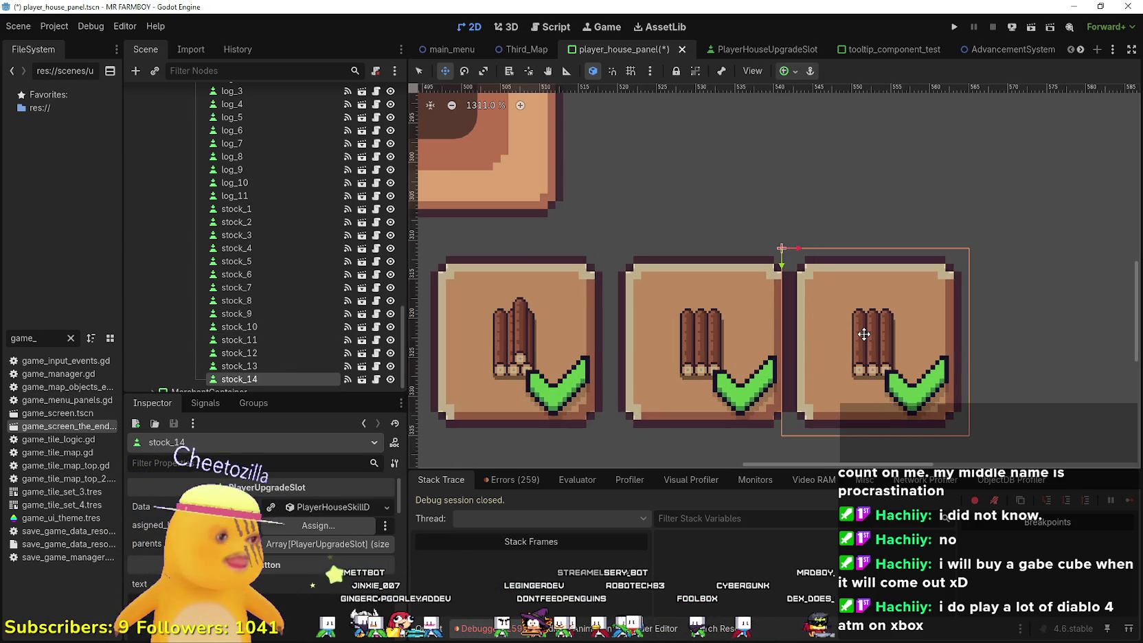
- Nudge stock_14 two pixels right to line up, then save the scene
{"action": "key", "text": "Right"}
{"action": "key", "text": "Right"}
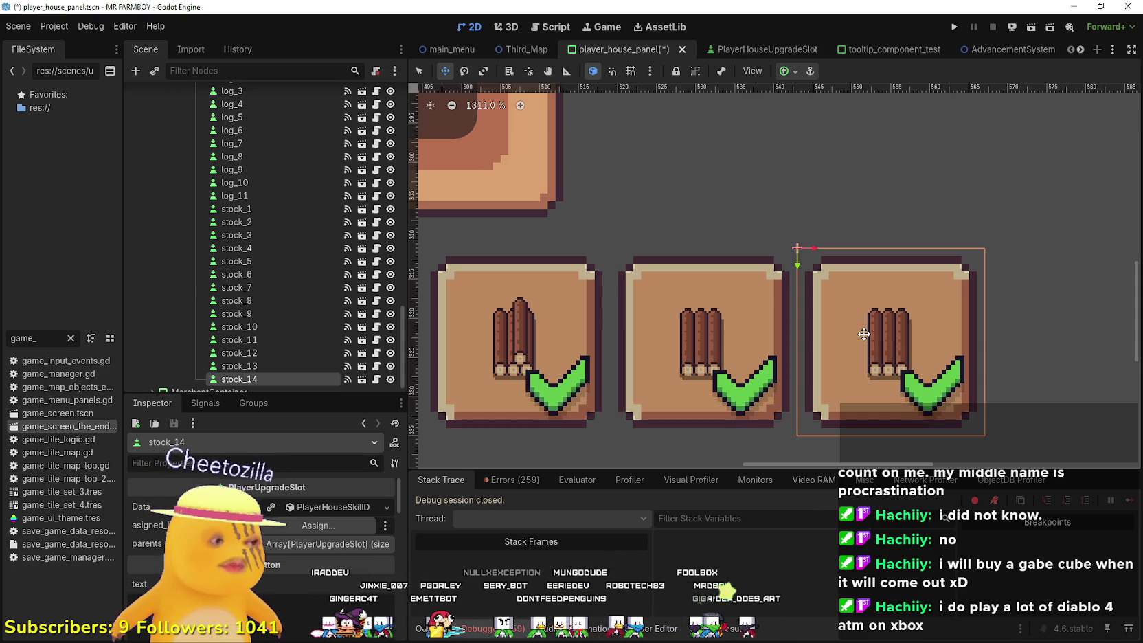
{"action": "key", "text": "Right"}
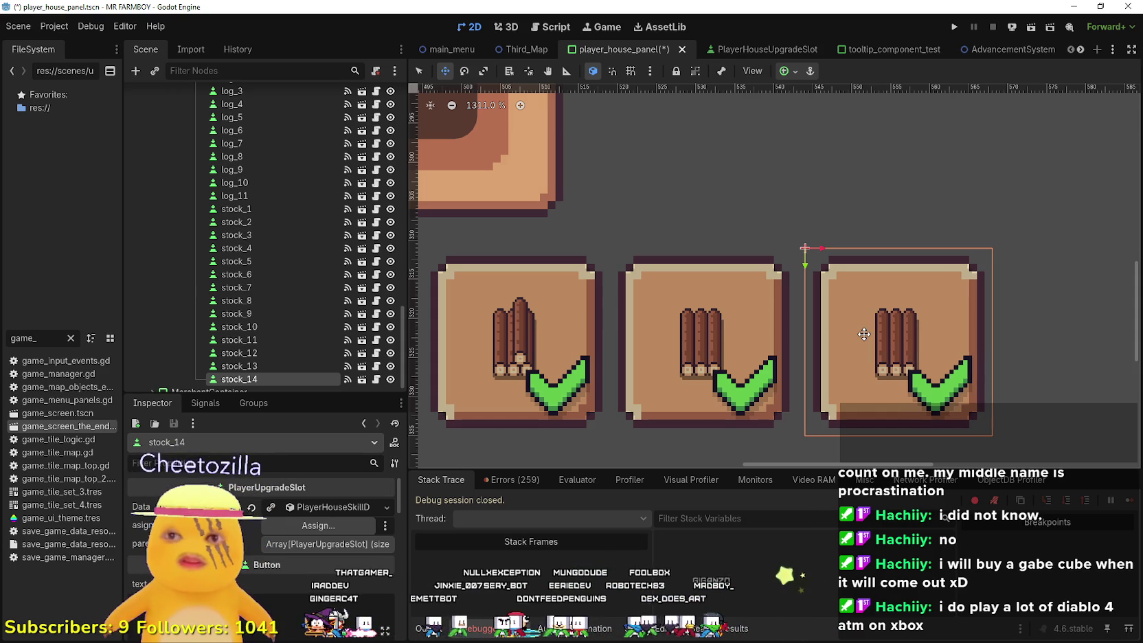
{"action": "key", "text": "ctrl+s"}
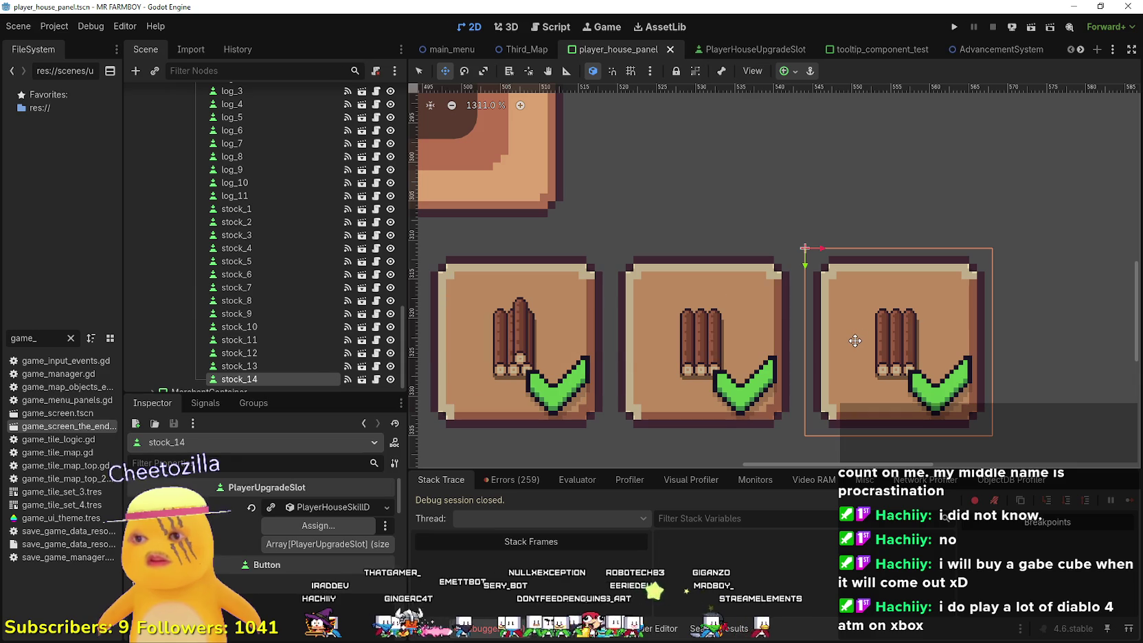
- Expand stock_14's skill data fields in the Inspector
{"action": "scroll", "coordinate": [799, 296], "scroll_direction": "down", "scroll_amount": 2}
{"action": "scroll", "coordinate": [683, 324], "scroll_direction": "up", "scroll_amount": 1}
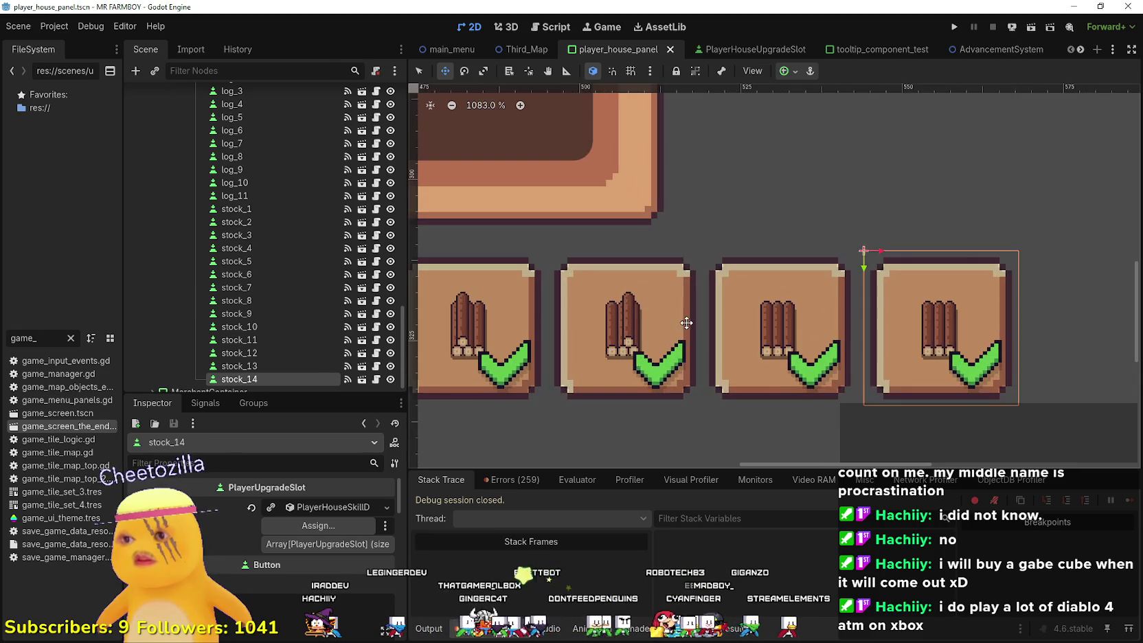
{"action": "scroll", "coordinate": [693, 335], "scroll_direction": "down", "scroll_amount": 3}
{"action": "scroll", "coordinate": [756, 333], "scroll_direction": "up", "scroll_amount": 4}
{"action": "scroll", "coordinate": [755, 327], "scroll_direction": "down", "scroll_amount": 12}
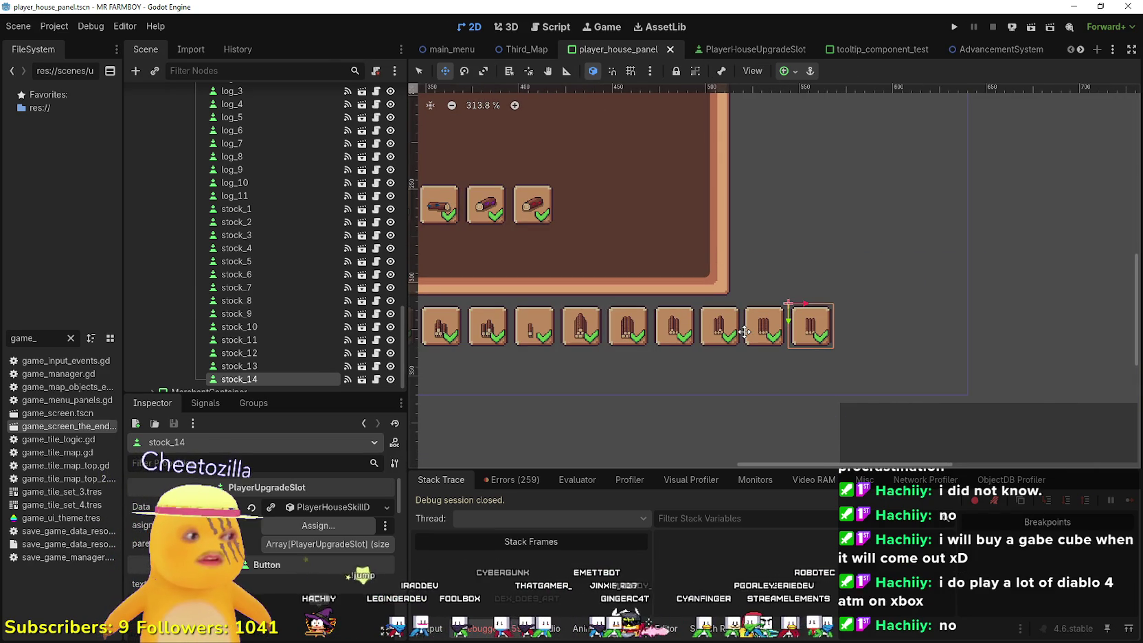
{"action": "scroll", "coordinate": [744, 332], "scroll_direction": "up", "scroll_amount": 5}
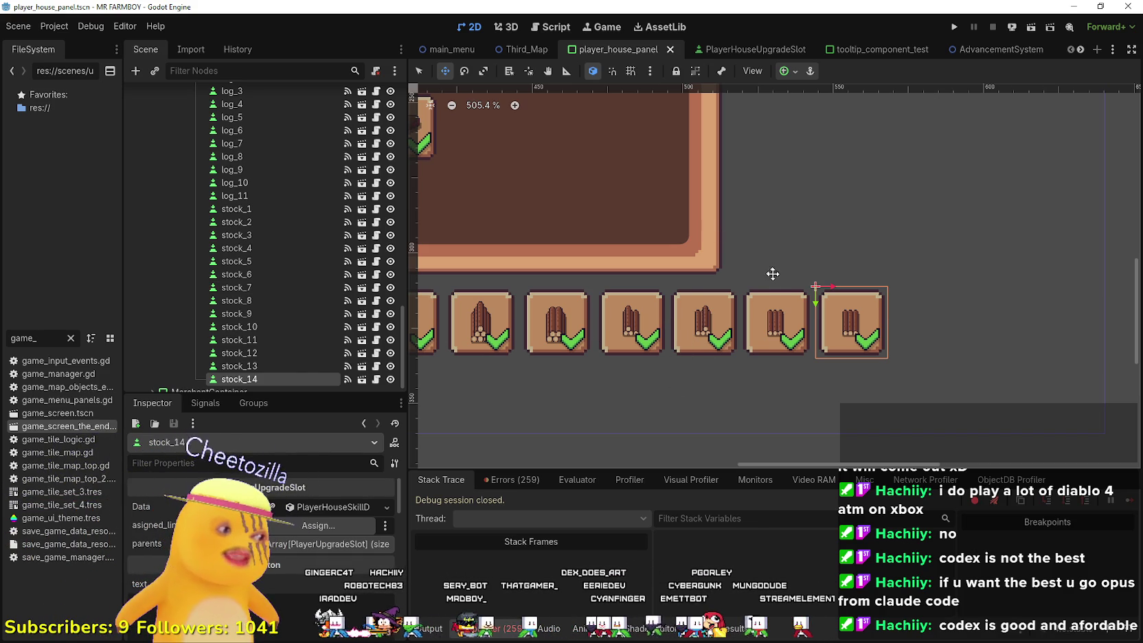
{"action": "scroll", "coordinate": [875, 398], "scroll_direction": "down", "scroll_amount": 1}
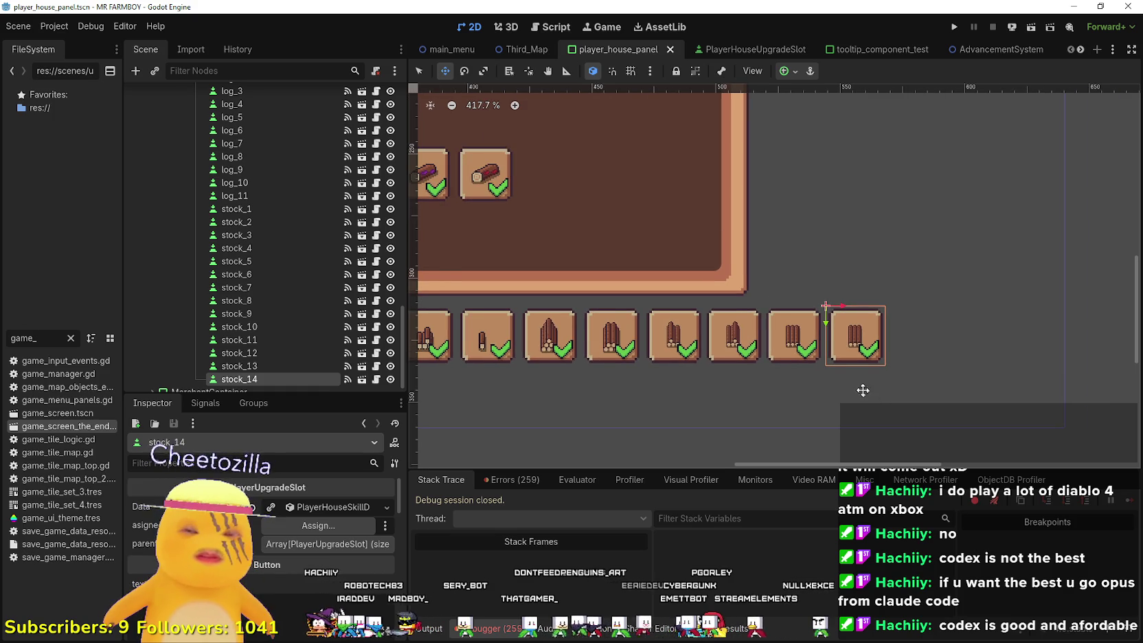
{"action": "scroll", "coordinate": [859, 373], "scroll_direction": "up", "scroll_amount": 1}
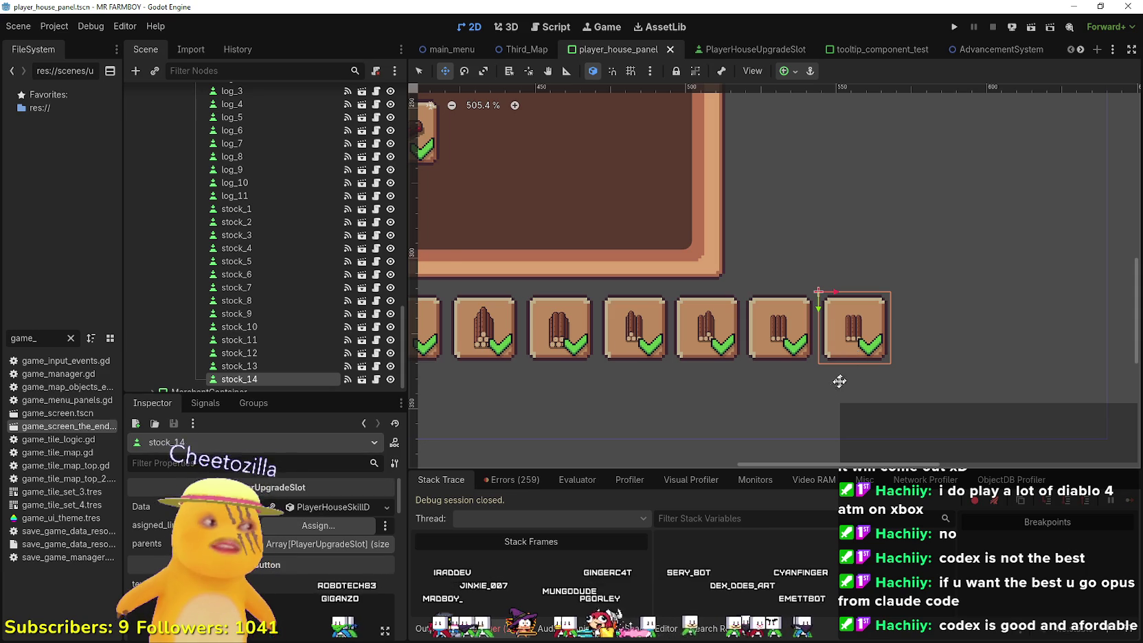
{"action": "scroll", "coordinate": [838, 357], "scroll_direction": "up", "scroll_amount": 2}
{"action": "scroll", "coordinate": [841, 358], "scroll_direction": "down", "scroll_amount": 8}
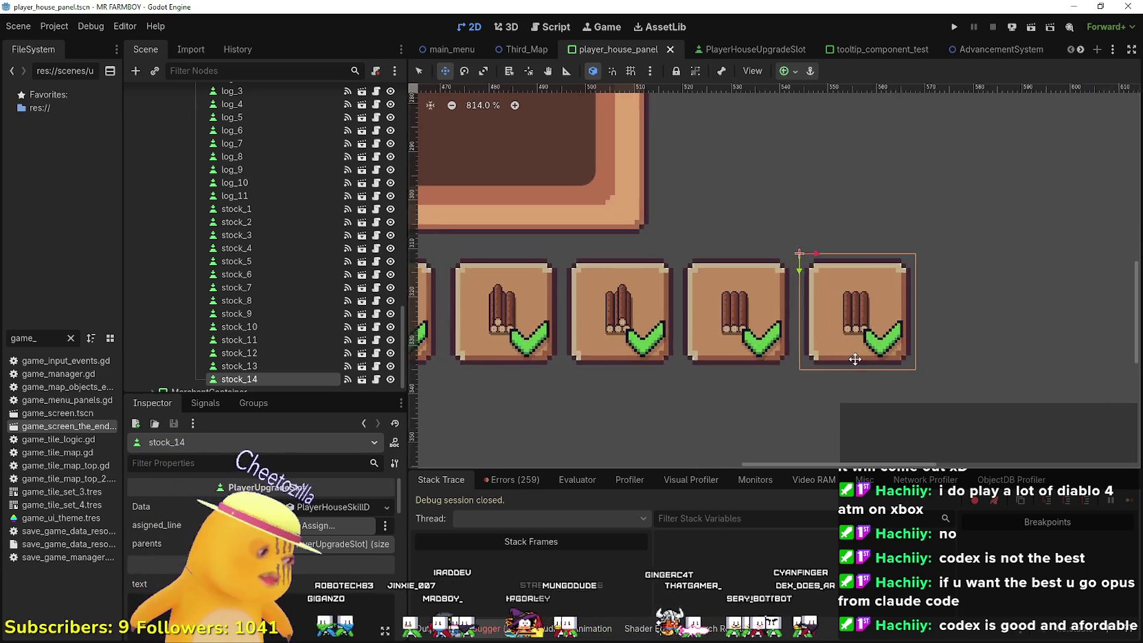
{"action": "scroll", "coordinate": [817, 384], "scroll_direction": "down", "scroll_amount": 4}
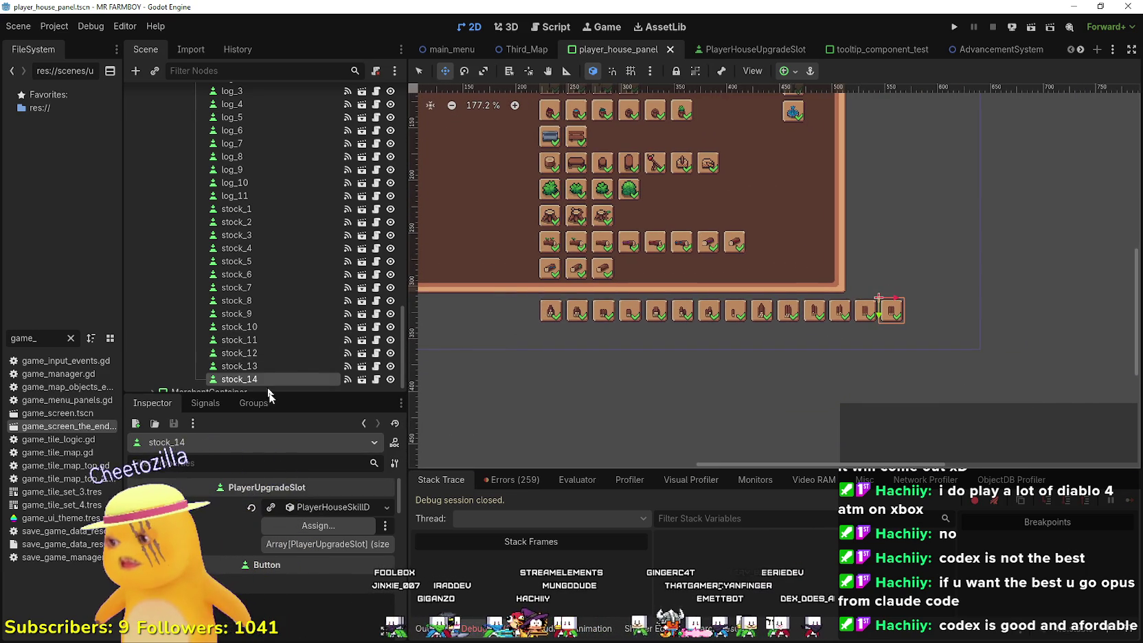
{"action": "left_click", "coordinate": [323, 507]}
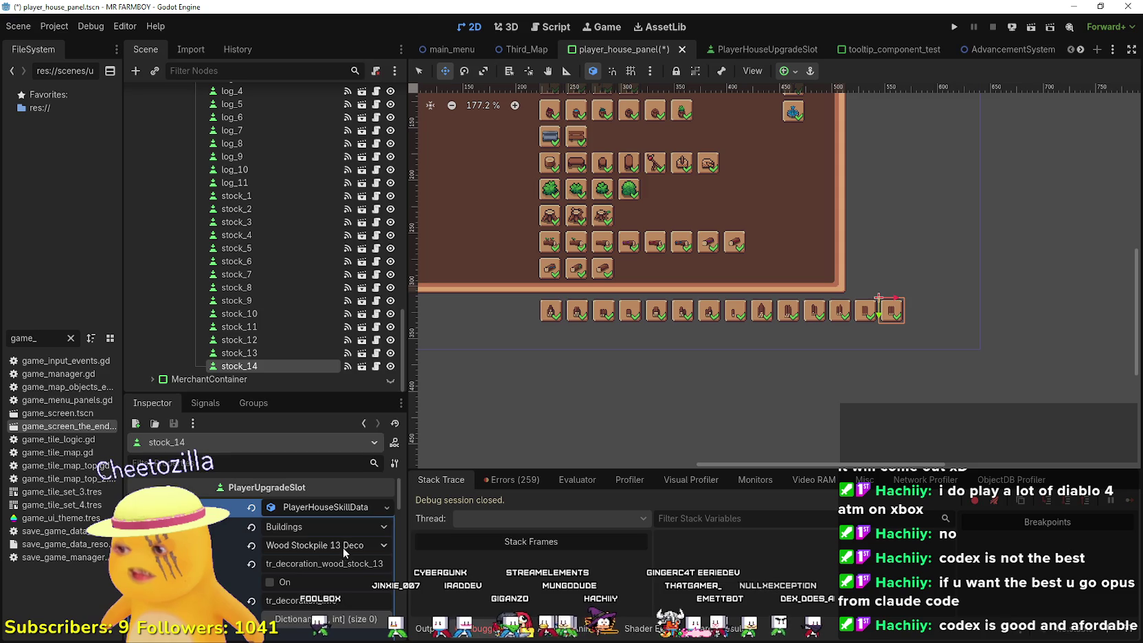
- Choose Wood Stockpile 14 Deco as stock_14's decoration item
{"action": "left_click", "coordinate": [342, 548]}
{"action": "scroll", "coordinate": [343, 498], "scroll_direction": "down", "scroll_amount": 10}
{"action": "scroll", "coordinate": [348, 498], "scroll_direction": "down", "scroll_amount": 15}
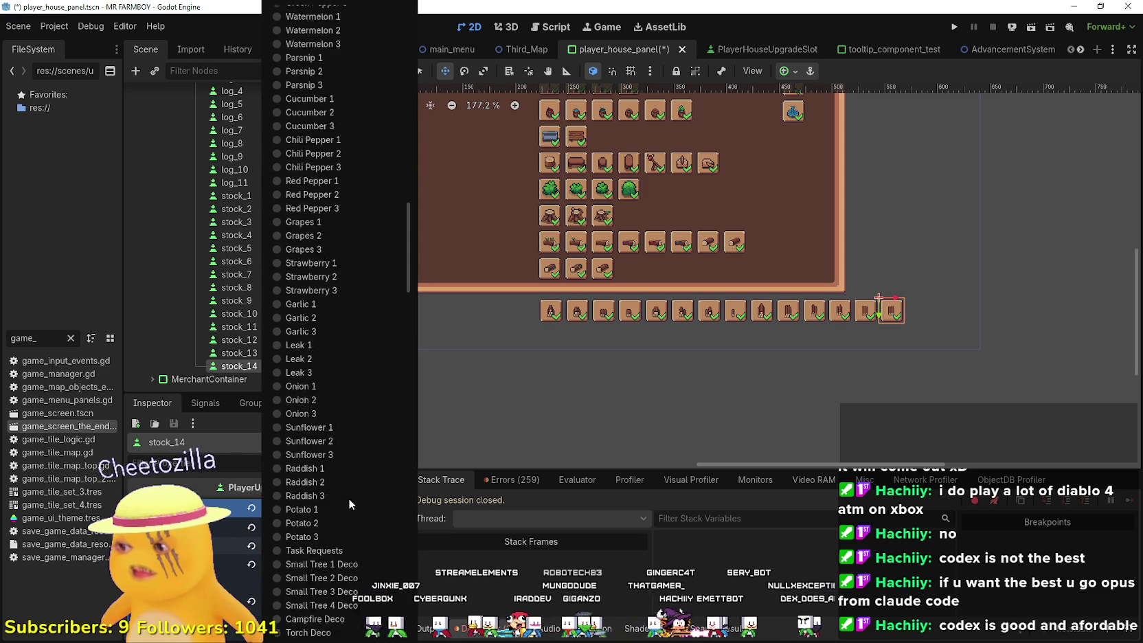
{"action": "left_click", "coordinate": [360, 543]}
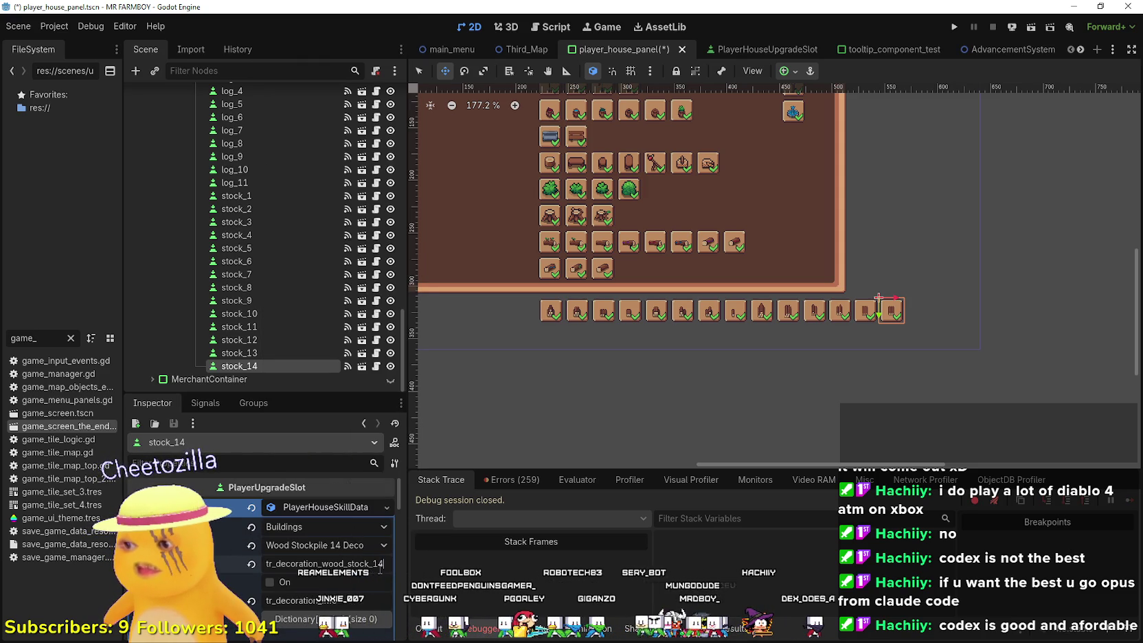
- Check the sprite region used by stock_14's icon, then save the scene
{"action": "scroll", "coordinate": [329, 559], "scroll_direction": "down", "scroll_amount": 3}
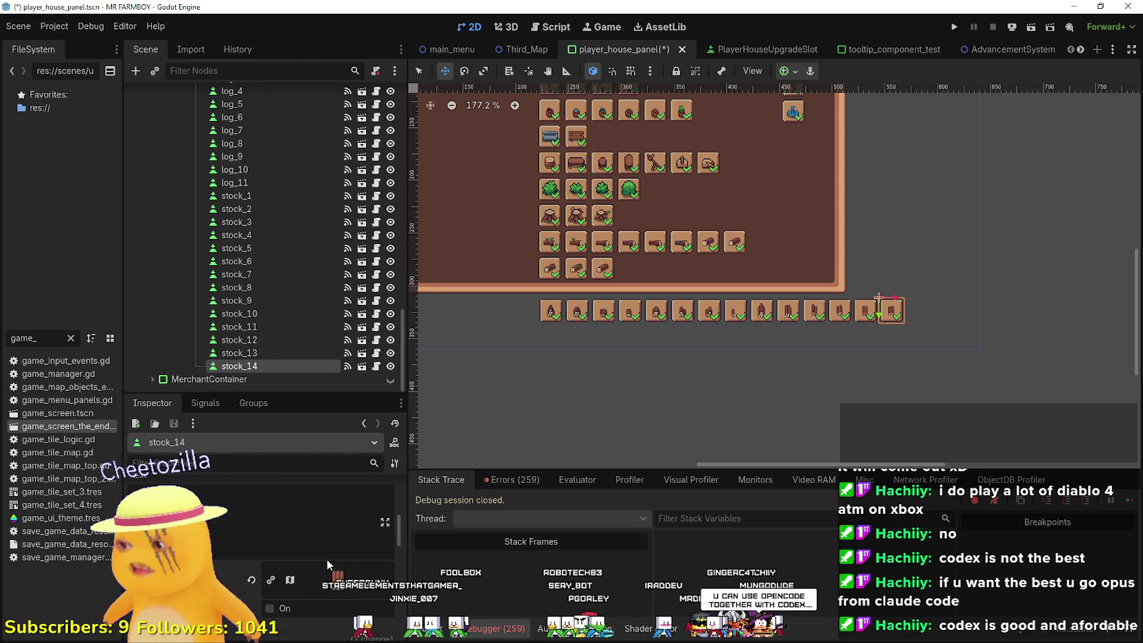
{"action": "scroll", "coordinate": [274, 586], "scroll_direction": "down", "scroll_amount": 3}
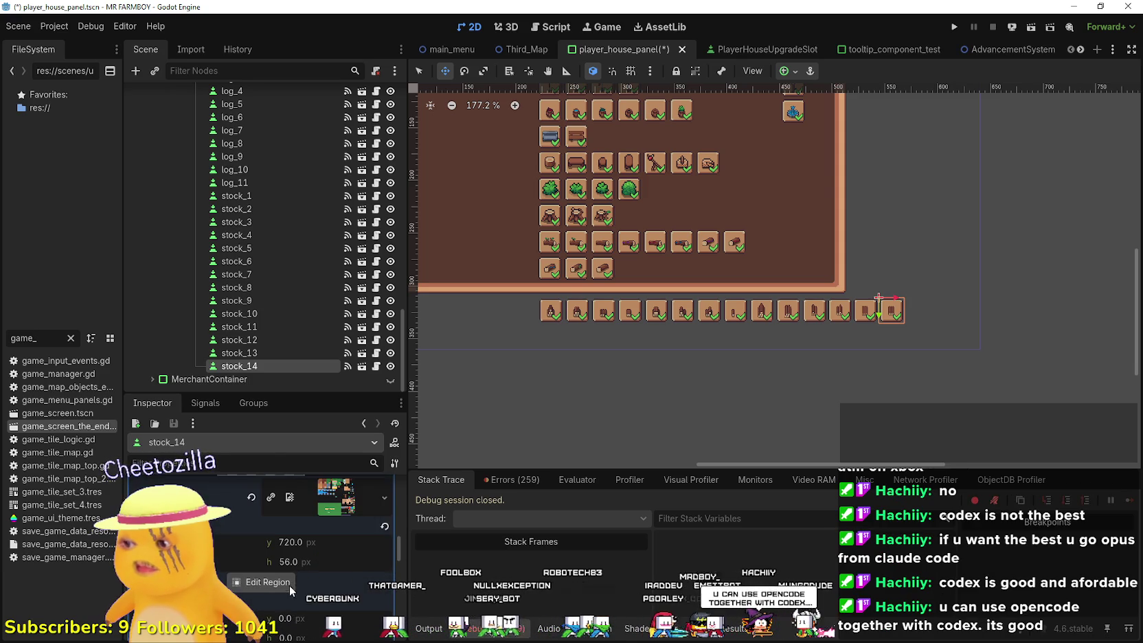
{"action": "left_click", "coordinate": [289, 583]}
{"action": "scroll", "coordinate": [409, 286], "scroll_direction": "down", "scroll_amount": 5}
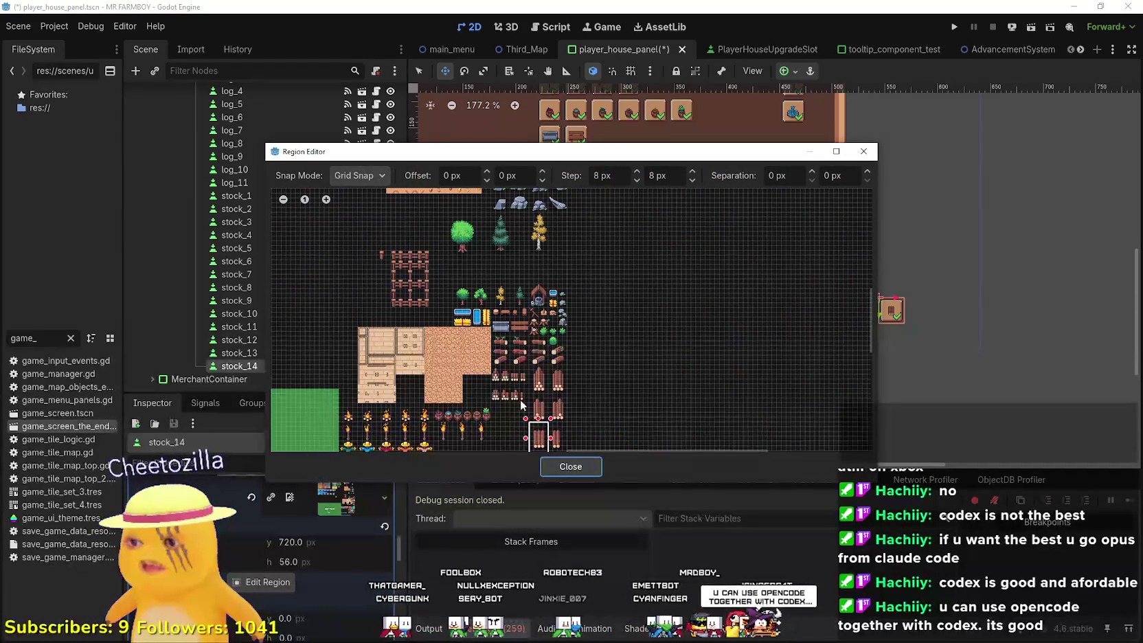
{"action": "scroll", "coordinate": [553, 353], "scroll_direction": "up", "scroll_amount": 5}
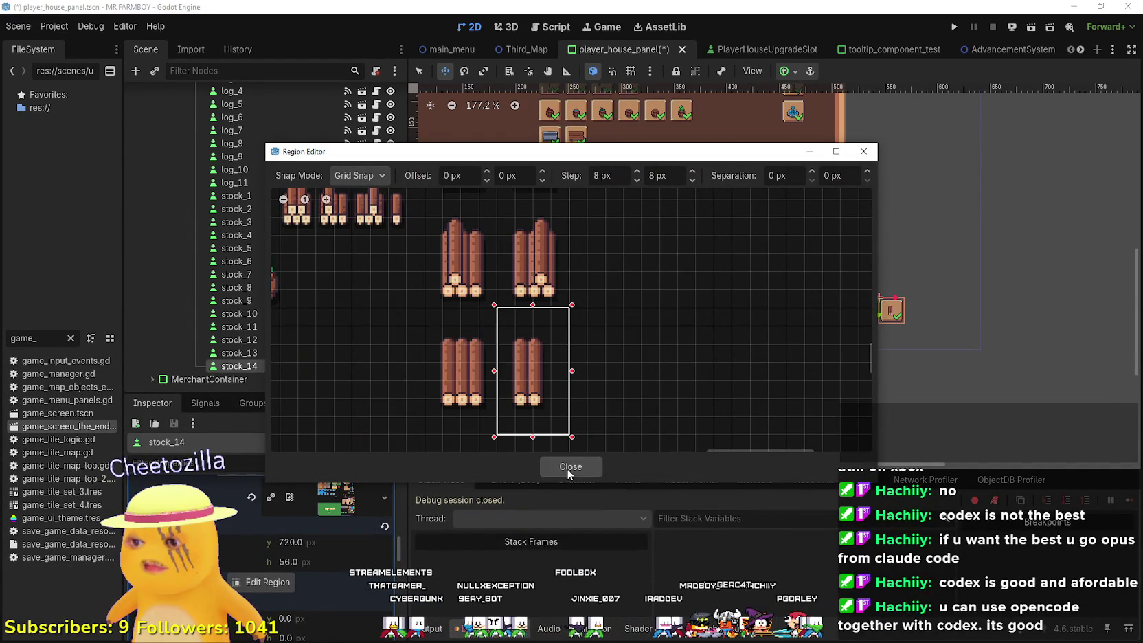
{"action": "left_click", "coordinate": [566, 471]}
{"action": "scroll", "coordinate": [335, 592], "scroll_direction": "up", "scroll_amount": 5}
{"action": "key", "text": "ctrl+s"}
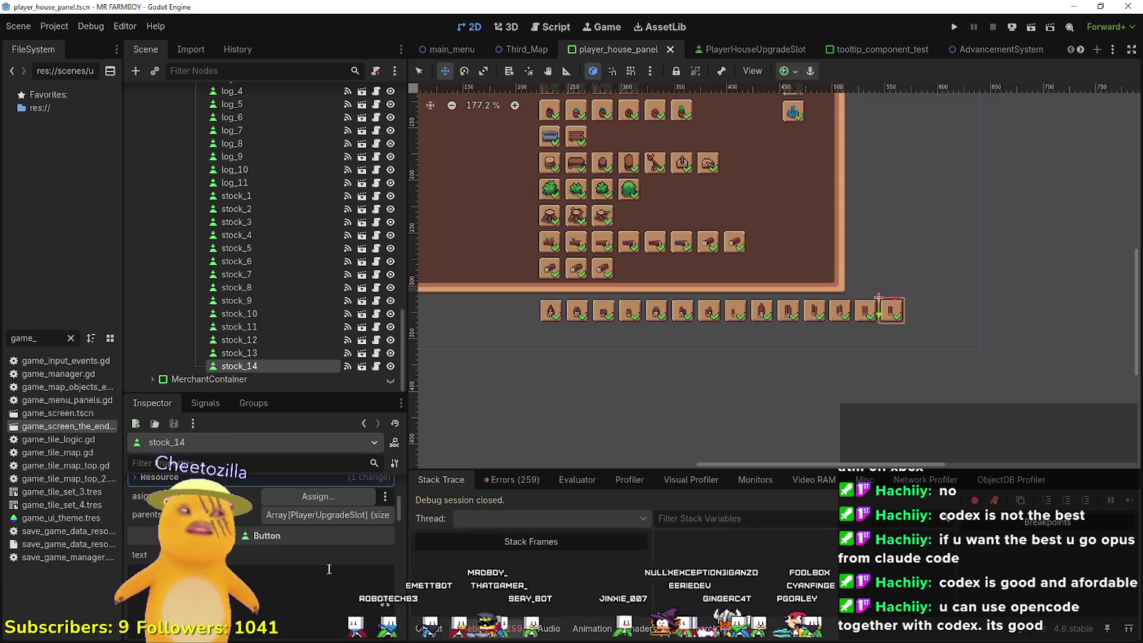
- Inspect stock_14's upgrade data and save the scene again
{"action": "left_click", "coordinate": [313, 524]}
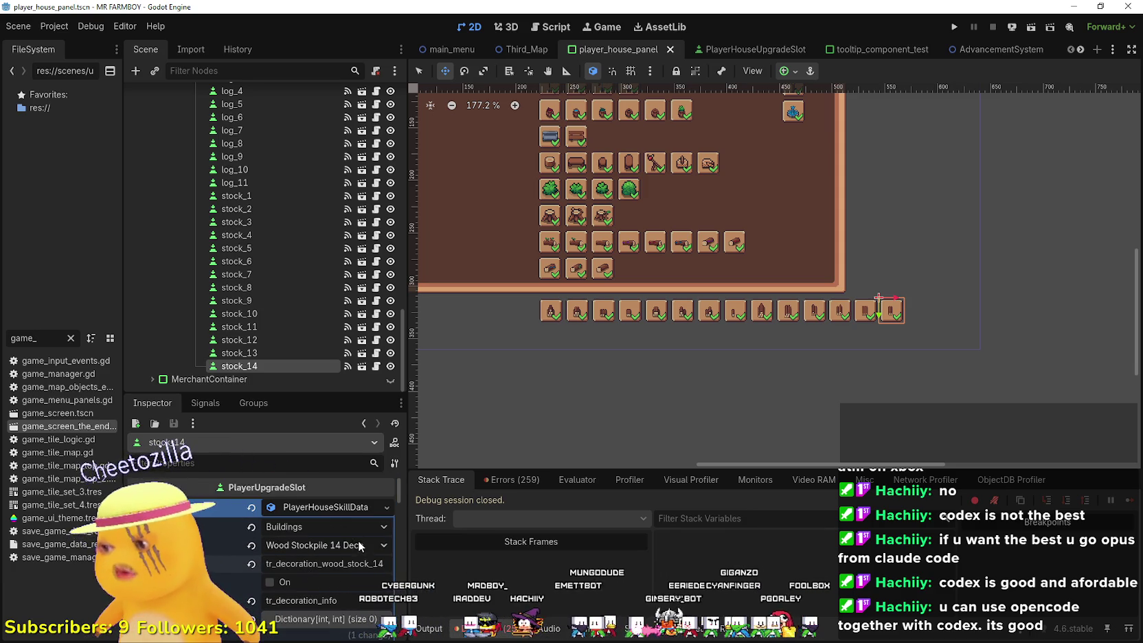
{"action": "scroll", "coordinate": [329, 557], "scroll_direction": "down", "scroll_amount": 5}
{"action": "scroll", "coordinate": [302, 567], "scroll_direction": "down", "scroll_amount": 1}
{"action": "scroll", "coordinate": [759, 258], "scroll_direction": "up", "scroll_amount": 4}
{"action": "key", "text": "ctrl+s"}
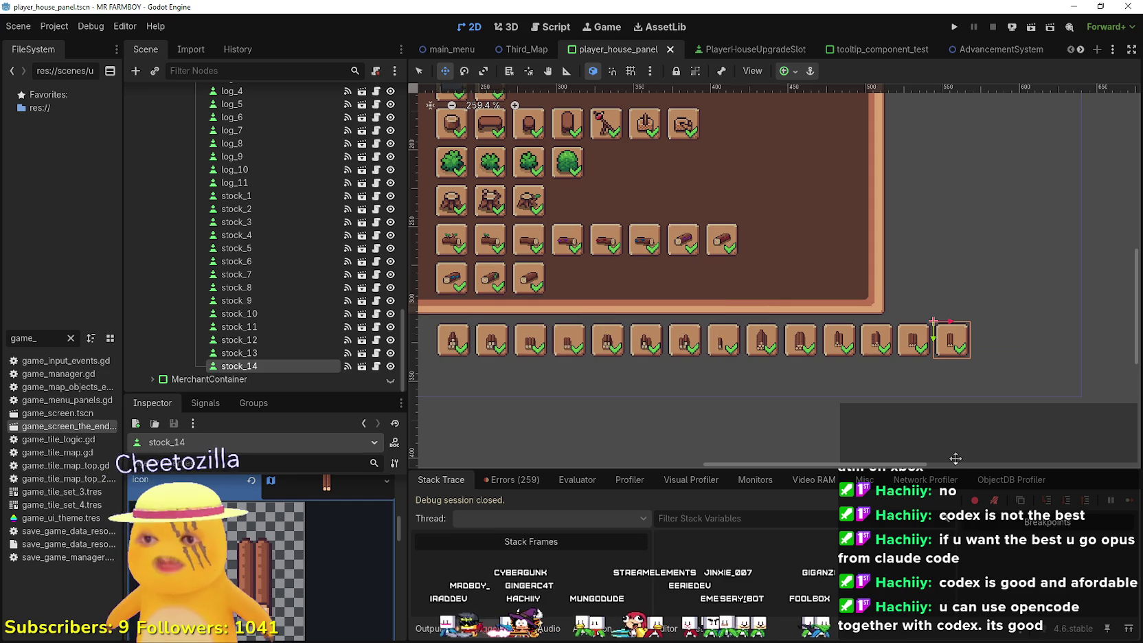
- Box-select the seven lower-row slots, stock_8 through stock_14
{"action": "scroll", "coordinate": [594, 393], "scroll_direction": "down", "scroll_amount": 3}
{"action": "scroll", "coordinate": [594, 393], "scroll_direction": "up", "scroll_amount": 1}
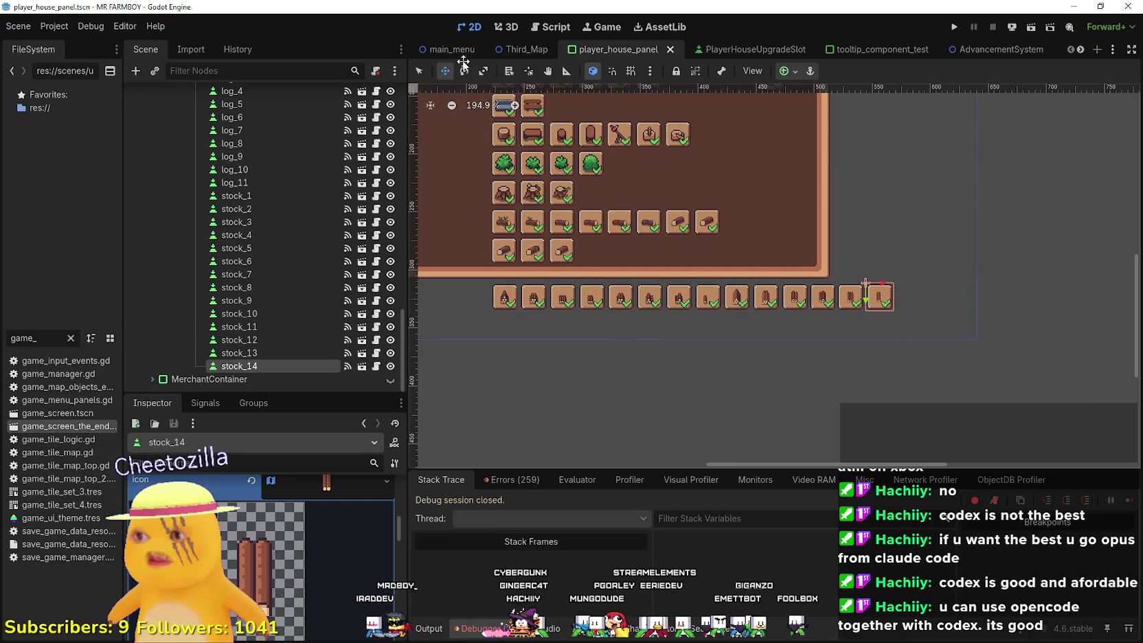
{"action": "scroll", "coordinate": [892, 330], "scroll_direction": "up", "scroll_amount": 4}
{"action": "left_click_drag", "start_coordinate": [960, 324], "coordinate": [616, 253]}
{"action": "scroll", "coordinate": [618, 258], "scroll_direction": "up", "scroll_amount": 2}
{"action": "left_click_drag", "start_coordinate": [881, 281], "coordinate": [602, 237]}
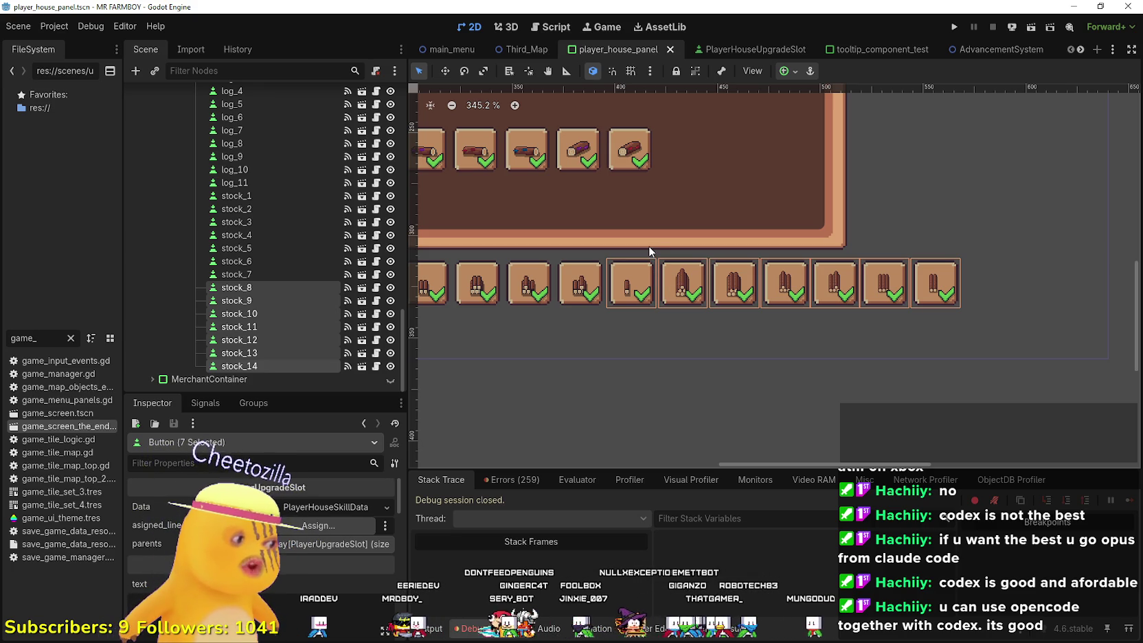
{"action": "scroll", "coordinate": [695, 310], "scroll_direction": "down", "scroll_amount": 3}
{"action": "scroll", "coordinate": [765, 317], "scroll_direction": "up", "scroll_amount": 2}
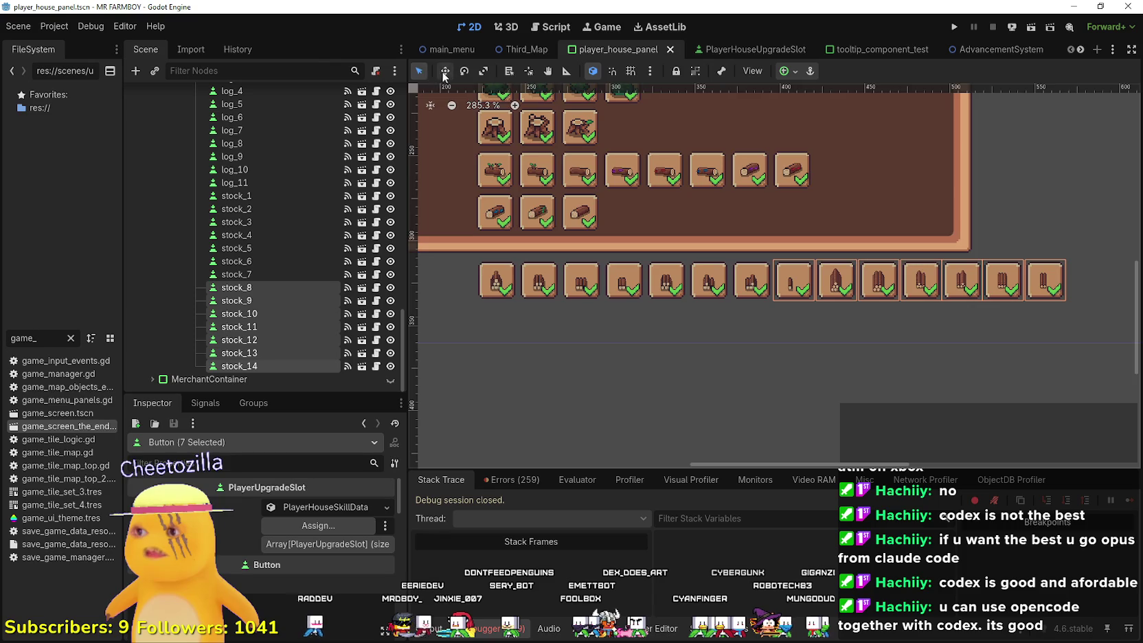
- Move the seven selected stock slots beneath the top row and nudge them into alignment
{"action": "left_click", "coordinate": [445, 71]}
{"action": "scroll", "coordinate": [785, 306], "scroll_direction": "up", "scroll_amount": 3}
{"action": "mouse_move", "coordinate": [786, 306]}
{"action": "left_mouse_down"}
{"action": "mouse_move", "coordinate": [461, 339]}
{"action": "mouse_move", "coordinate": [412, 323]}
{"action": "left_mouse_up"}
{"action": "scroll", "coordinate": [613, 336], "scroll_direction": "up", "scroll_amount": 3}
{"action": "mouse_move", "coordinate": [613, 336]}
{"action": "left_mouse_down"}
{"action": "mouse_move", "coordinate": [452, 300]}
{"action": "mouse_move", "coordinate": [490, 299]}
{"action": "left_mouse_up"}
{"action": "scroll", "coordinate": [555, 291], "scroll_direction": "up", "scroll_amount": 2}
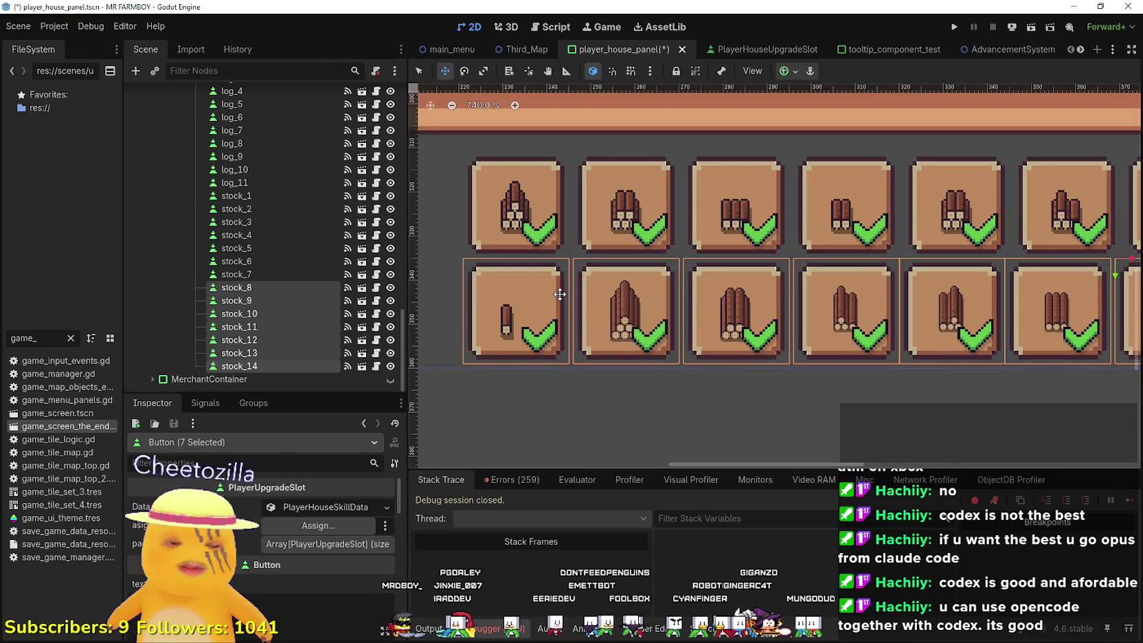
{"action": "key", "text": "Up"}
{"action": "key", "text": "Up"}
{"action": "key", "text": "Down"}
{"action": "key", "text": "Down"}
{"action": "key", "text": "Down"}
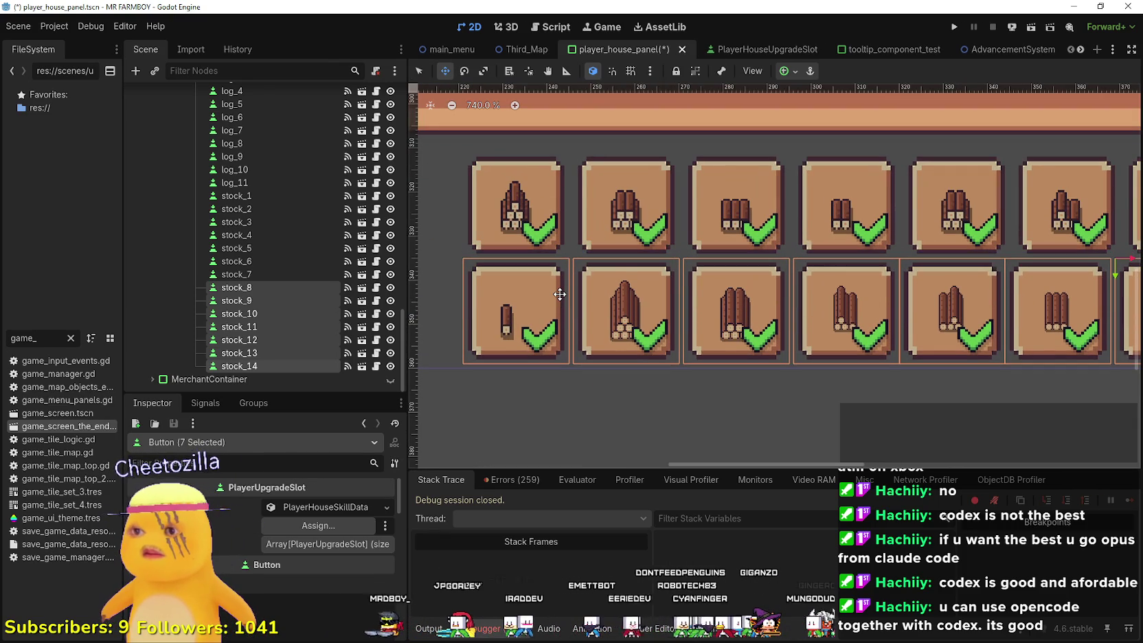
- Select the stock_12 and stock_11 slots individually to check alignment, then clear the selection
{"action": "scroll", "coordinate": [553, 298], "scroll_direction": "down", "scroll_amount": 4}
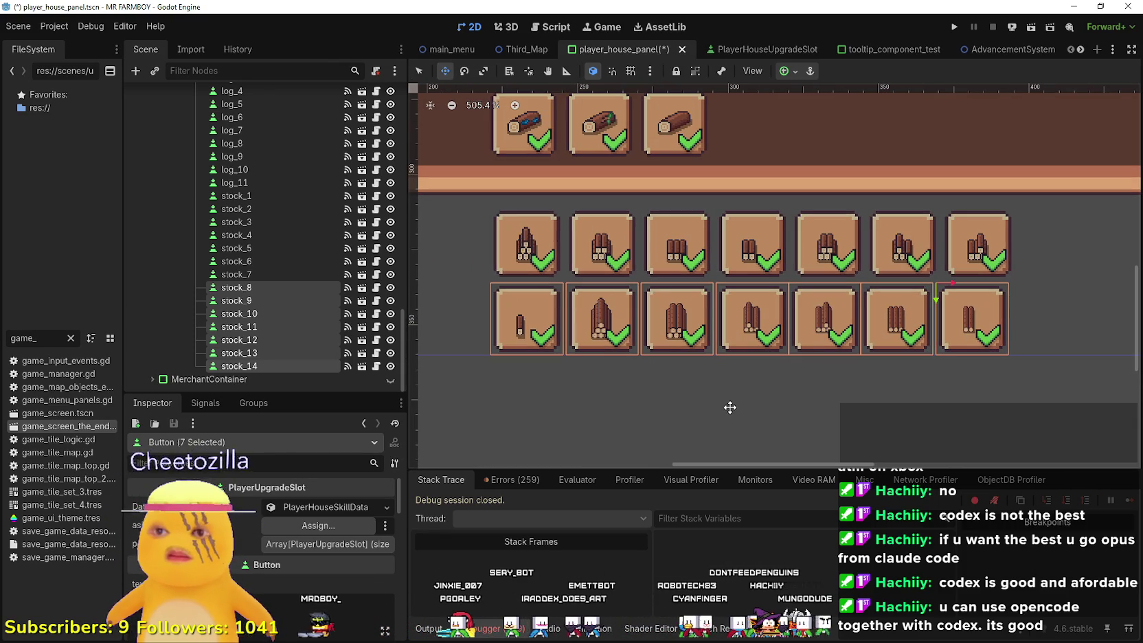
{"action": "left_click", "coordinate": [824, 319]}
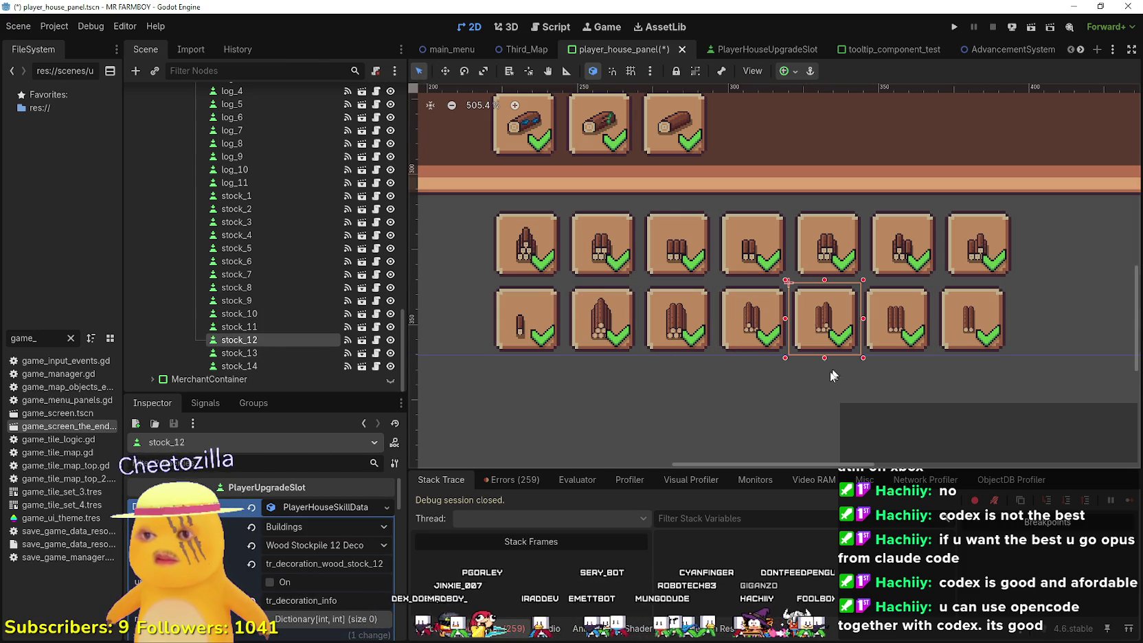
{"action": "left_click", "coordinate": [752, 323]}
{"action": "scroll", "coordinate": [756, 320], "scroll_direction": "up", "scroll_amount": 5}
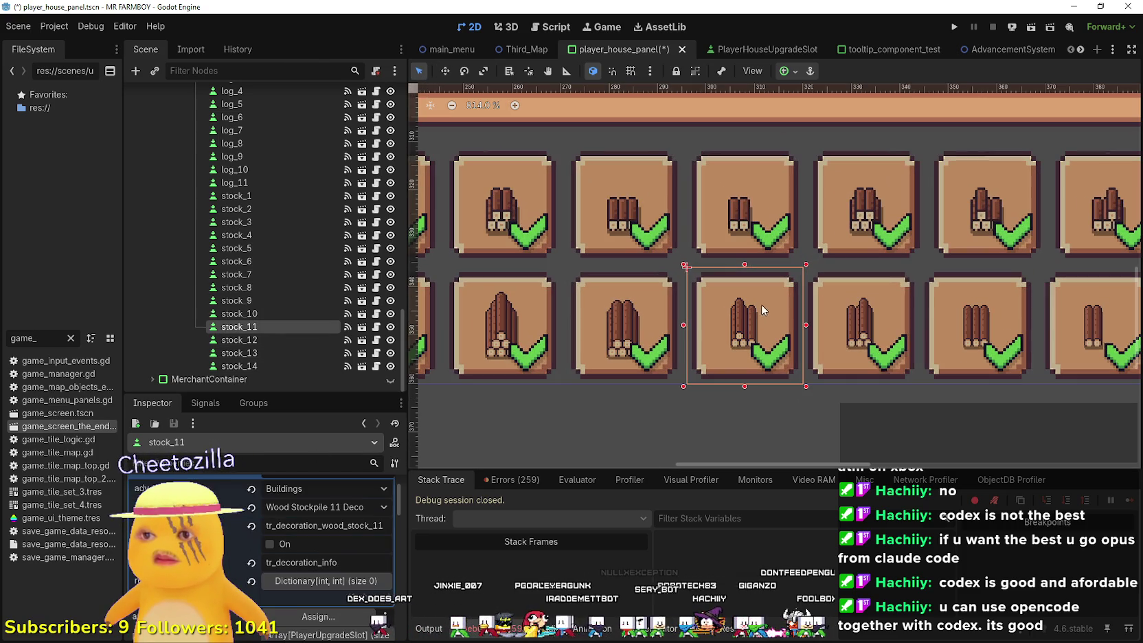
{"action": "left_click", "coordinate": [890, 335]}
{"action": "scroll", "coordinate": [864, 302], "scroll_direction": "down", "scroll_amount": 2}
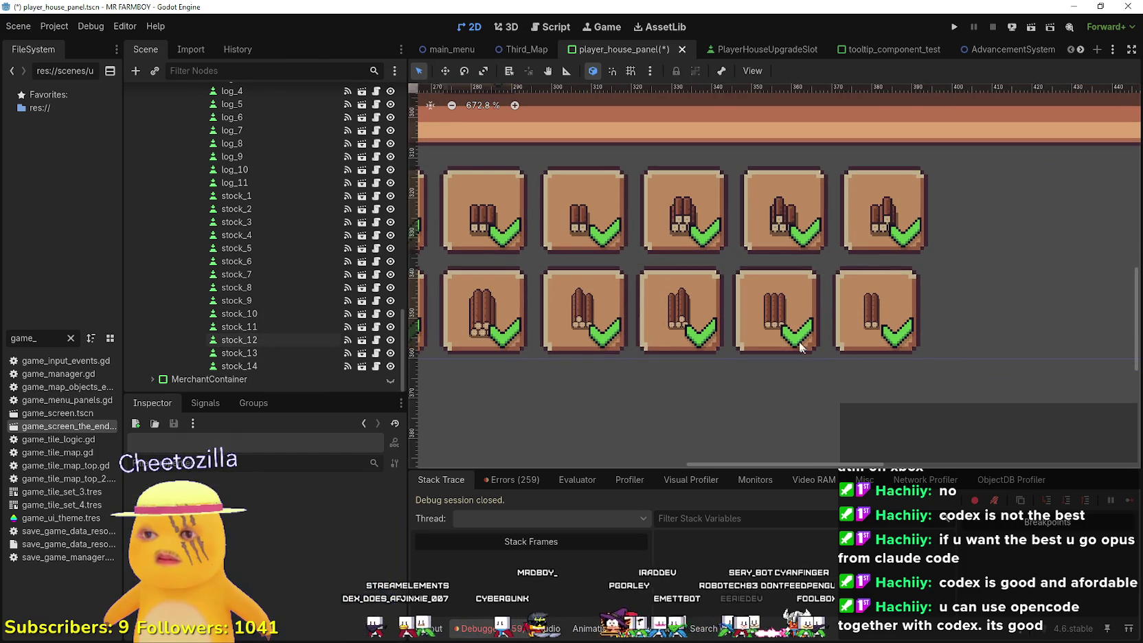
- Nudge stock_13 and stock_14 one step right so each sits under its top-row partner
{"action": "left_click", "coordinate": [697, 300]}
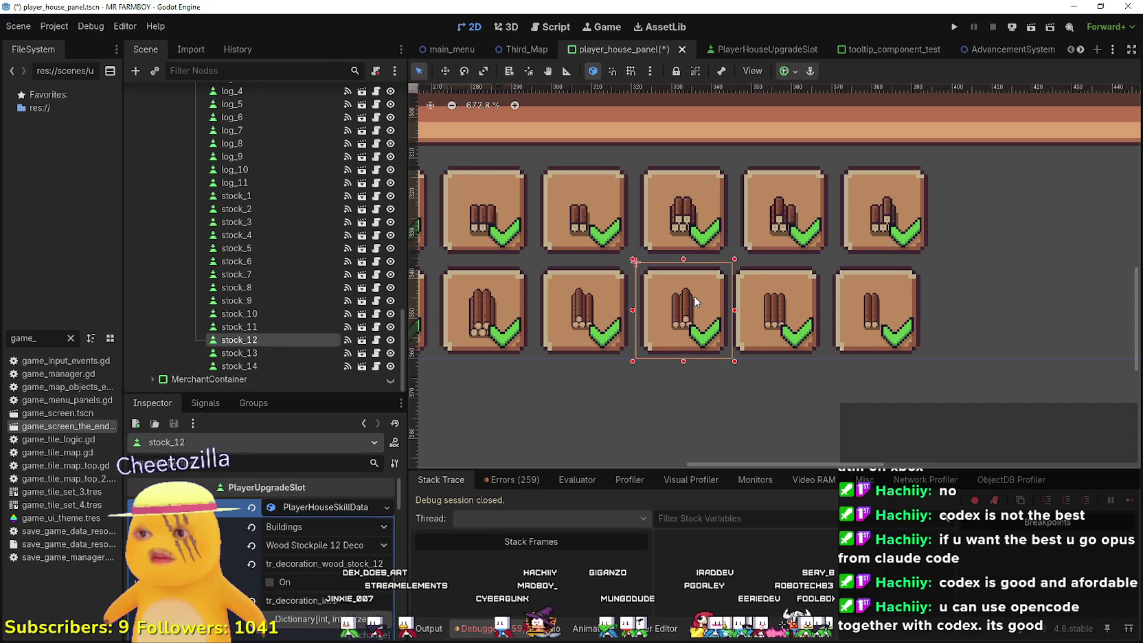
{"action": "left_click", "coordinate": [809, 315]}
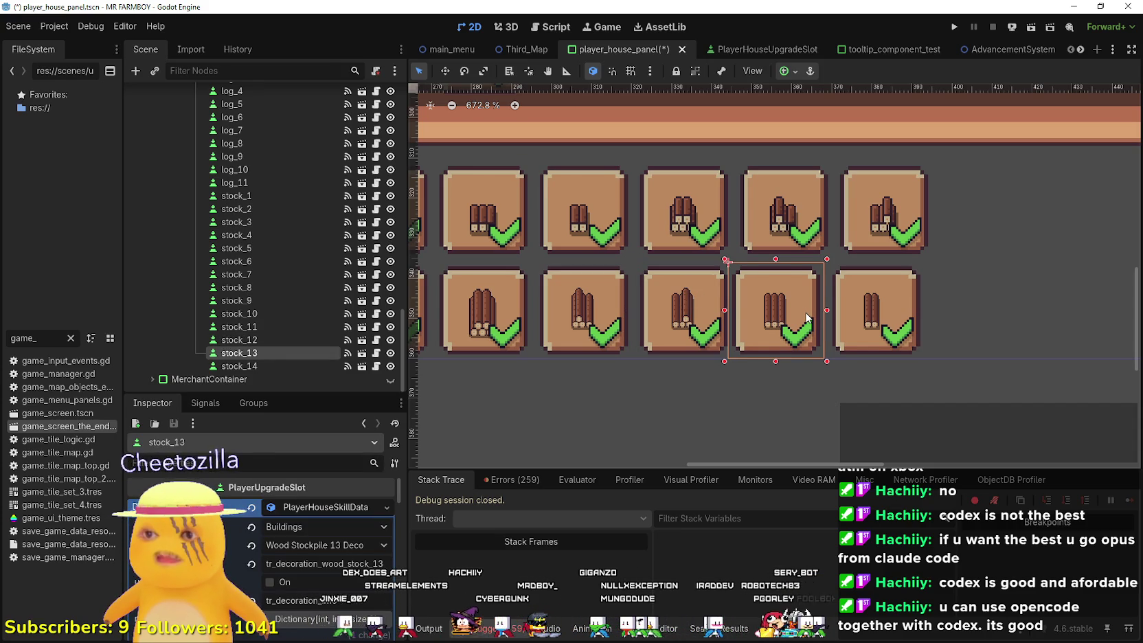
{"action": "key", "text": "Right"}
{"action": "key", "text": "Right"}
{"action": "left_click", "coordinate": [879, 318]}
{"action": "key", "text": "Right"}
{"action": "key", "text": "Right"}
{"action": "scroll", "coordinate": [829, 388], "scroll_direction": "down", "scroll_amount": 4}
{"action": "left_click", "coordinate": [830, 387]}
{"action": "scroll", "coordinate": [830, 385], "scroll_direction": "down", "scroll_amount": 5}
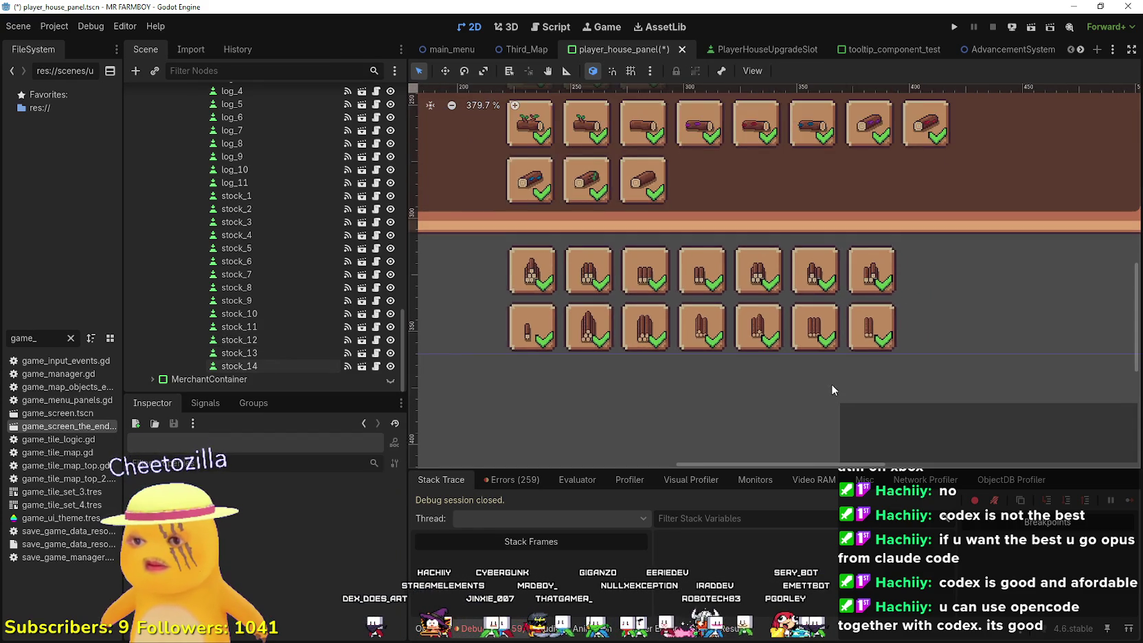
{"action": "scroll", "coordinate": [780, 336], "scroll_direction": "up", "scroll_amount": 5}
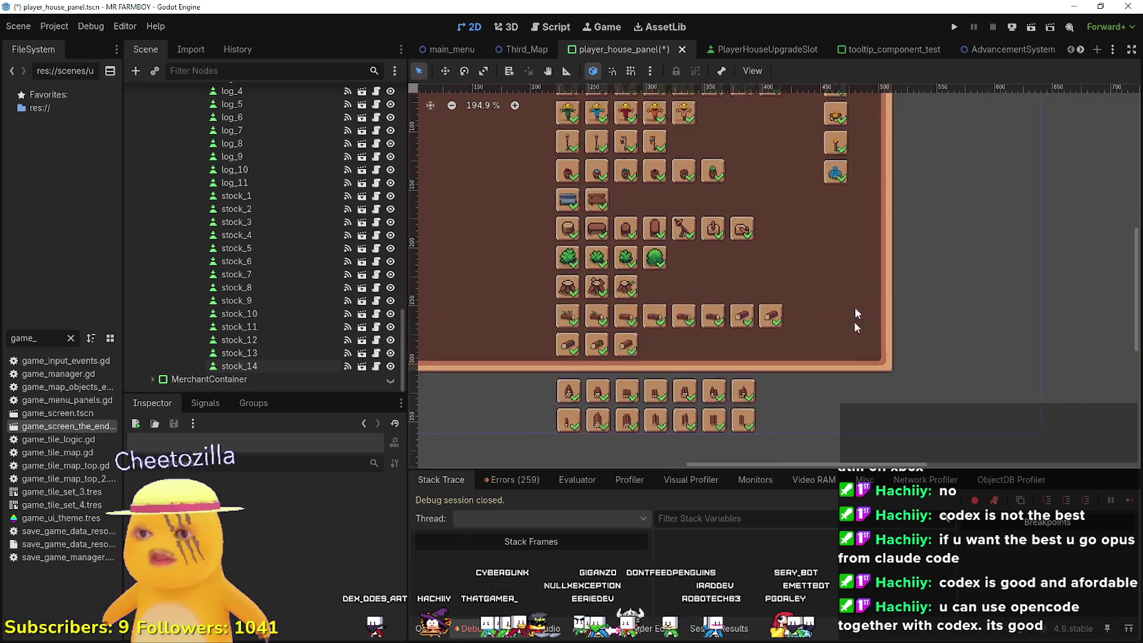
{"action": "scroll", "coordinate": [714, 302], "scroll_direction": "up", "scroll_amount": 1}
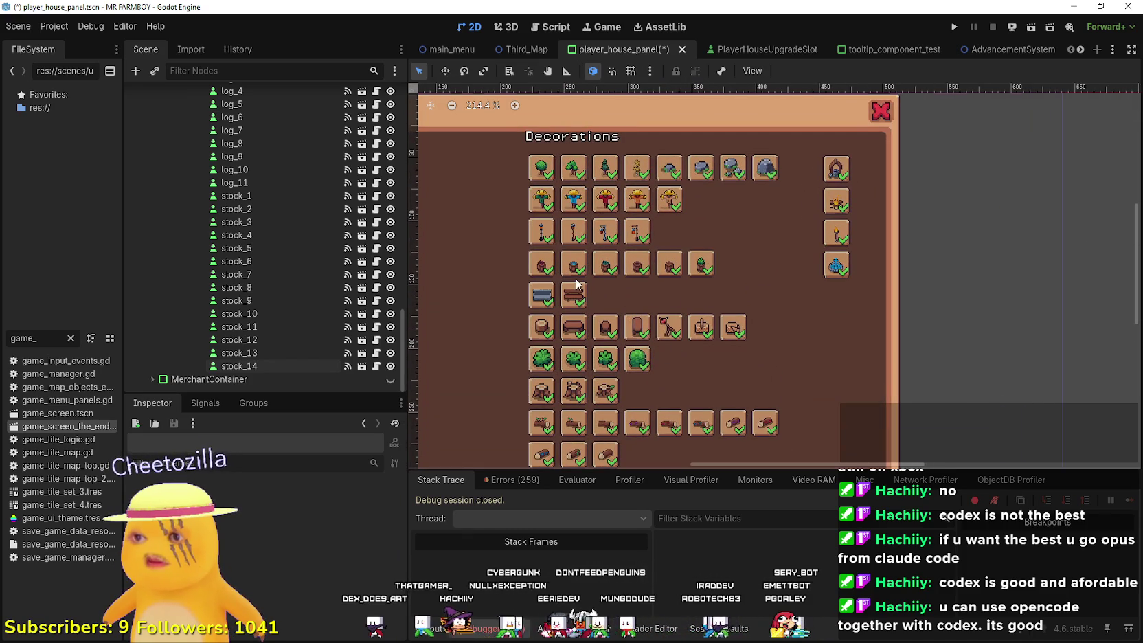
{"action": "scroll", "coordinate": [529, 302], "scroll_direction": "up", "scroll_amount": 2}
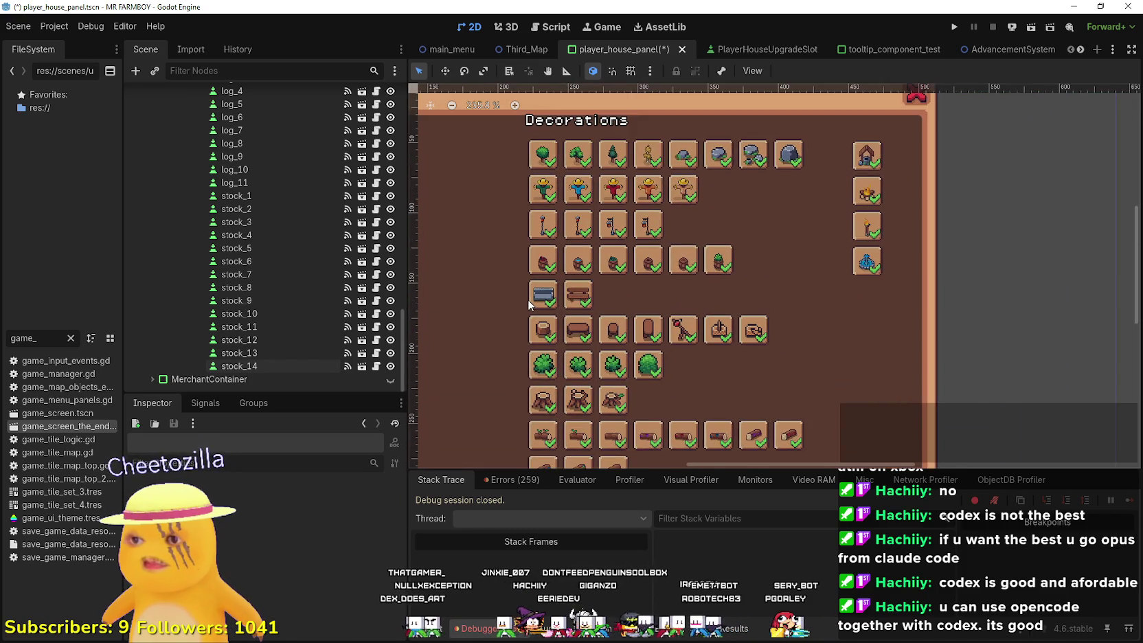
- Move the metal bench up beside the last lantern post and nudge it into line
{"action": "mouse_move", "coordinate": [545, 300]}
{"action": "left_mouse_down"}
{"action": "mouse_move", "coordinate": [716, 210]}
{"action": "mouse_move", "coordinate": [649, 235]}
{"action": "left_mouse_up"}
{"action": "scroll", "coordinate": [716, 212], "scroll_direction": "up", "scroll_amount": 7}
{"action": "scroll", "coordinate": [677, 218], "scroll_direction": "up", "scroll_amount": 7}
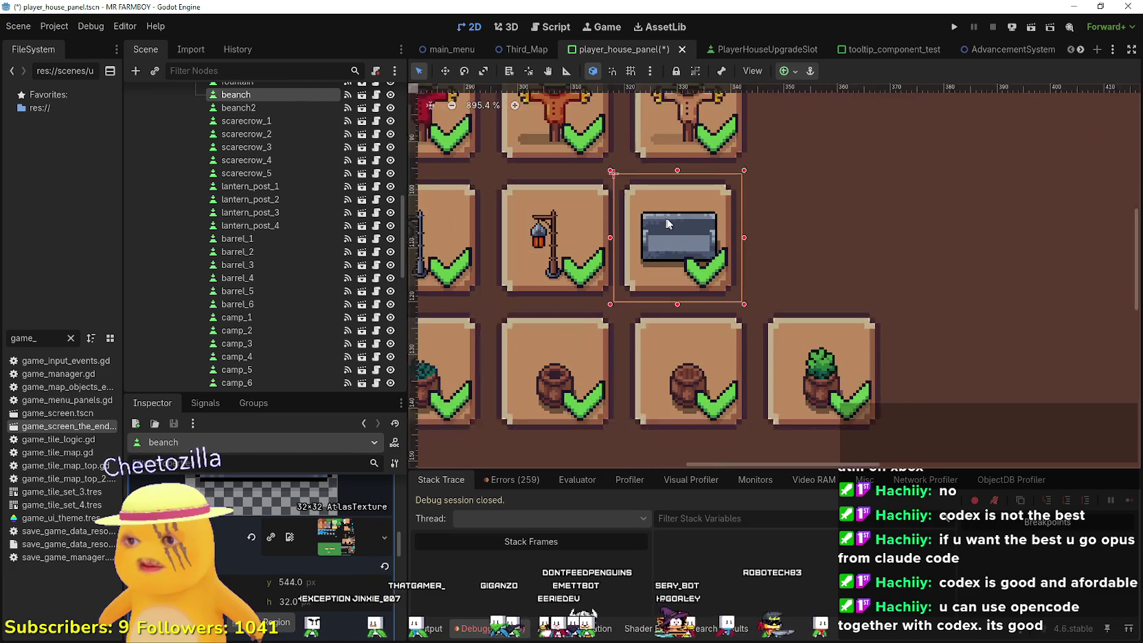
{"action": "key", "text": "Down"}
{"action": "key", "text": "Up"}
{"action": "key", "text": "Right"}
- Place bench2 next to the first bench, nudge it into line, and deselect it
{"action": "key", "text": "Right"}
{"action": "key", "text": "Right"}
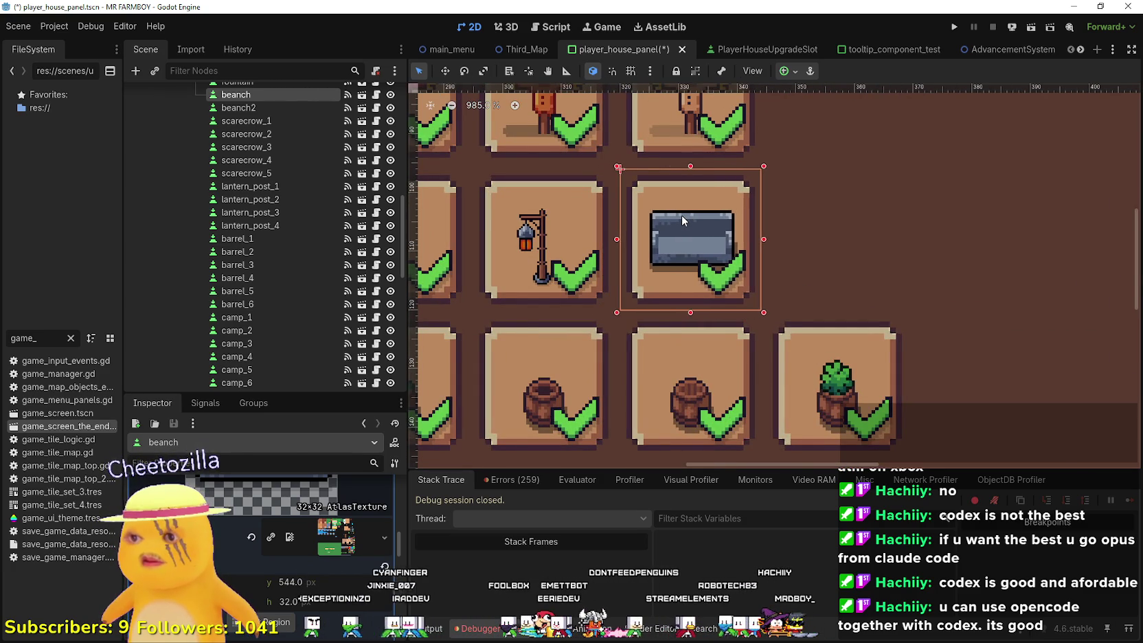
{"action": "scroll", "coordinate": [681, 215], "scroll_direction": "down", "scroll_amount": 3}
{"action": "left_click_drag", "start_coordinate": [482, 387], "coordinate": [763, 261]}
{"action": "scroll", "coordinate": [765, 263], "scroll_direction": "up", "scroll_amount": 3}
{"action": "key", "text": "Up"}
{"action": "key", "text": "Left"}
{"action": "key", "text": "Left"}
{"action": "key", "text": "Right"}
{"action": "key", "text": "Right"}
{"action": "key", "text": "Right"}
{"action": "scroll", "coordinate": [765, 259], "scroll_direction": "down", "scroll_amount": 6}
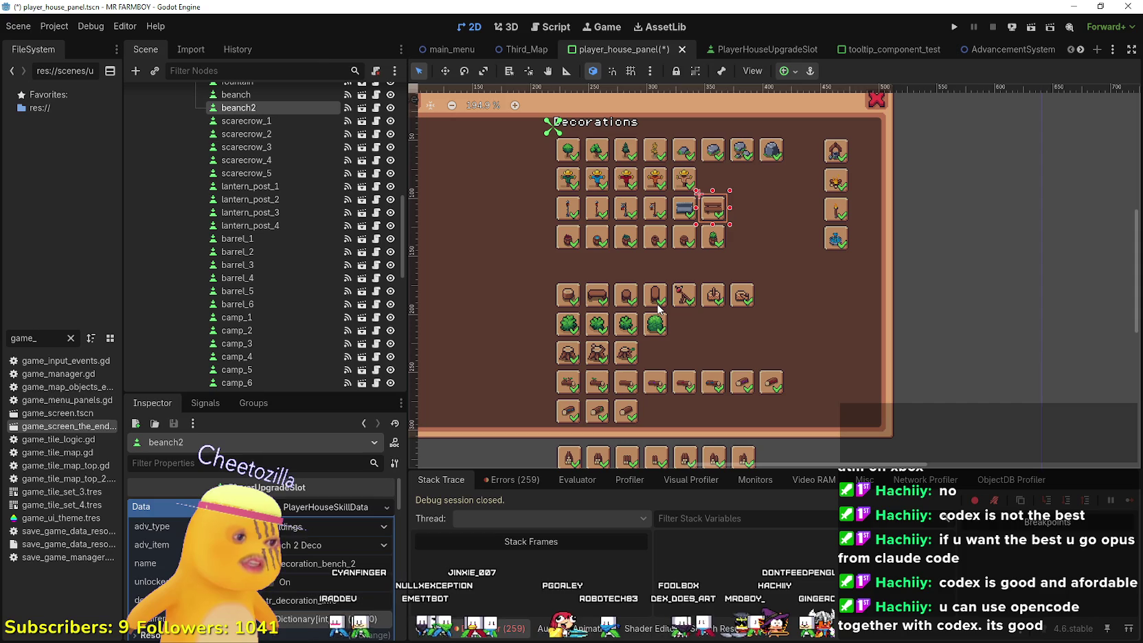
{"action": "scroll", "coordinate": [638, 292], "scroll_direction": "up", "scroll_amount": 3}
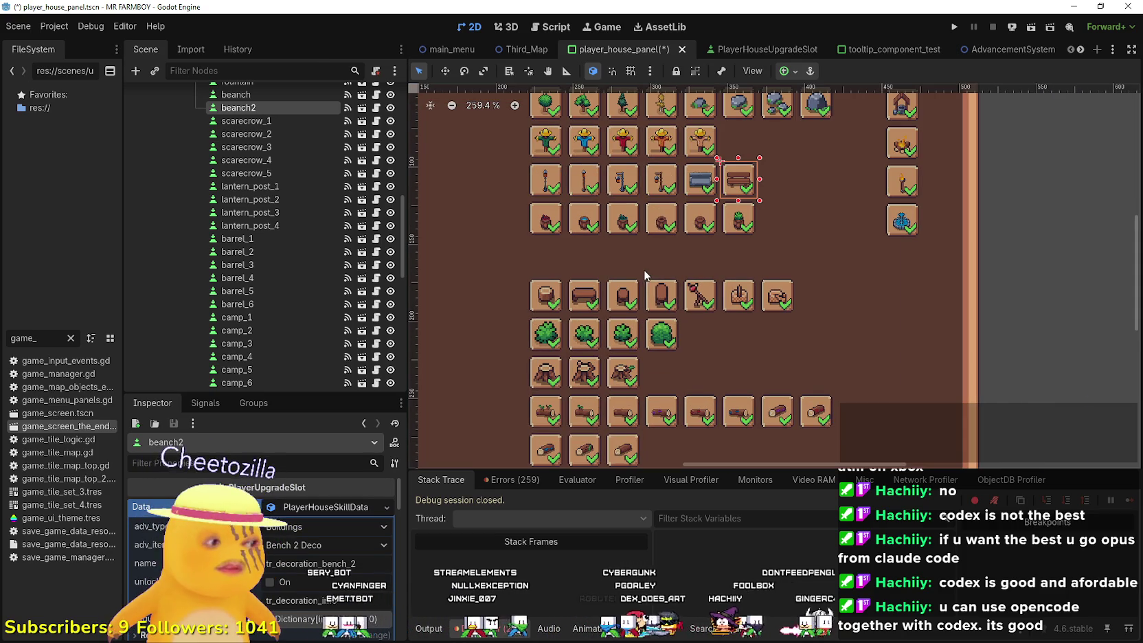
{"action": "scroll", "coordinate": [641, 270], "scroll_direction": "down", "scroll_amount": 3}
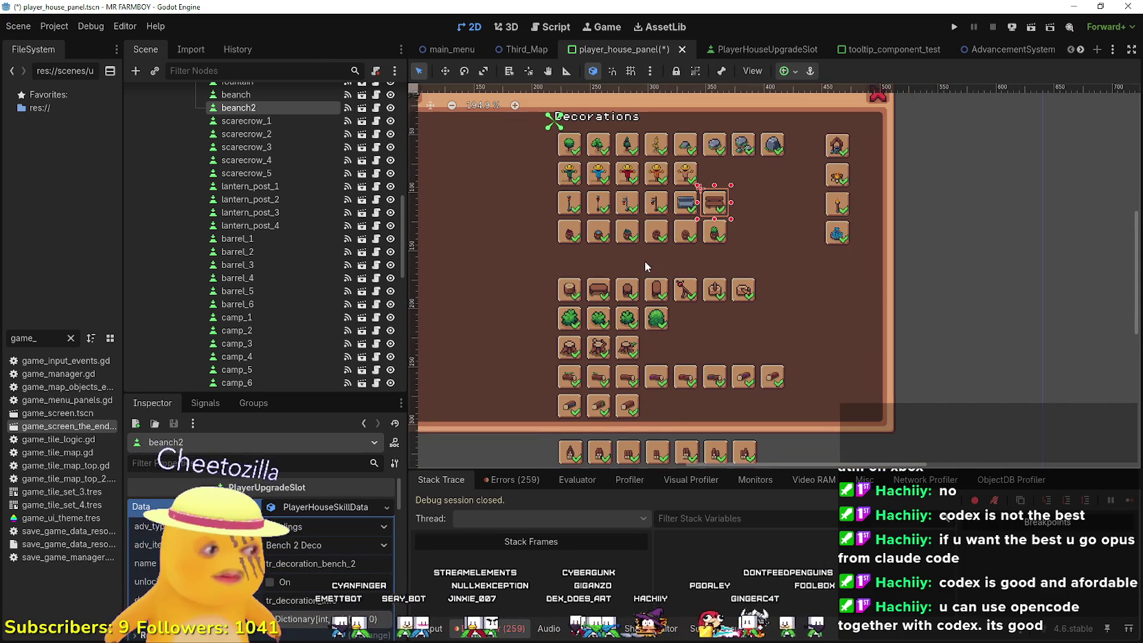
{"action": "scroll", "coordinate": [667, 344], "scroll_direction": "up", "scroll_amount": 1}
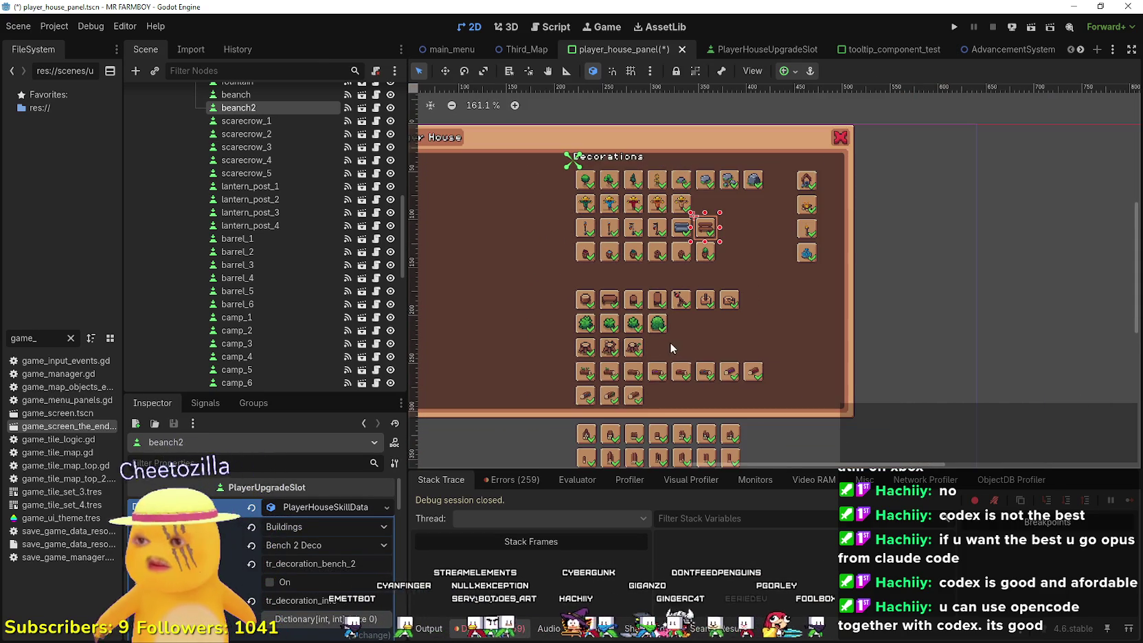
{"action": "left_click", "coordinate": [908, 307]}
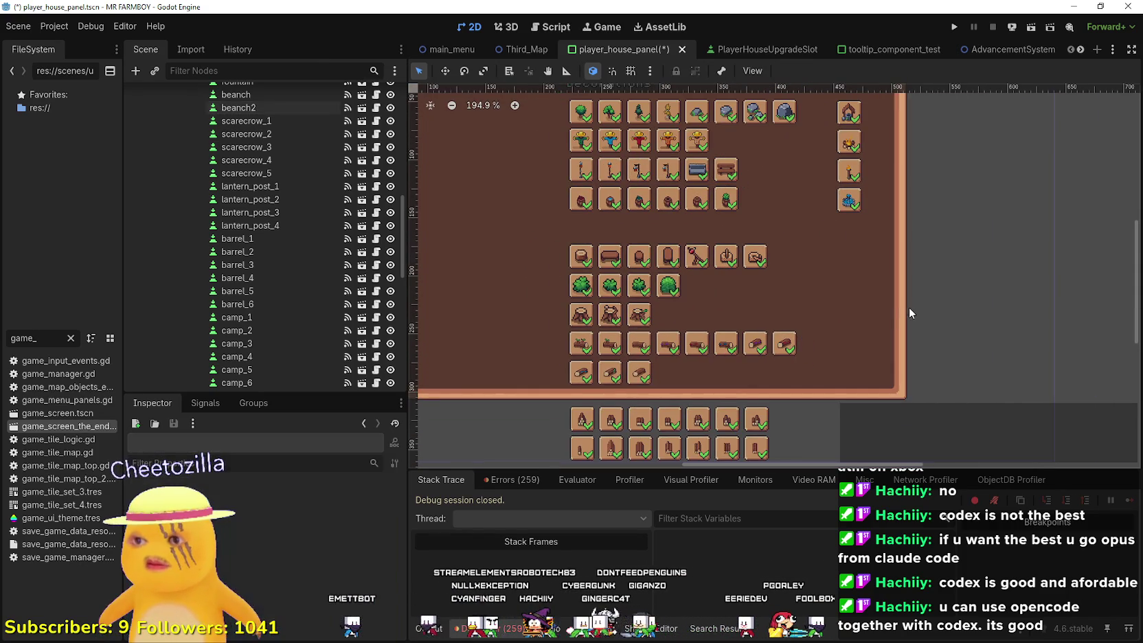
{"action": "scroll", "coordinate": [543, 422], "scroll_direction": "up", "scroll_amount": 2}
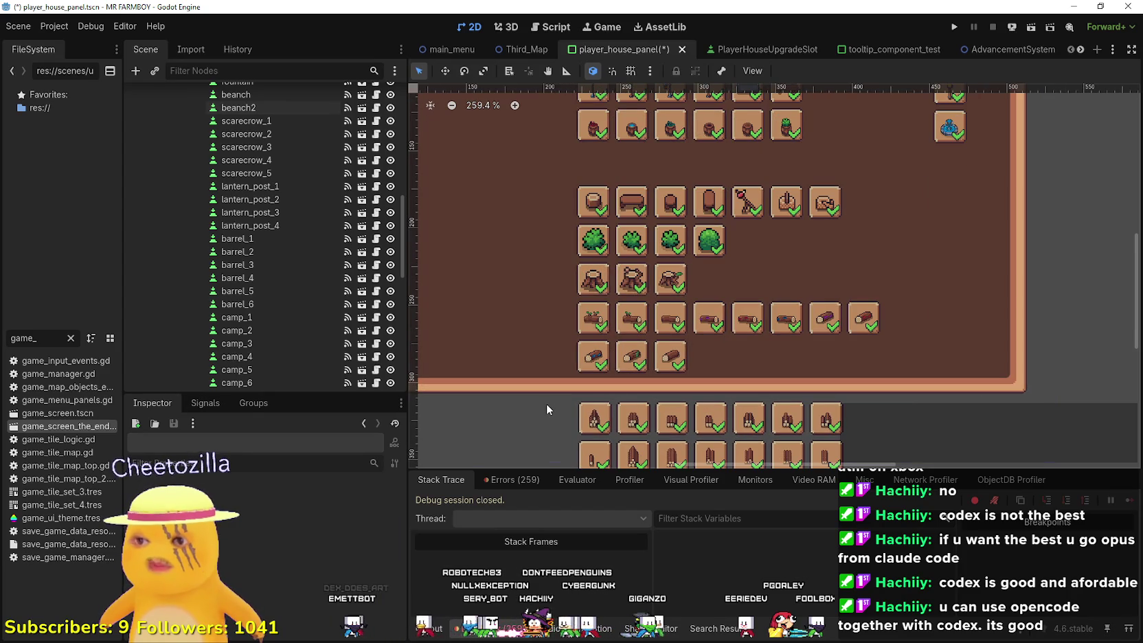
{"action": "scroll", "coordinate": [547, 399], "scroll_direction": "up", "scroll_amount": 2}
{"action": "scroll", "coordinate": [597, 316], "scroll_direction": "up", "scroll_amount": 5}
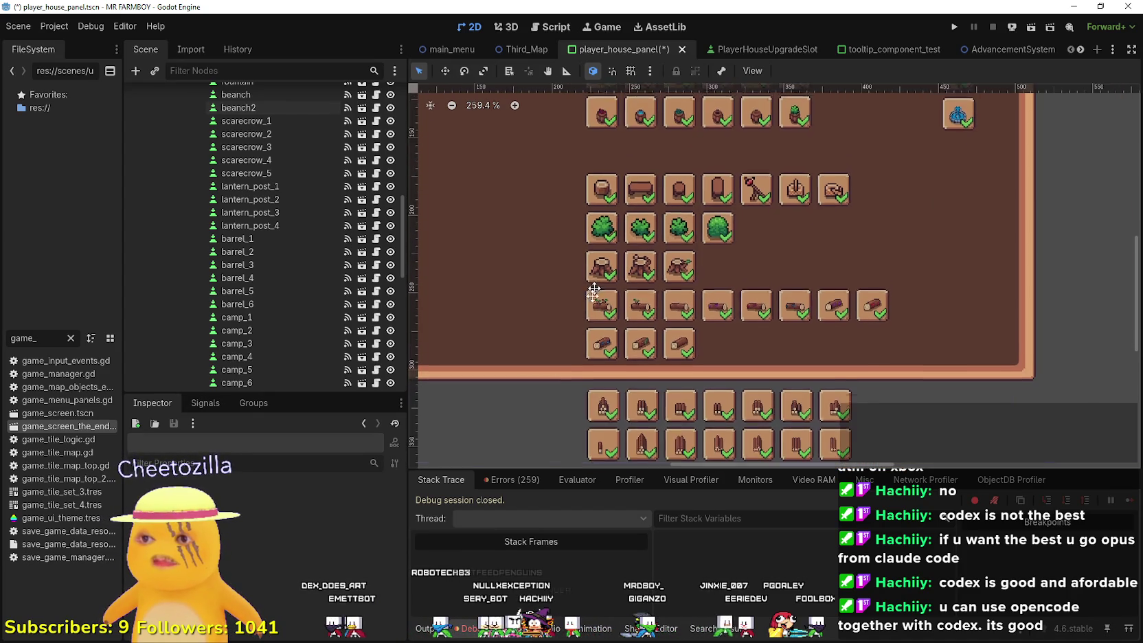
- Drag stump_1 up into the bush row beside the big bush
{"action": "left_click", "coordinate": [595, 371]}
{"action": "scroll", "coordinate": [597, 369], "scroll_direction": "up", "scroll_amount": 1}
{"action": "mouse_move", "coordinate": [595, 370]}
{"action": "left_mouse_down"}
{"action": "mouse_move", "coordinate": [809, 317]}
{"action": "mouse_move", "coordinate": [792, 319]}
{"action": "left_mouse_up"}
- Nudge stump_1 into line with the bush row, right up against the big bush
{"action": "scroll", "coordinate": [792, 320], "scroll_direction": "up", "scroll_amount": 7}
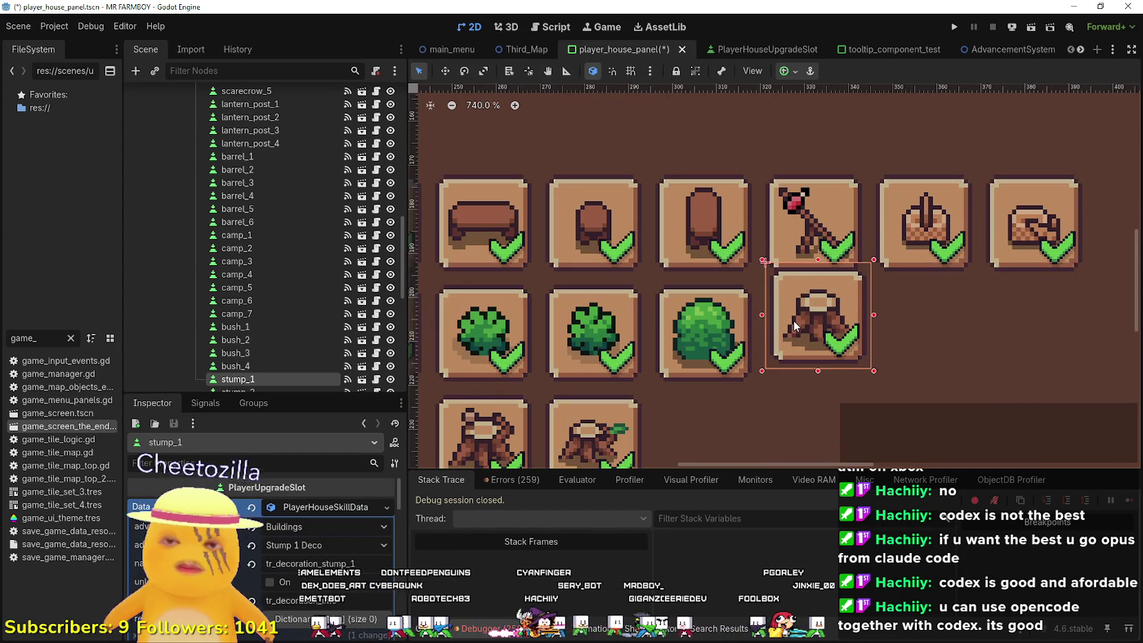
{"action": "key", "text": "Down"}
{"action": "key", "text": "Down"}
{"action": "key", "text": "Down"}
{"action": "key", "text": "Left"}
{"action": "key", "text": "Left"}
{"action": "key", "text": "Left"}
{"action": "key", "text": "Right"}
{"action": "key", "text": "Right"}
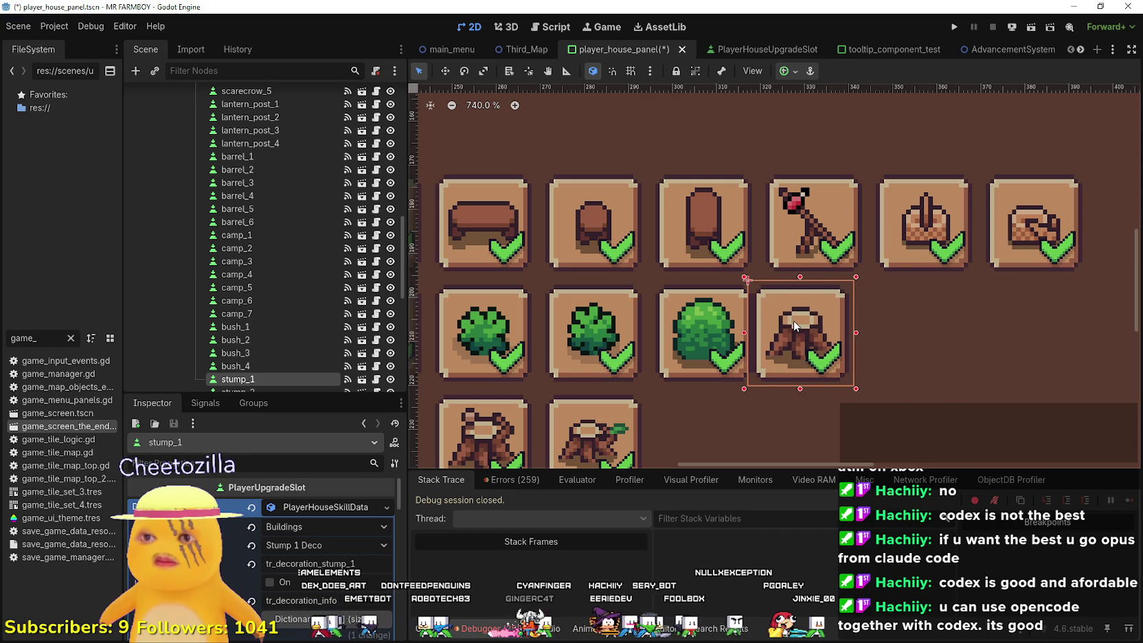
{"action": "scroll", "coordinate": [793, 319], "scroll_direction": "down", "scroll_amount": 7}
{"action": "scroll", "coordinate": [556, 375], "scroll_direction": "up", "scroll_amount": 4}
- Move stump_2 up beside stump_1 and nudge it to close the gap
{"action": "left_click_drag", "start_coordinate": [560, 374], "coordinate": [835, 295]}
{"action": "scroll", "coordinate": [824, 272], "scroll_direction": "up", "scroll_amount": 6}
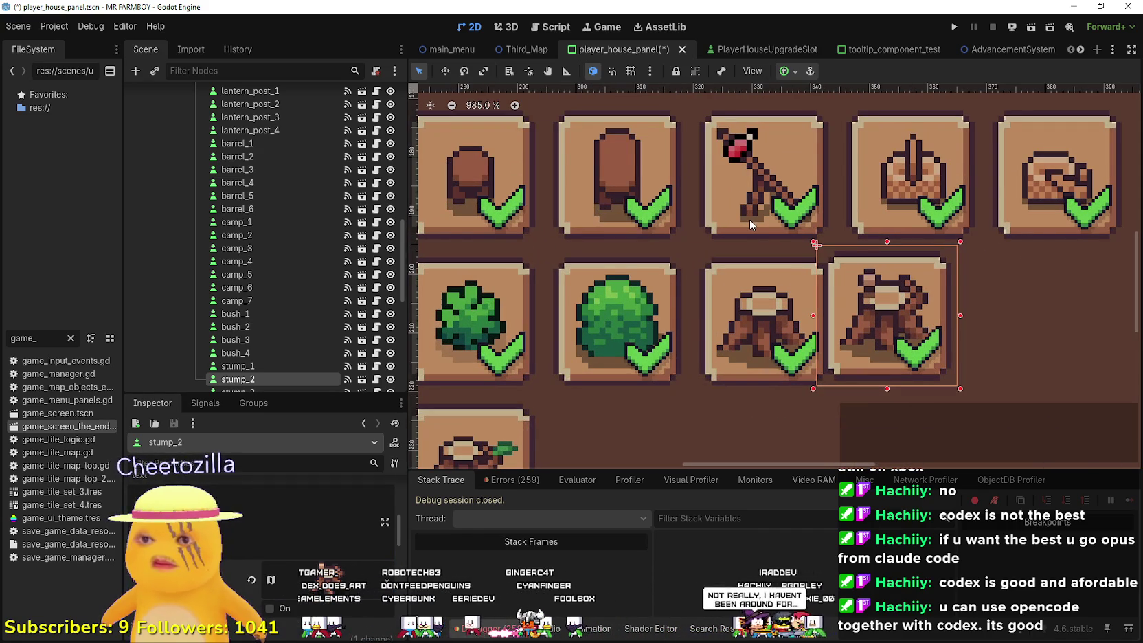
{"action": "key", "text": "Right"}
{"action": "key", "text": "Right"}
{"action": "key", "text": "Down"}
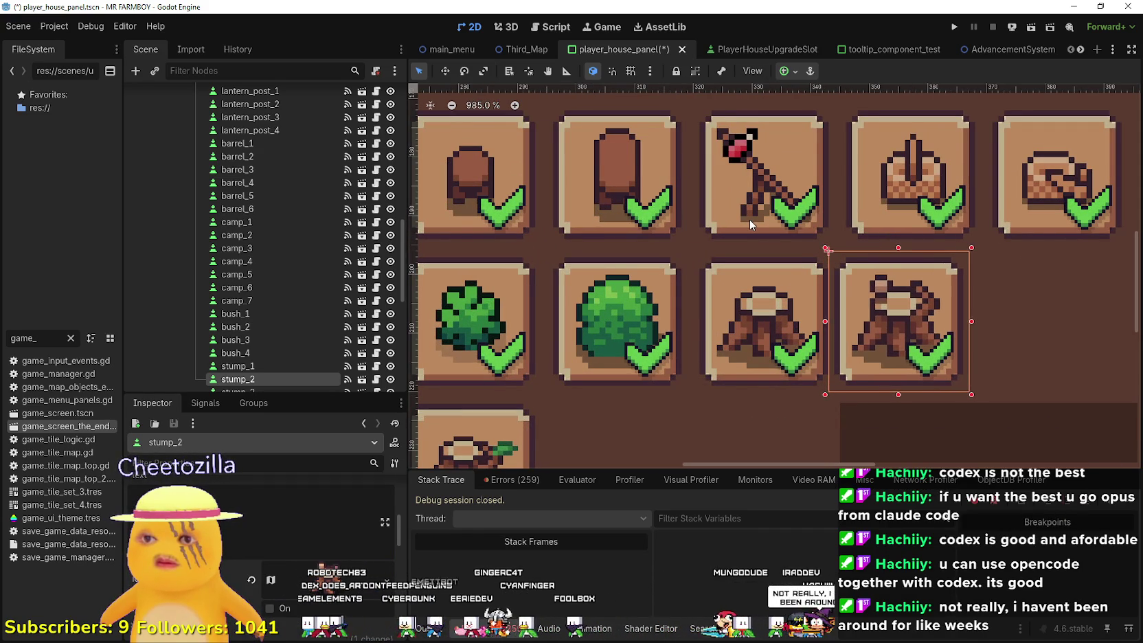
{"action": "key", "text": "Right"}
{"action": "key", "text": "Right"}
{"action": "scroll", "coordinate": [749, 220], "scroll_direction": "down", "scroll_amount": 5}
{"action": "scroll", "coordinate": [701, 291], "scroll_direction": "down", "scroll_amount": 1}
{"action": "scroll", "coordinate": [630, 327], "scroll_direction": "up", "scroll_amount": 4}
- Move stump_3 up beside stump_2 and nudge it into place
{"action": "mouse_move", "coordinate": [630, 327]}
{"action": "left_mouse_down"}
{"action": "mouse_move", "coordinate": [693, 315]}
{"action": "mouse_move", "coordinate": [897, 230]}
{"action": "mouse_move", "coordinate": [986, 240]}
{"action": "left_mouse_up"}
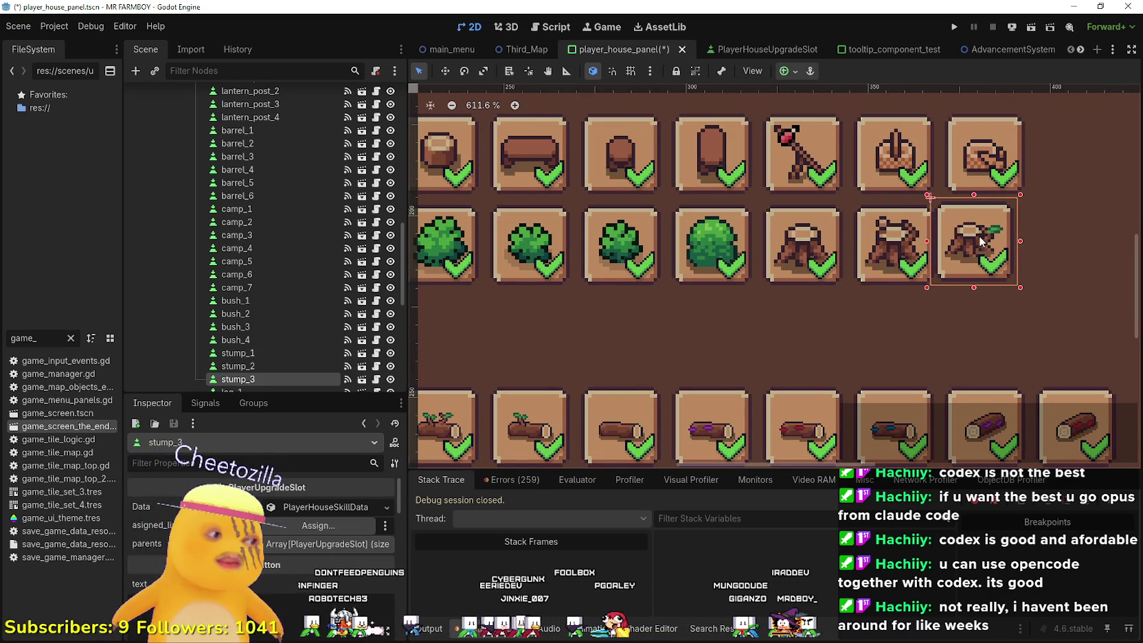
{"action": "key", "text": "Right"}
{"action": "key", "text": "Right"}
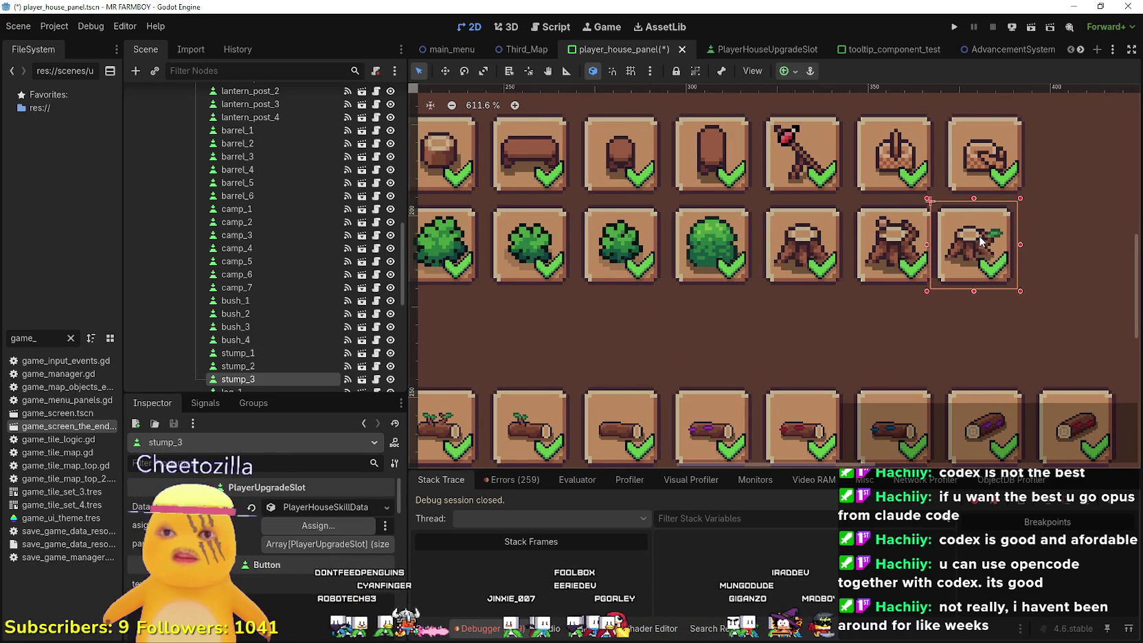
{"action": "scroll", "coordinate": [868, 271], "scroll_direction": "down", "scroll_amount": 10}
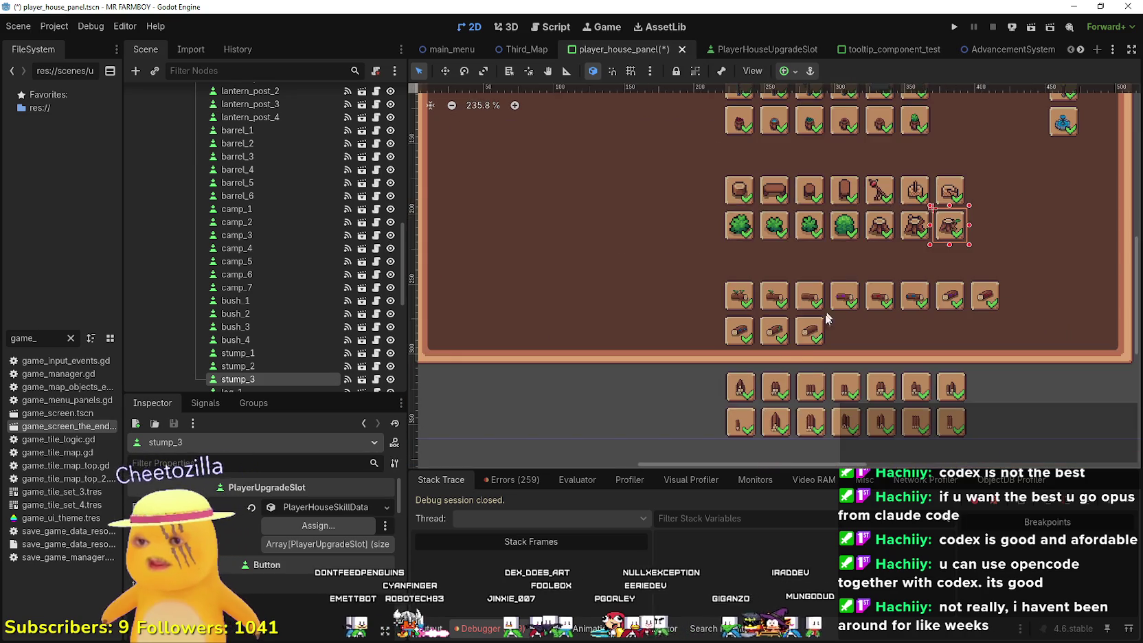
{"action": "scroll", "coordinate": [953, 305], "scroll_direction": "up", "scroll_amount": 1}
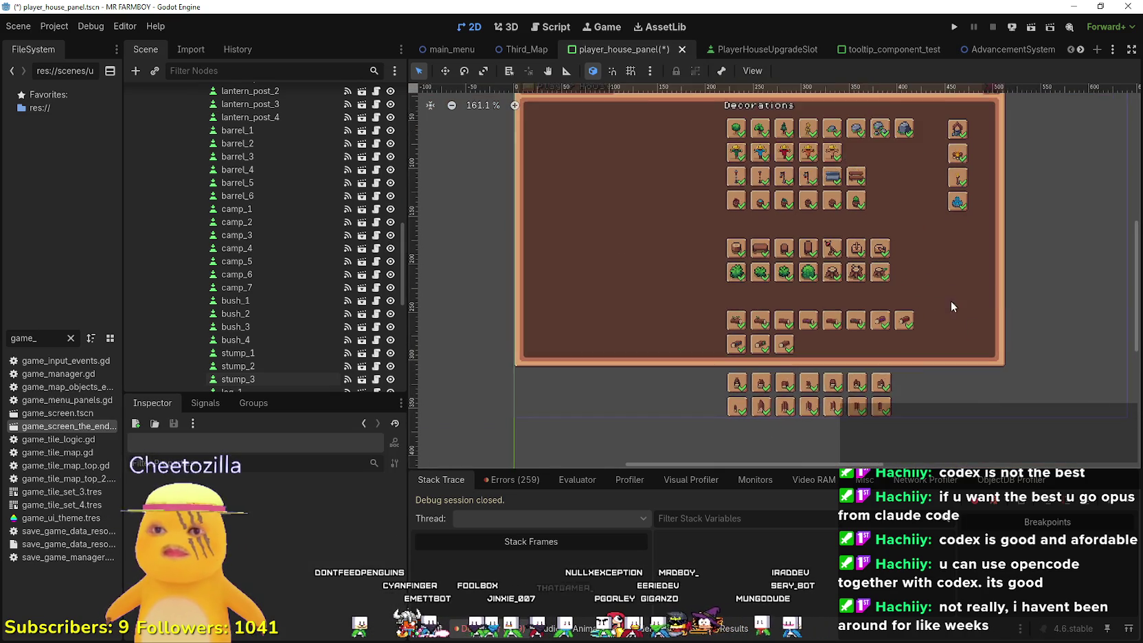
- Shift the 14 camp-and-bush slots up one step to close the gap above them
{"action": "left_click_drag", "start_coordinate": [1059, 300], "coordinate": [676, 228]}
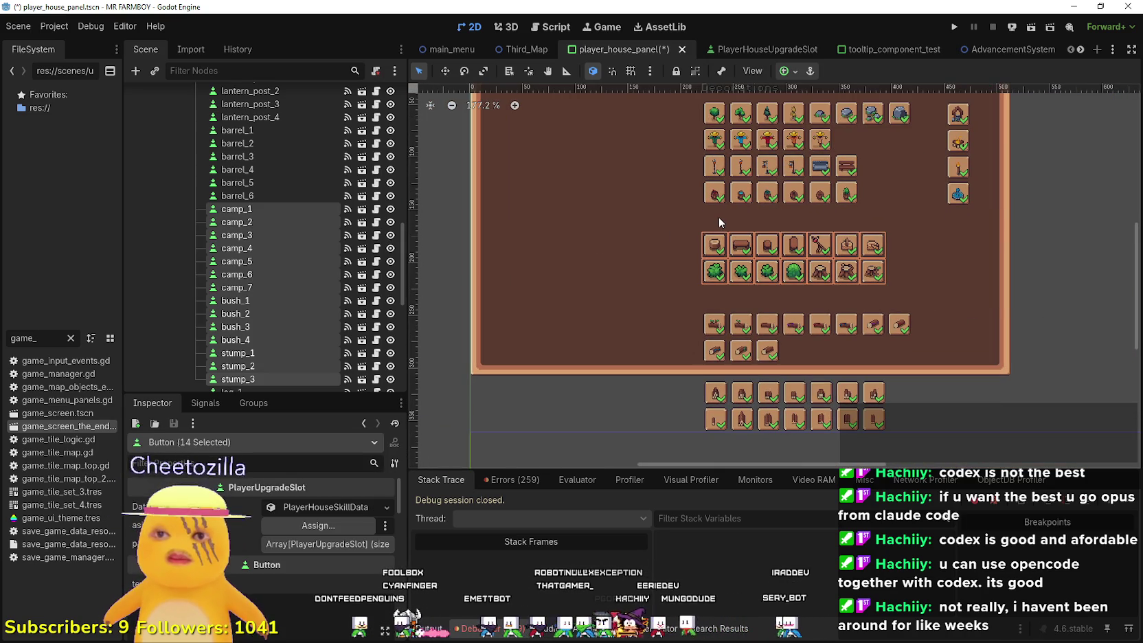
{"action": "key", "text": "Up"}
{"action": "key", "text": "Up"}
{"action": "key", "text": "Up"}
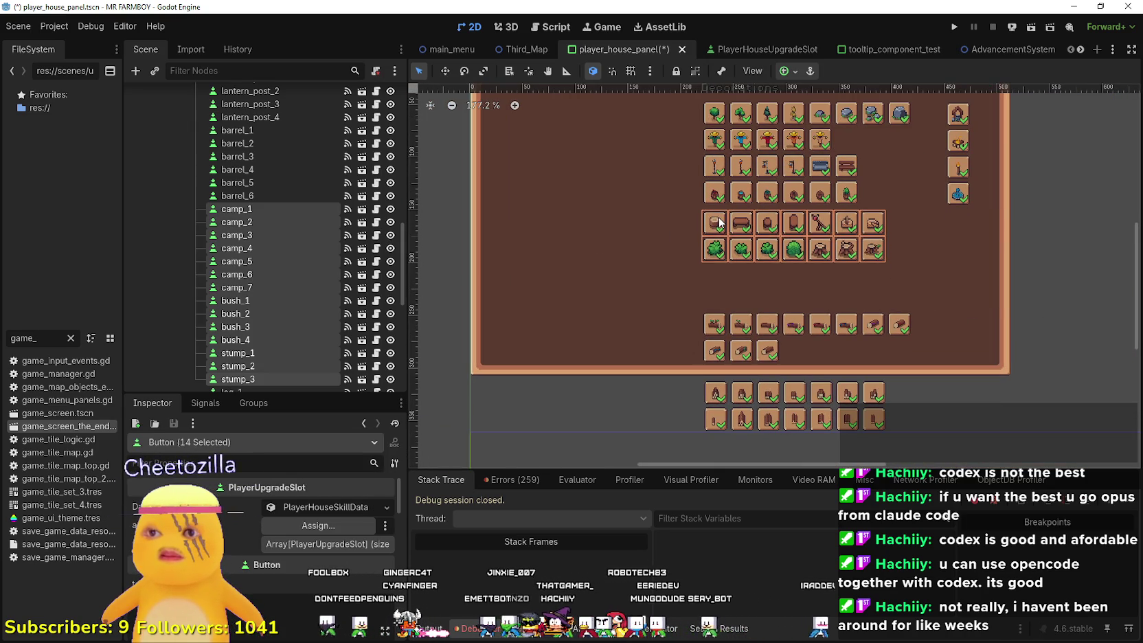
{"action": "scroll", "coordinate": [719, 222], "scroll_direction": "up", "scroll_amount": 17}
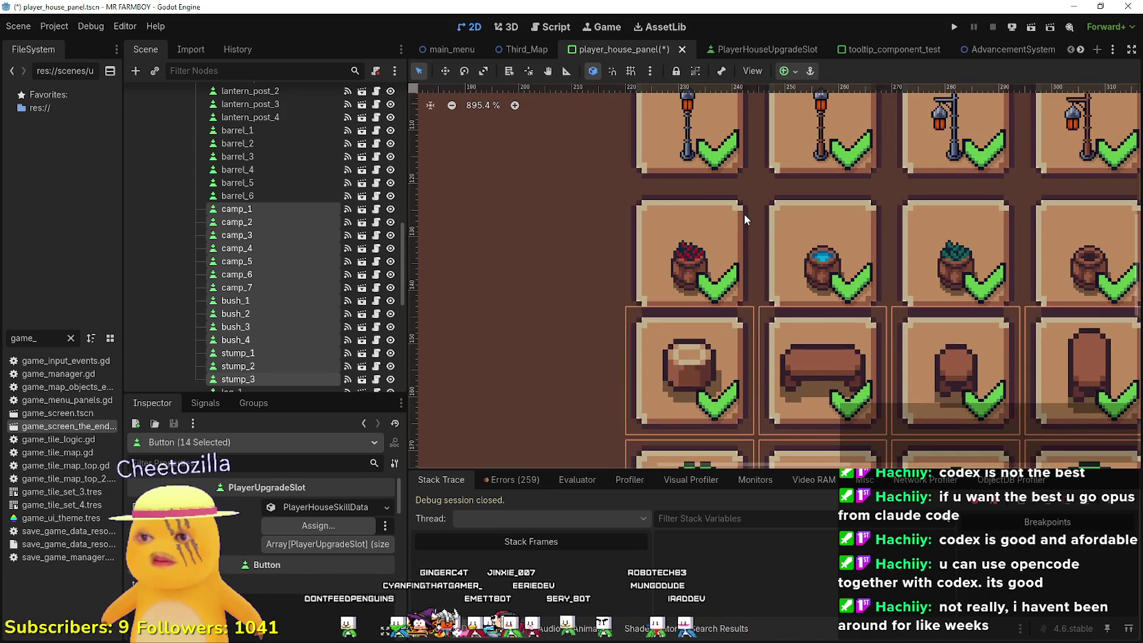
{"action": "scroll", "coordinate": [744, 214], "scroll_direction": "down", "scroll_amount": 20}
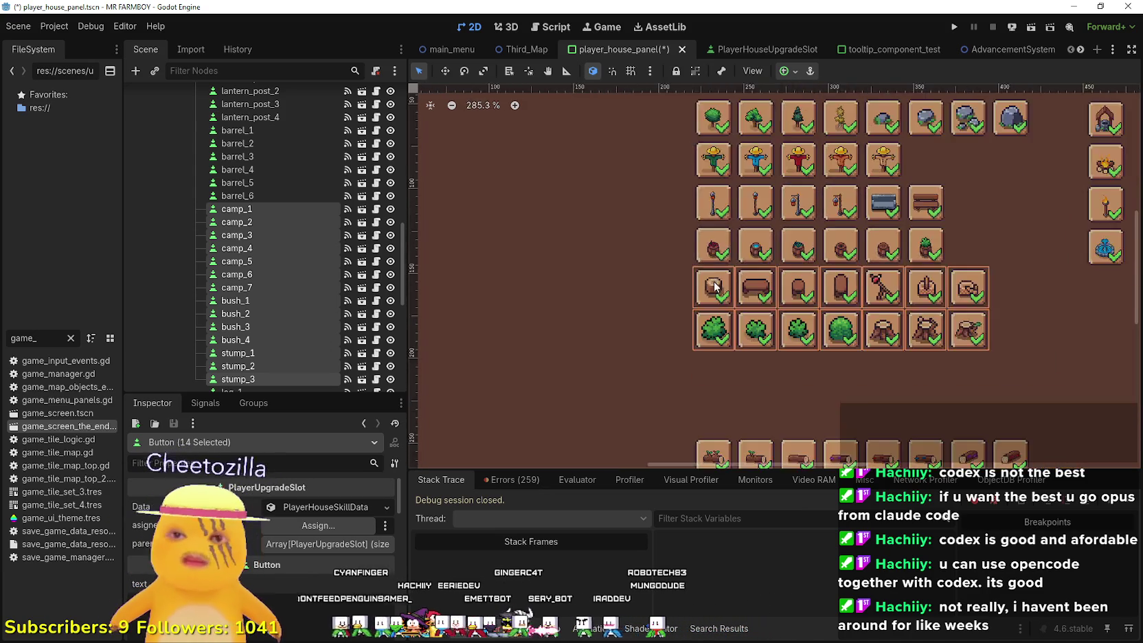
{"action": "scroll", "coordinate": [1024, 429], "scroll_direction": "up", "scroll_amount": 2}
- Move the 11 log slots up to sit evenly beneath the bush and stump row
{"action": "left_click_drag", "start_coordinate": [1016, 426], "coordinate": [639, 348]}
{"action": "scroll", "coordinate": [640, 348], "scroll_direction": "up", "scroll_amount": 1}
{"action": "key", "text": "Up"}
{"action": "key", "text": "Up"}
{"action": "key", "text": "Up"}
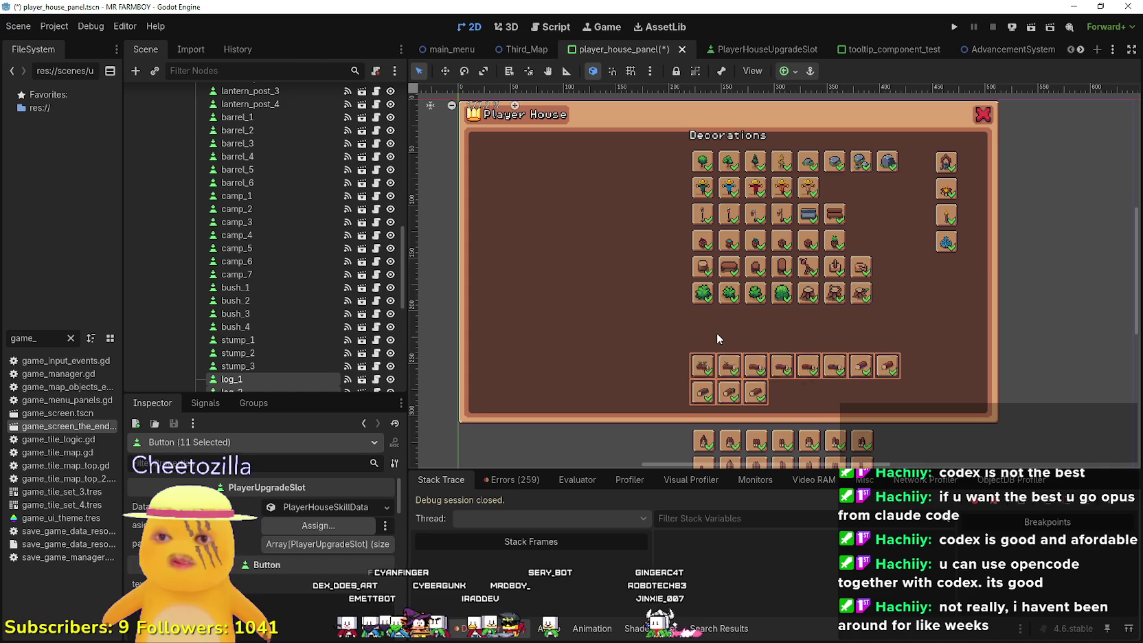
{"action": "key", "text": "Up"}
{"action": "key", "text": "Up"}
{"action": "key", "text": "Up"}
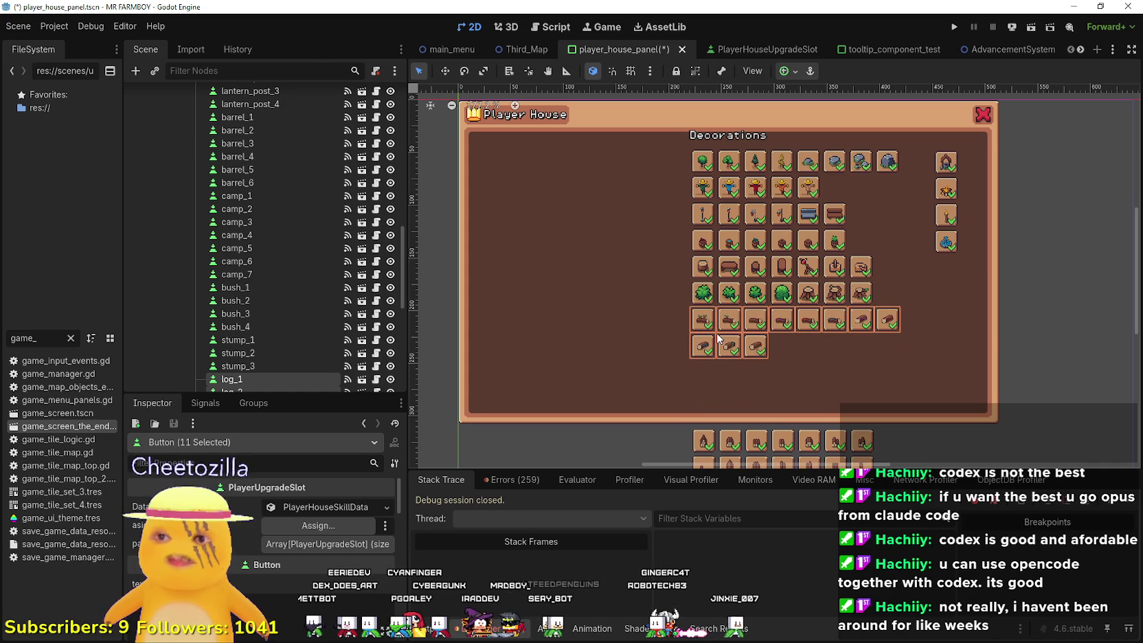
{"action": "scroll", "coordinate": [695, 363], "scroll_direction": "up", "scroll_amount": 5}
{"action": "scroll", "coordinate": [680, 313], "scroll_direction": "up", "scroll_amount": 5}
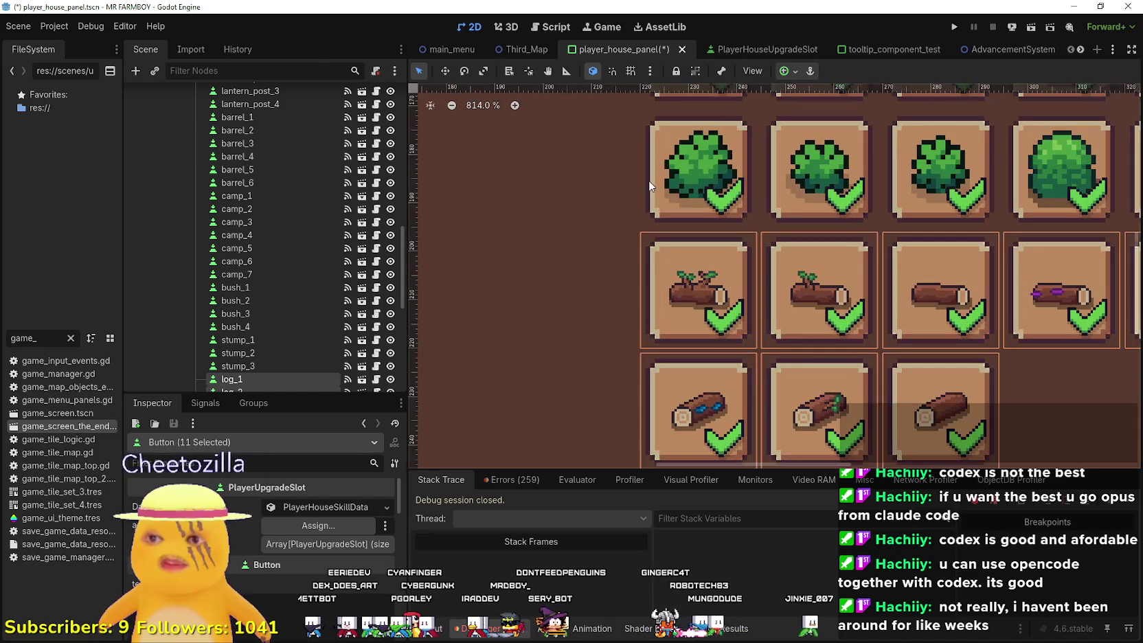
{"action": "key", "text": "Up"}
{"action": "key", "text": "Up"}
{"action": "key", "text": "Up"}
{"action": "key", "text": "Up"}
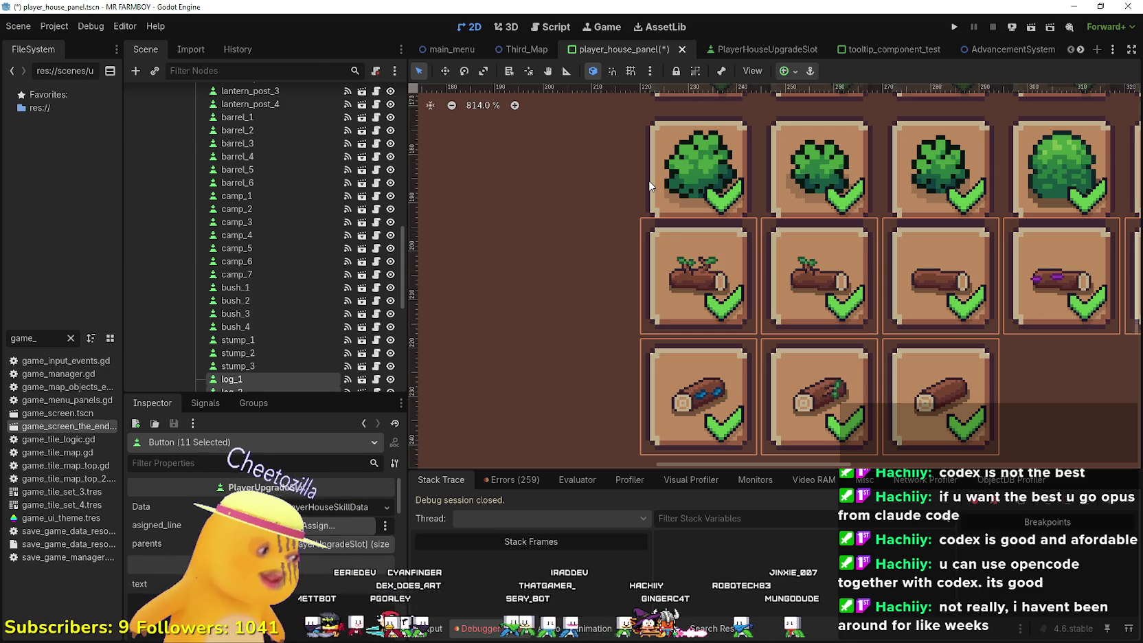
{"action": "key", "text": "Down"}
{"action": "key", "text": "Down"}
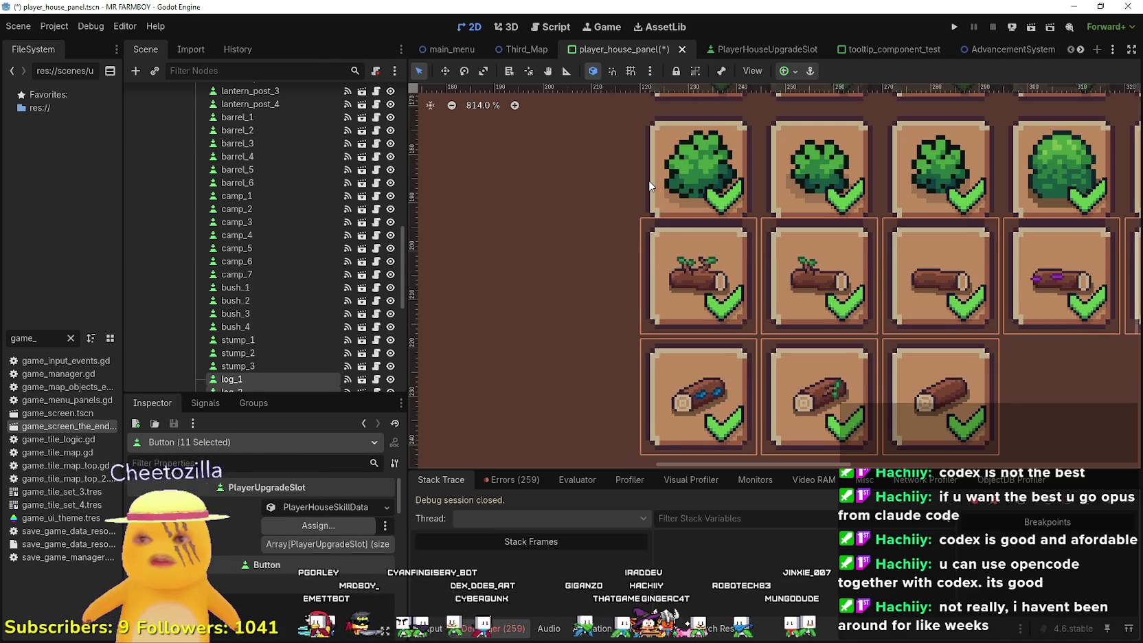
{"action": "key", "text": "Down"}
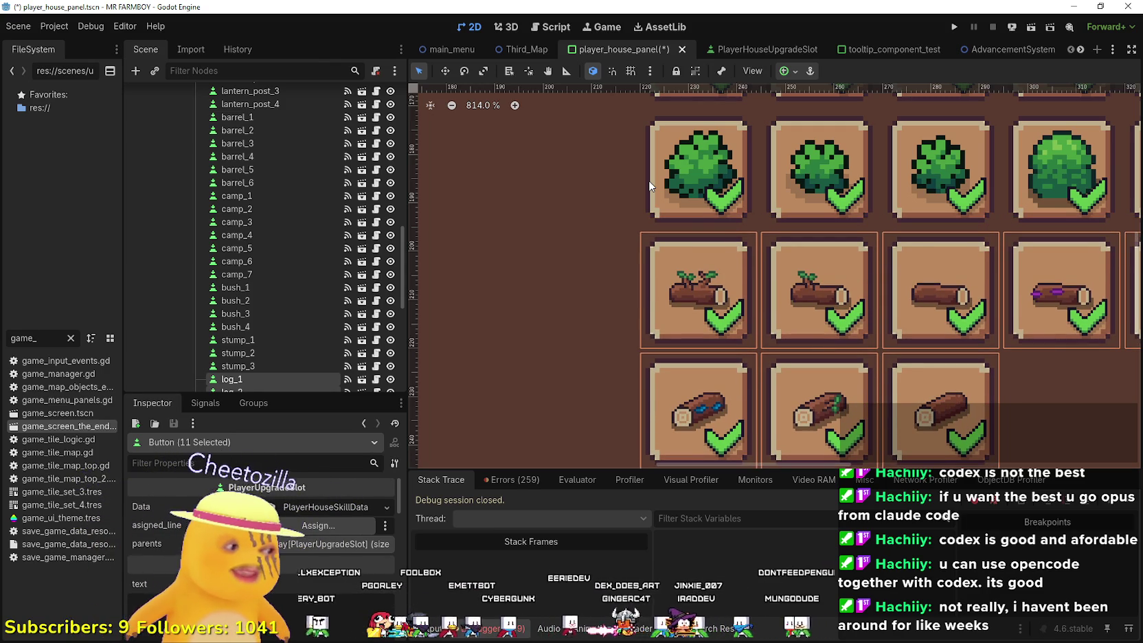
{"action": "scroll", "coordinate": [649, 181], "scroll_direction": "down", "scroll_amount": 5}
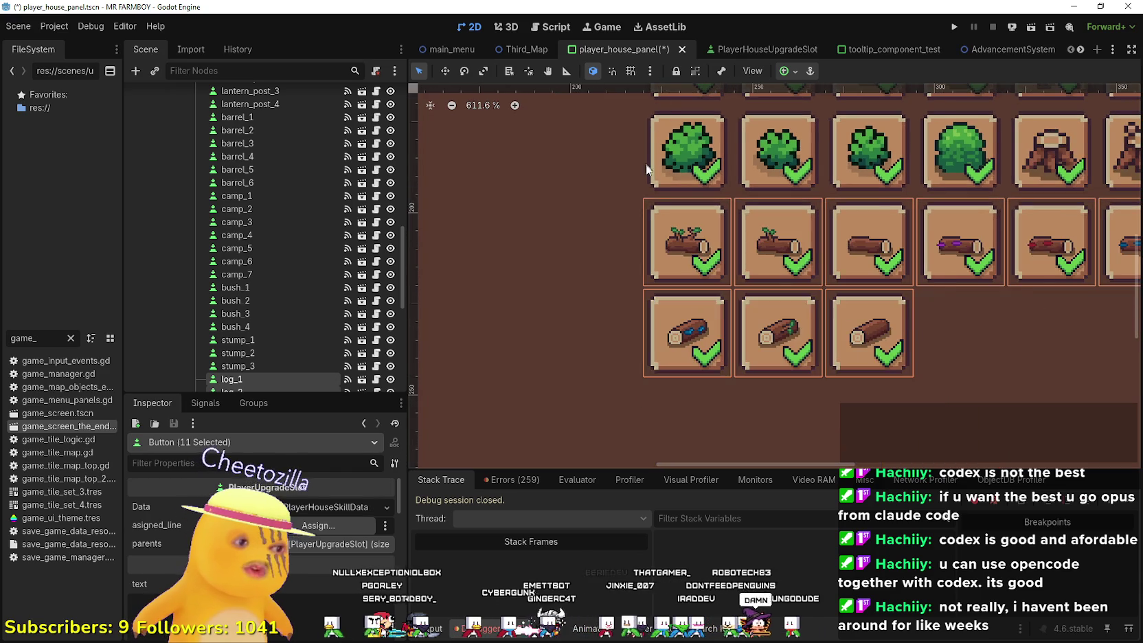
{"action": "scroll", "coordinate": [645, 268], "scroll_direction": "down", "scroll_amount": 3}
{"action": "left_click", "coordinate": [947, 422]}
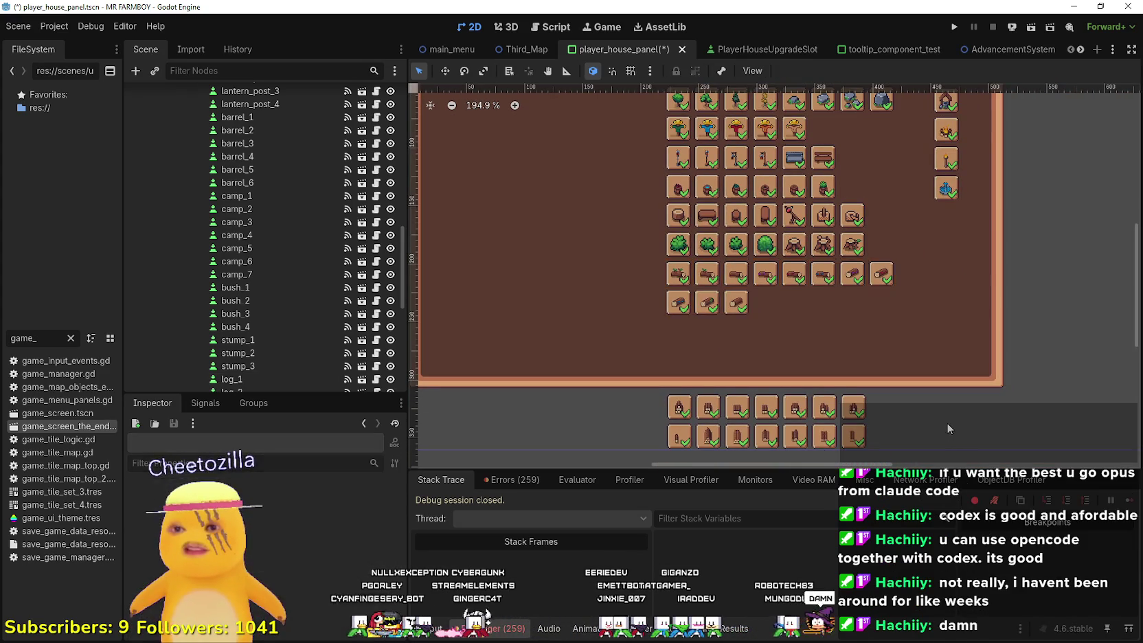
- Drag the 14 stock slots up in Move mode to sit under the log rows
{"action": "left_click_drag", "start_coordinate": [850, 402], "coordinate": [531, 314]}
{"action": "scroll", "coordinate": [563, 343], "scroll_direction": "up", "scroll_amount": 5}
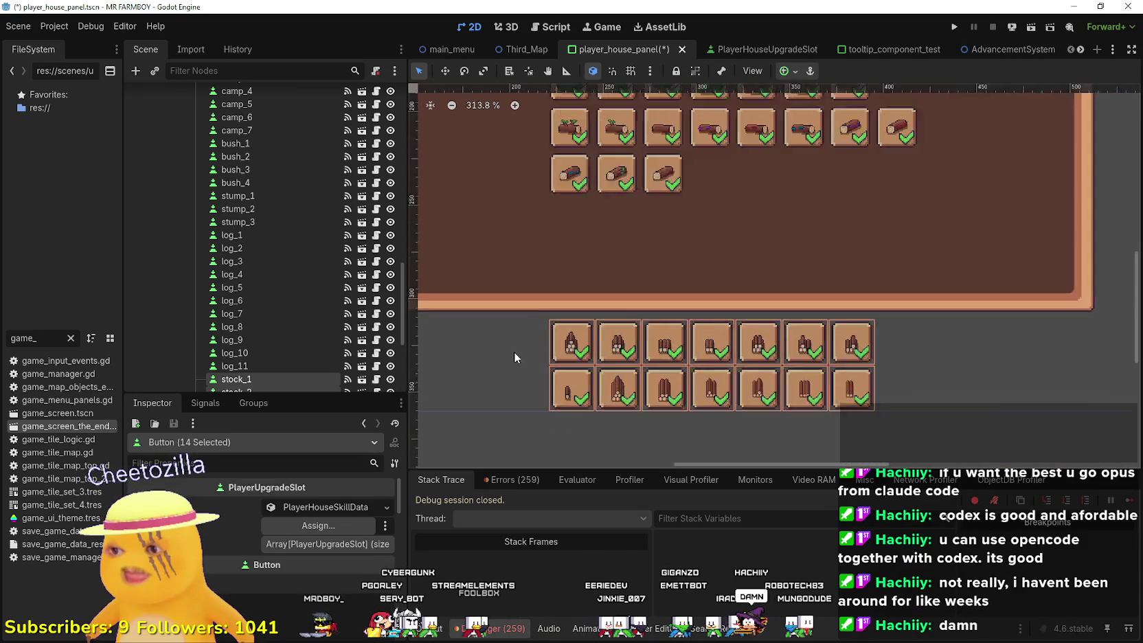
{"action": "scroll", "coordinate": [556, 350], "scroll_direction": "down", "scroll_amount": 1}
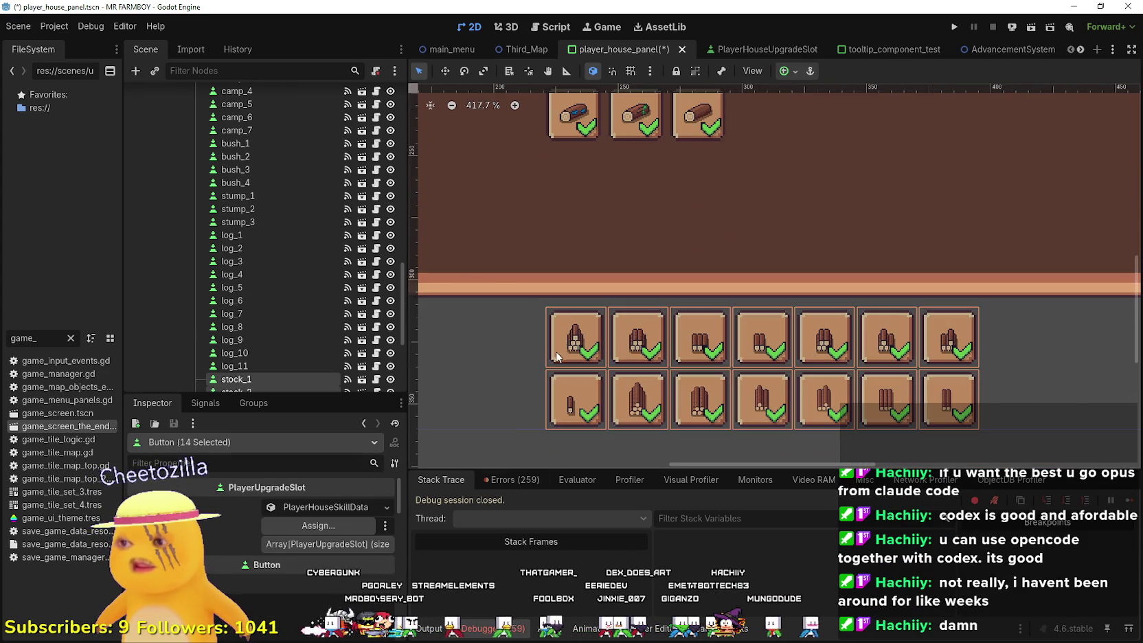
{"action": "key", "text": "w"}
{"action": "left_click_drag", "start_coordinate": [577, 398], "coordinate": [584, 231]}
{"action": "scroll", "coordinate": [586, 232], "scroll_direction": "up", "scroll_amount": 1}
{"action": "scroll", "coordinate": [586, 232], "scroll_direction": "up", "scroll_amount": 1}
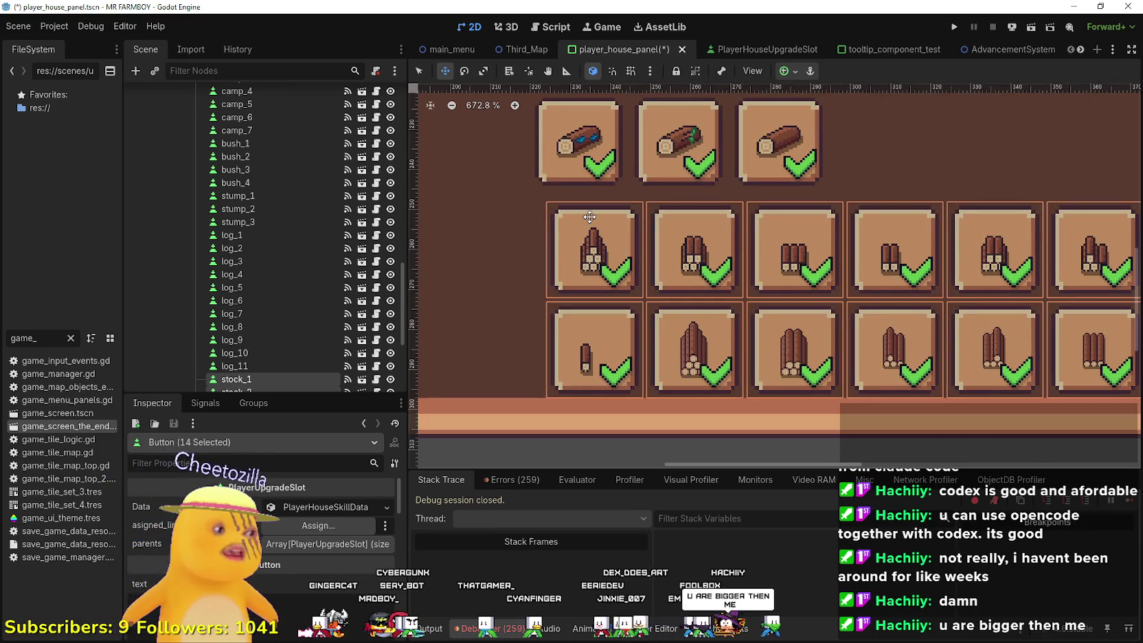
{"action": "scroll", "coordinate": [588, 221], "scroll_direction": "up", "scroll_amount": 1}
{"action": "scroll", "coordinate": [611, 295], "scroll_direction": "up", "scroll_amount": 1}
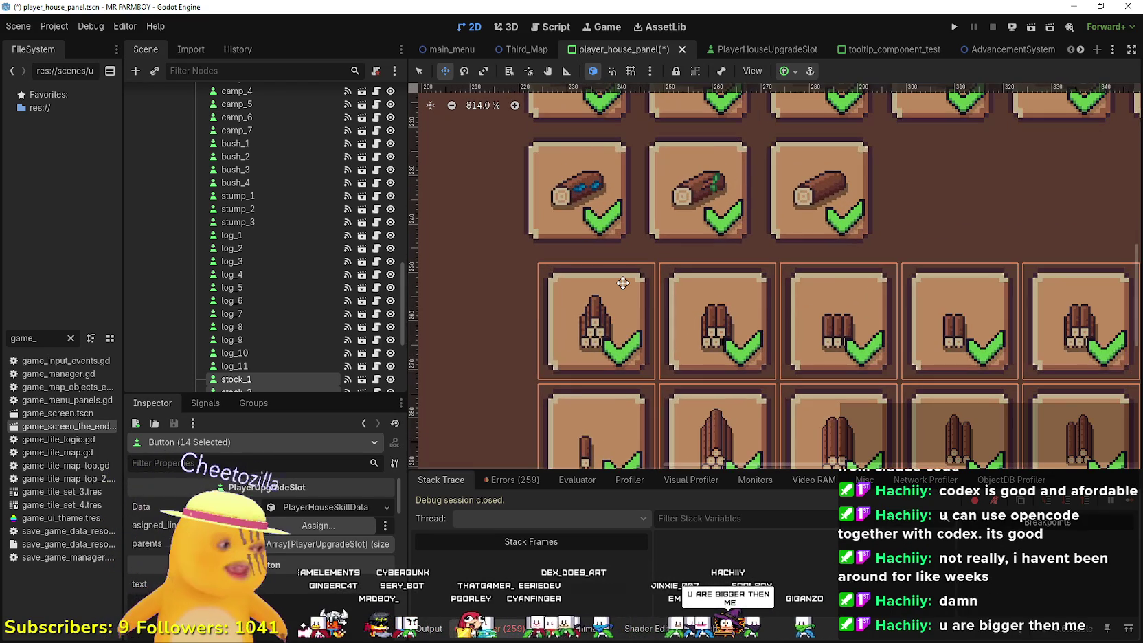
- Fine-tune the stock slots so their columns and spacing match the rows above, then deselect
{"action": "key", "text": "Left"}
{"action": "key", "text": "Up"}
{"action": "key", "text": "Up"}
{"action": "key", "text": "Up"}
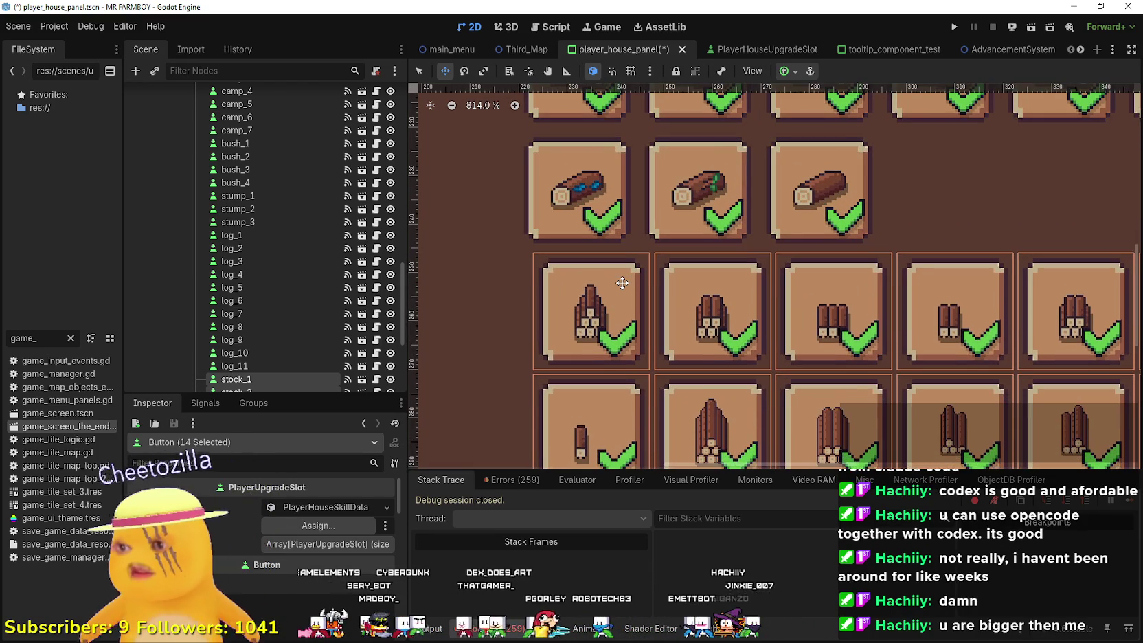
{"action": "key", "text": "Left"}
{"action": "key", "text": "Left"}
{"action": "key", "text": "Left"}
{"action": "key", "text": "Up"}
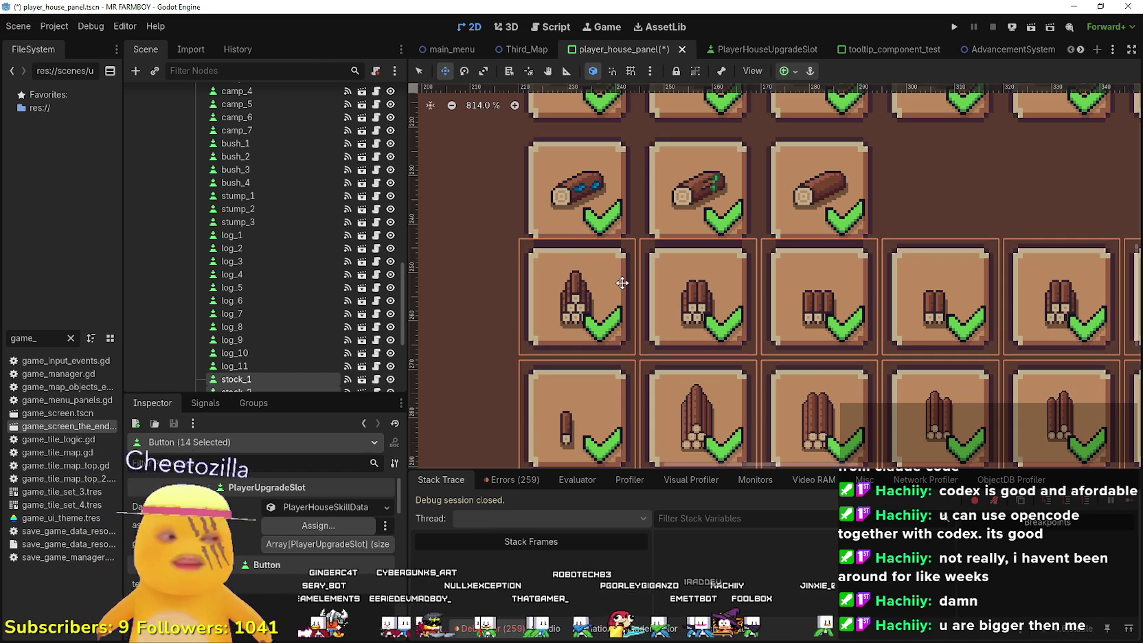
{"action": "key", "text": "Down"}
{"action": "key", "text": "Down"}
{"action": "key", "text": "Down"}
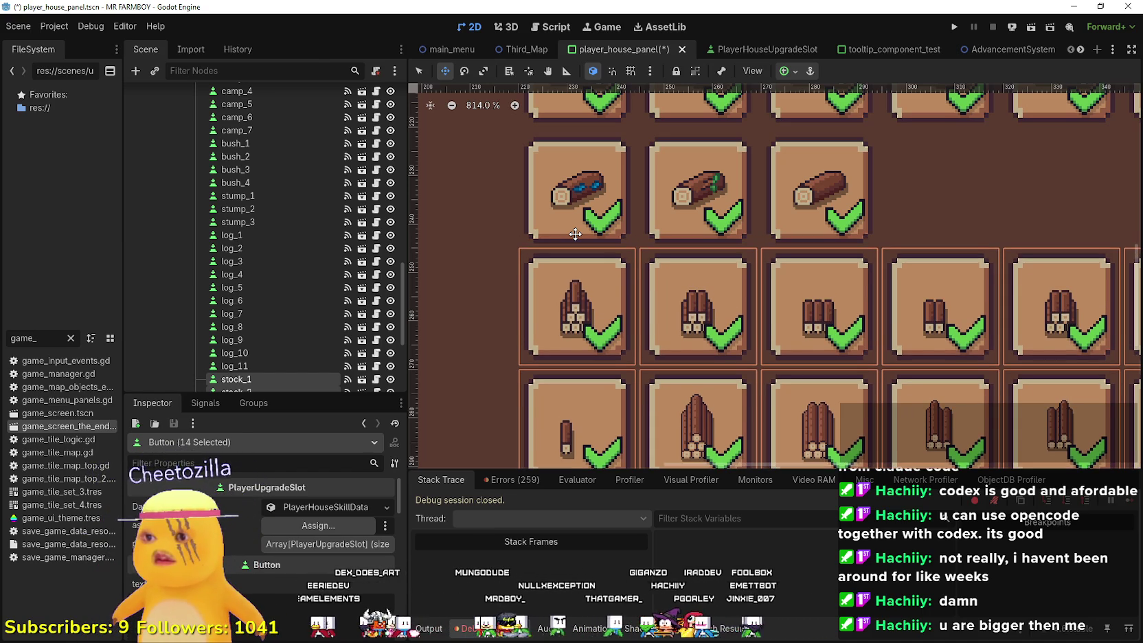
{"action": "scroll", "coordinate": [575, 234], "scroll_direction": "down", "scroll_amount": 5}
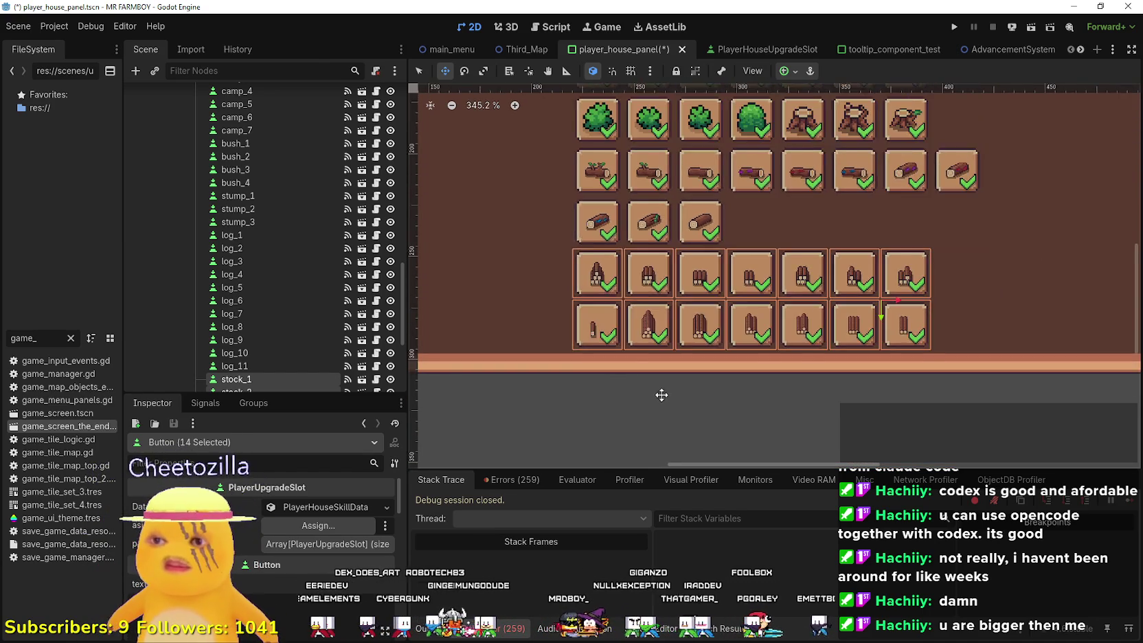
{"action": "left_click", "coordinate": [419, 72]}
{"action": "left_click", "coordinate": [607, 413]}
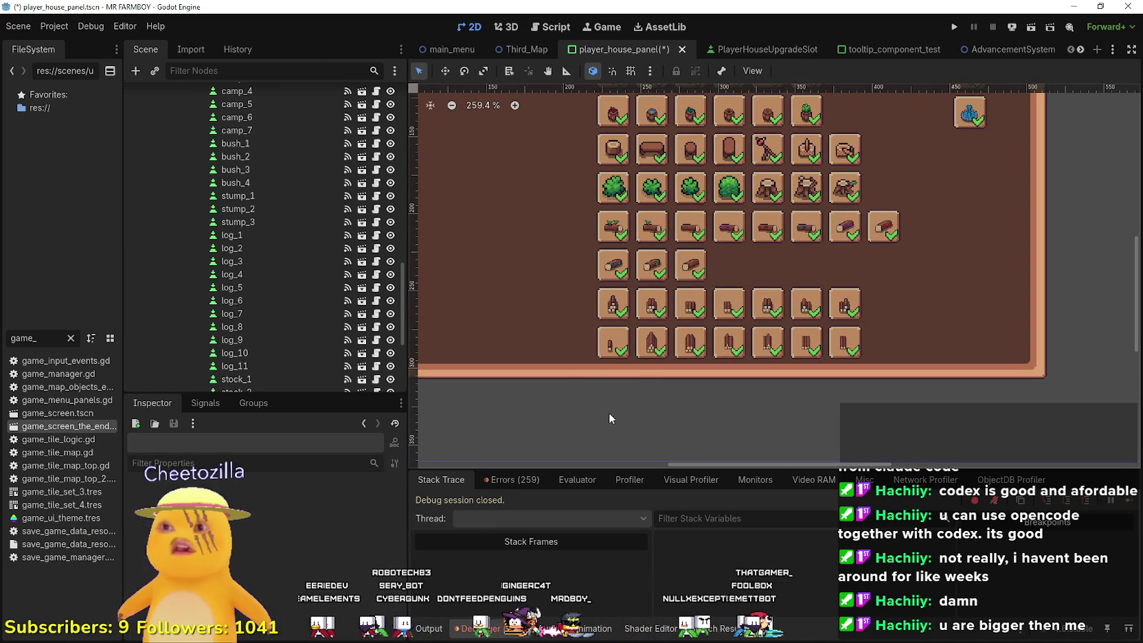
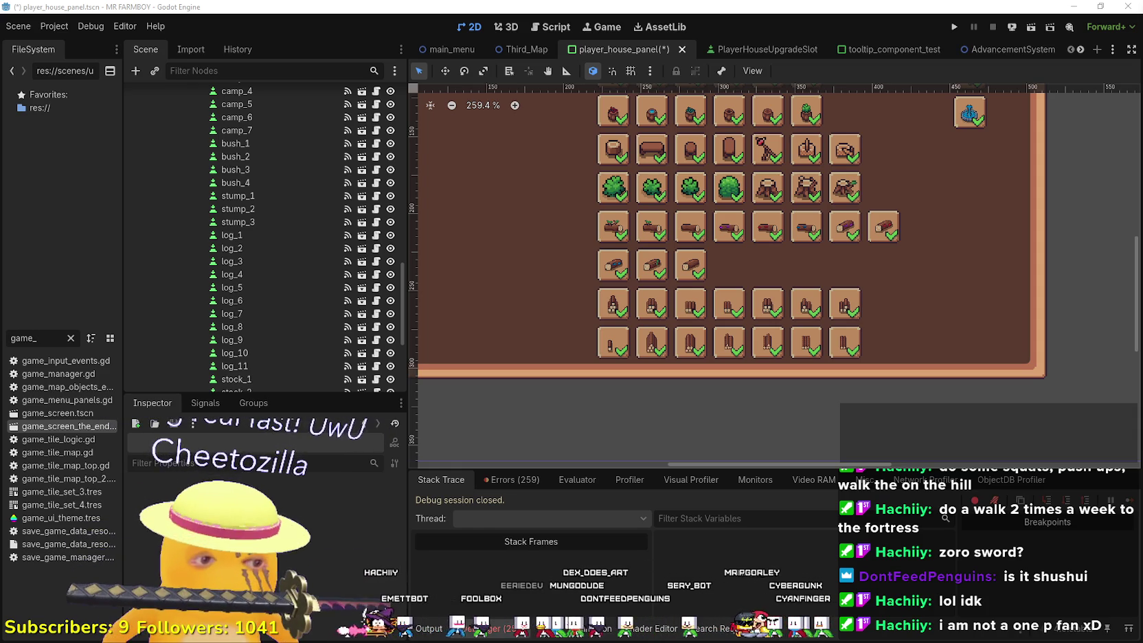
- Switch to Chrome and search Google for 'zoro swords' in a new tab
{"action": "key", "text": "alt+Tab"}
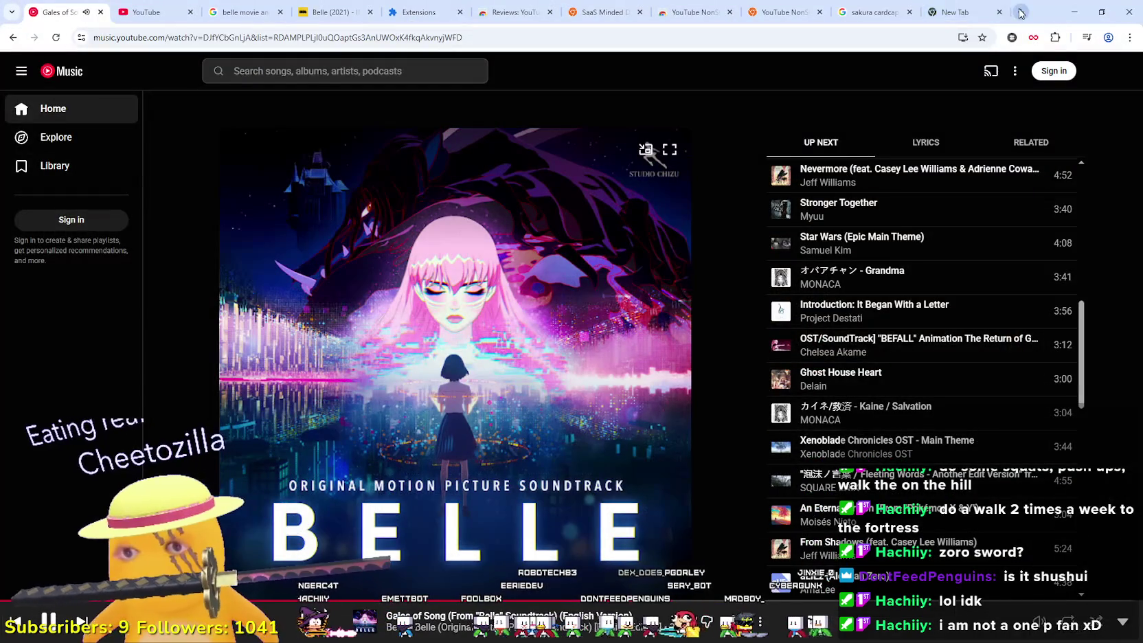
{"action": "left_click", "coordinate": [1020, 12]}
{"action": "type", "text": "zo"}
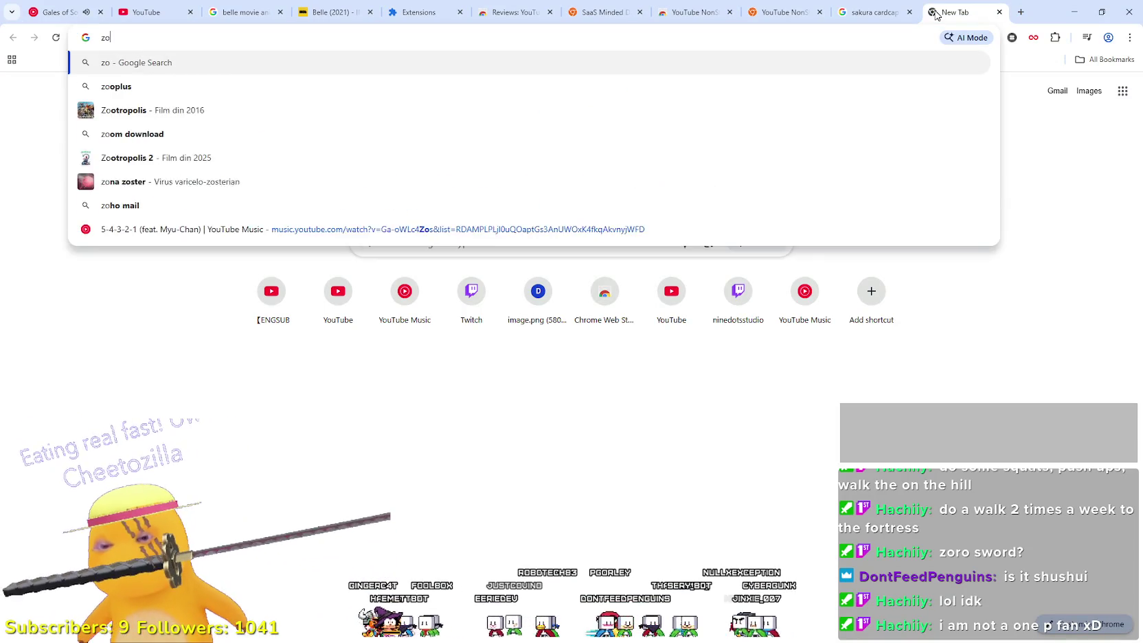
{"action": "type", "text": "ro swords"}
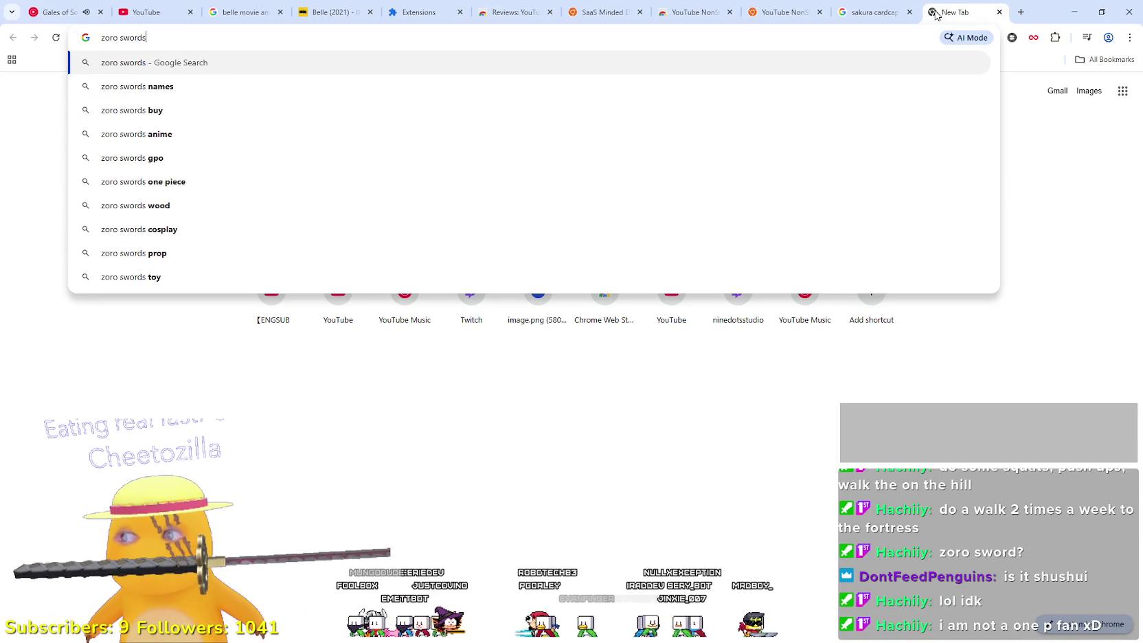
{"action": "key", "text": "Return"}
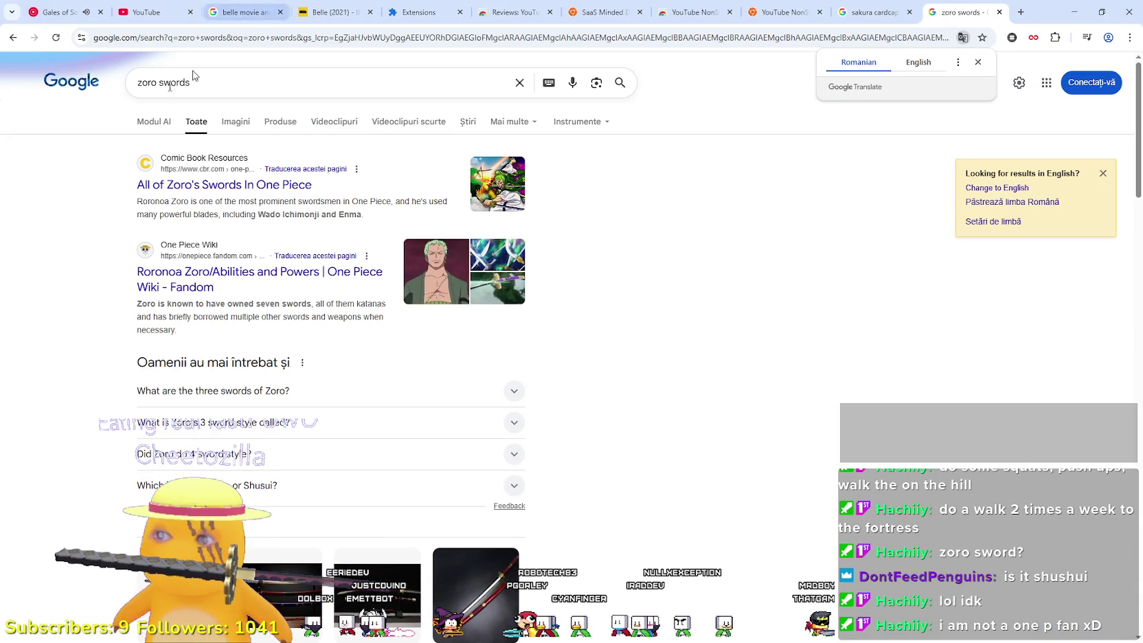
- Switch to image results and preview the Circular Economy and Pinterest Zoro sword images
{"action": "left_click", "coordinate": [236, 123]}
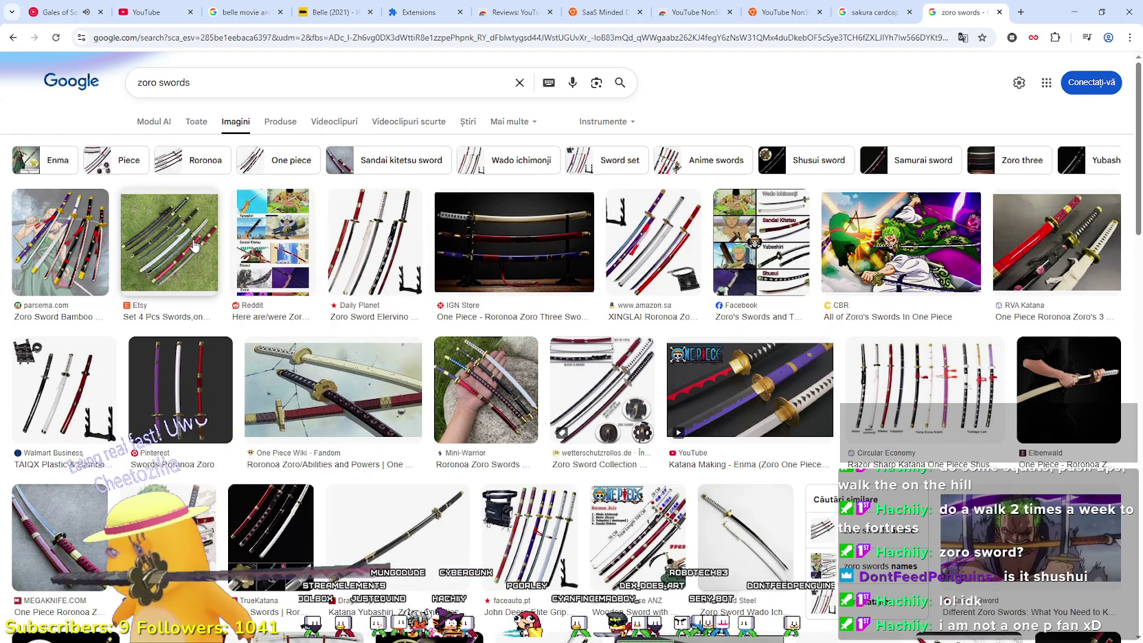
{"action": "left_click", "coordinate": [890, 400]}
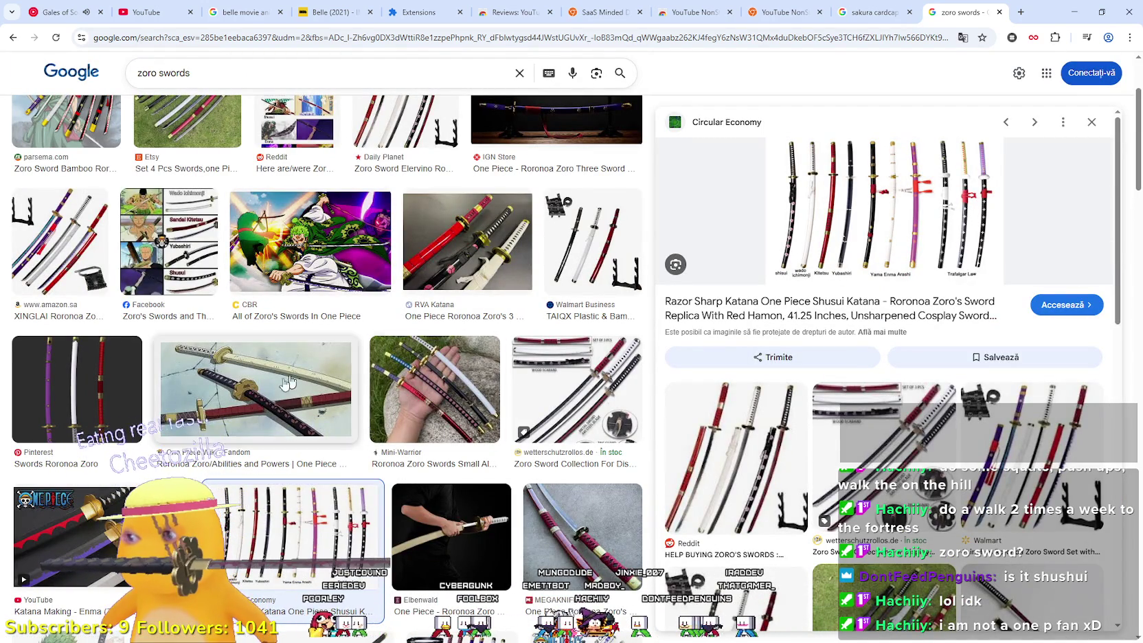
{"action": "left_click", "coordinate": [63, 382]}
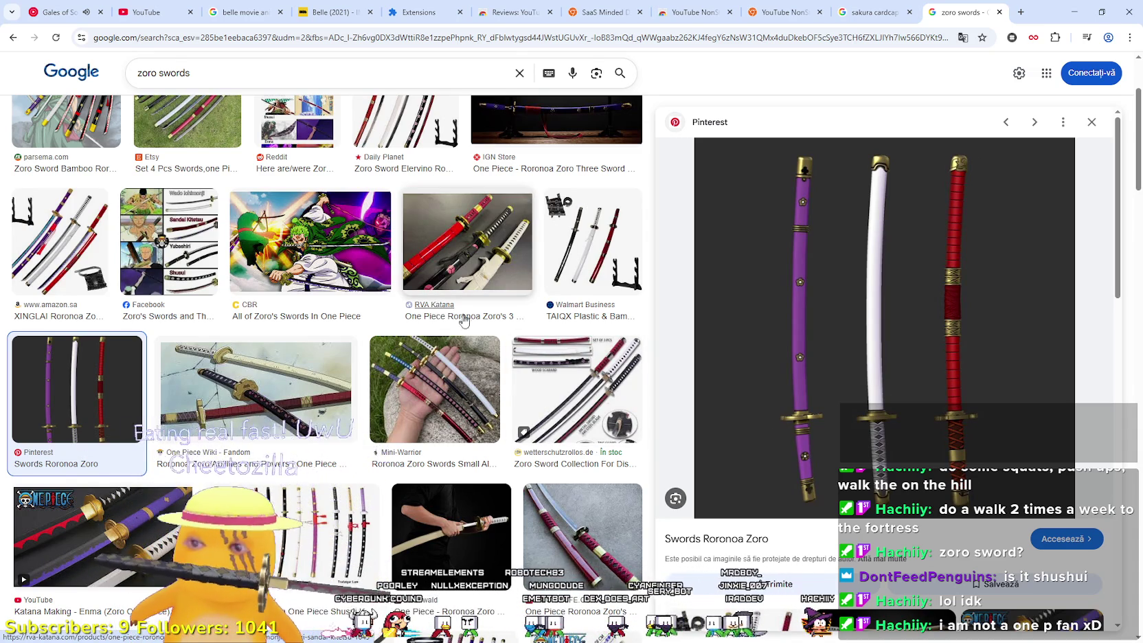
- Preview the Facebook chart of Zoro's four swords and bring up its image options
{"action": "scroll", "coordinate": [481, 412], "scroll_direction": "down", "scroll_amount": 3}
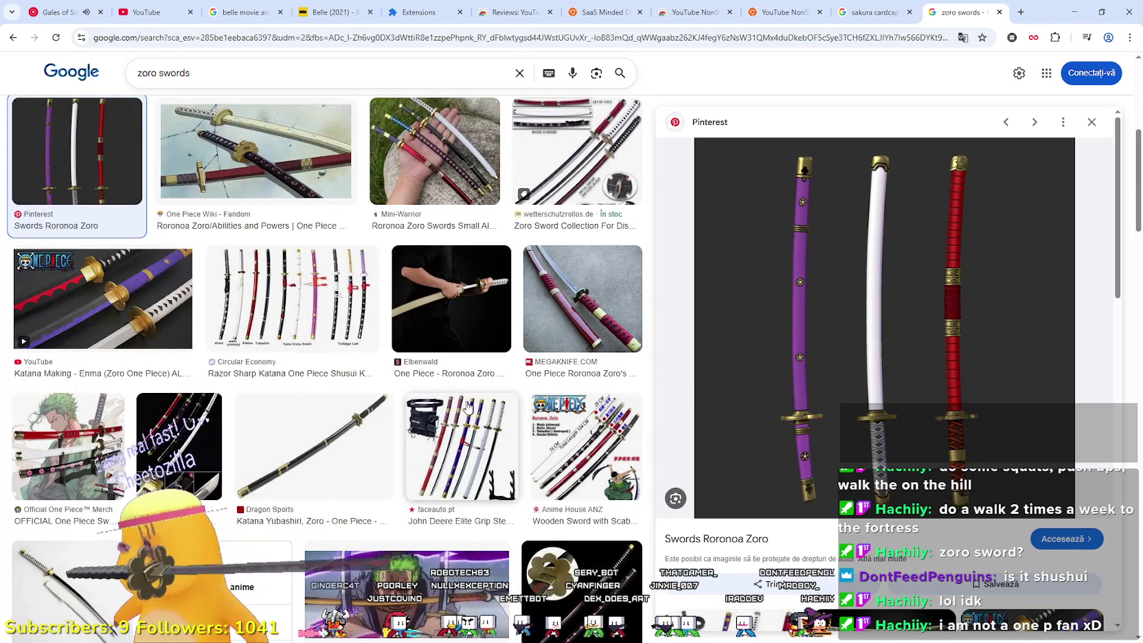
{"action": "scroll", "coordinate": [463, 388], "scroll_direction": "up", "scroll_amount": 4}
{"action": "scroll", "coordinate": [458, 373], "scroll_direction": "down", "scroll_amount": 2}
{"action": "scroll", "coordinate": [458, 372], "scroll_direction": "up", "scroll_amount": 1}
{"action": "left_click", "coordinate": [168, 264]}
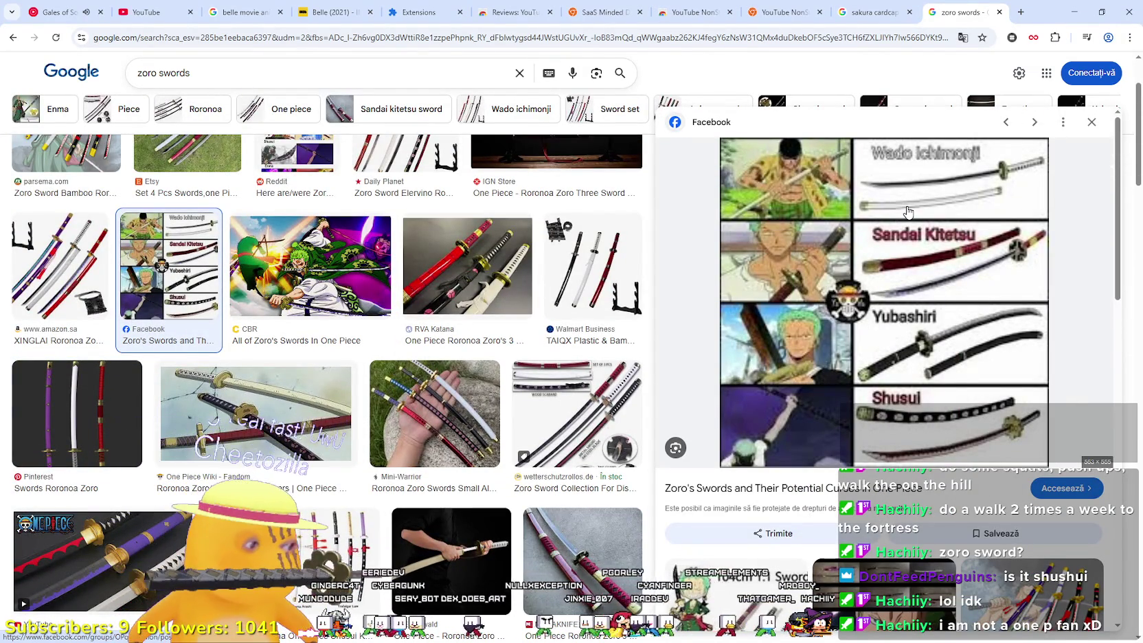
{"action": "right_click", "coordinate": [890, 406]}
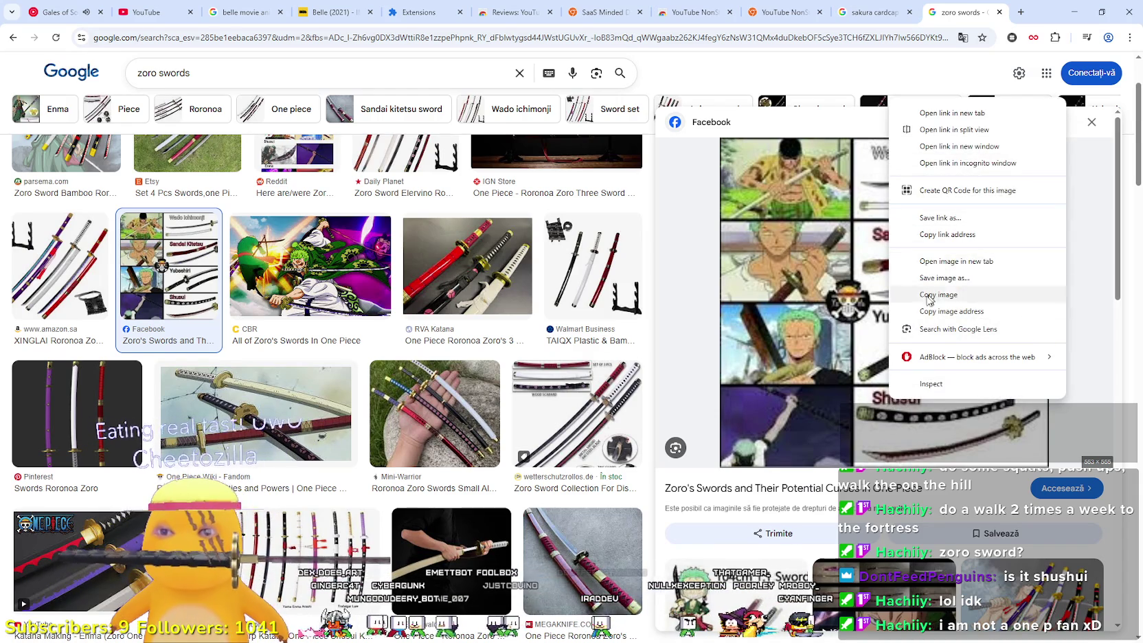
- Open the Zoro sword chart image in a new tab
{"action": "left_click", "coordinate": [975, 295]}
{"action": "scroll", "coordinate": [894, 398], "scroll_direction": "down", "scroll_amount": 2}
{"action": "scroll", "coordinate": [894, 399], "scroll_direction": "up", "scroll_amount": 2}
{"action": "right_click", "coordinate": [951, 296]}
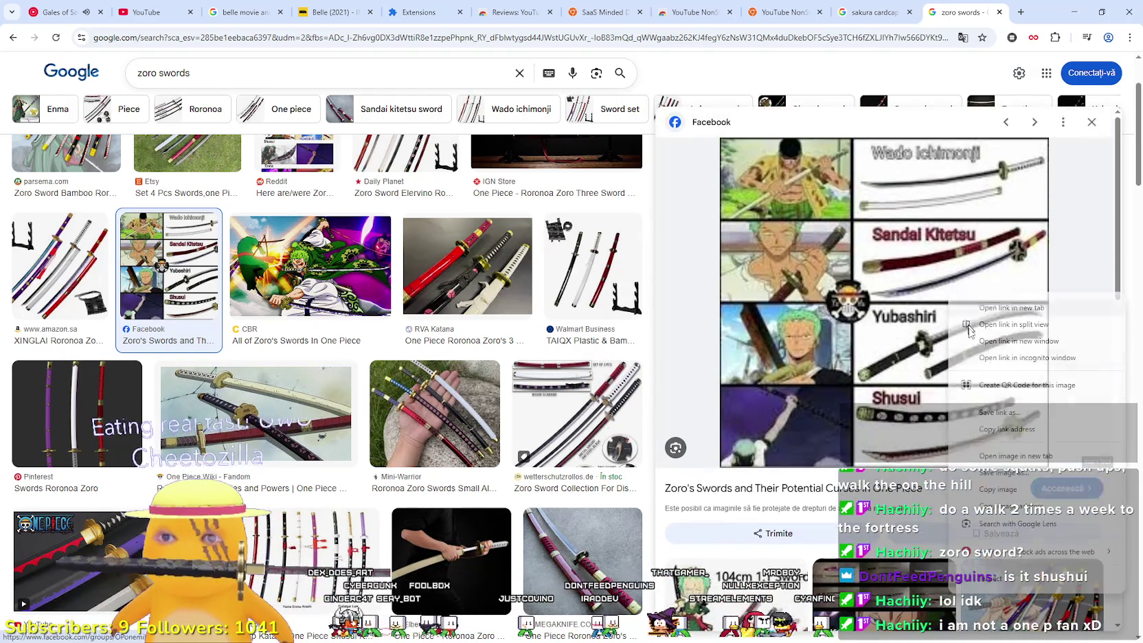
{"action": "left_click", "coordinate": [1015, 456]}
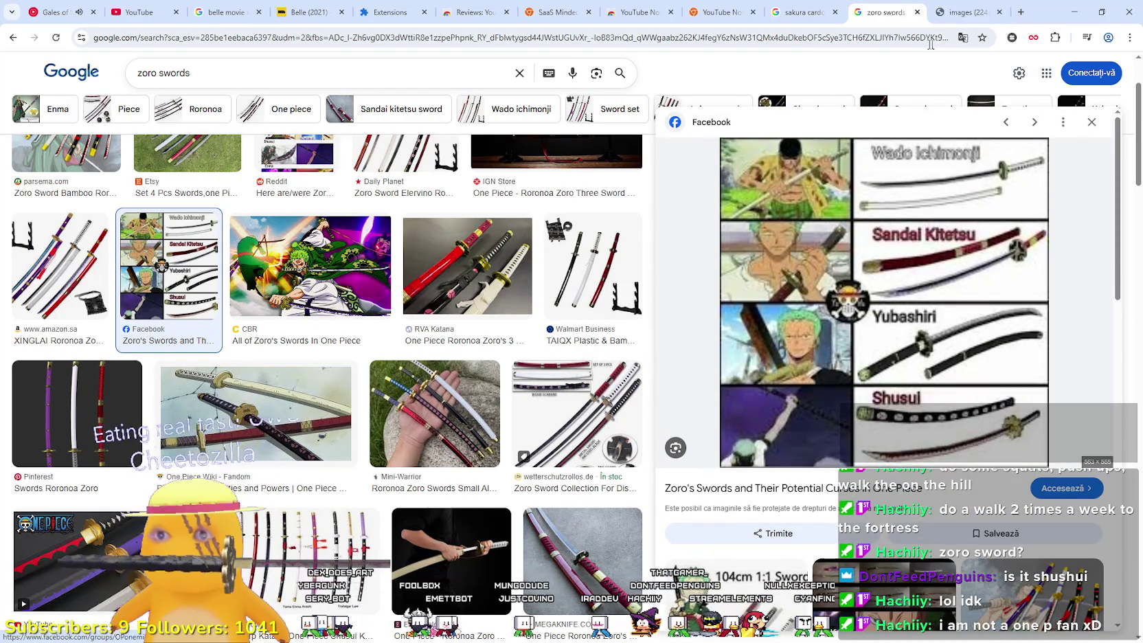
- View the full-size sword chart zoomed in, then return to the zoro swords image results
{"action": "left_click", "coordinate": [965, 5]}
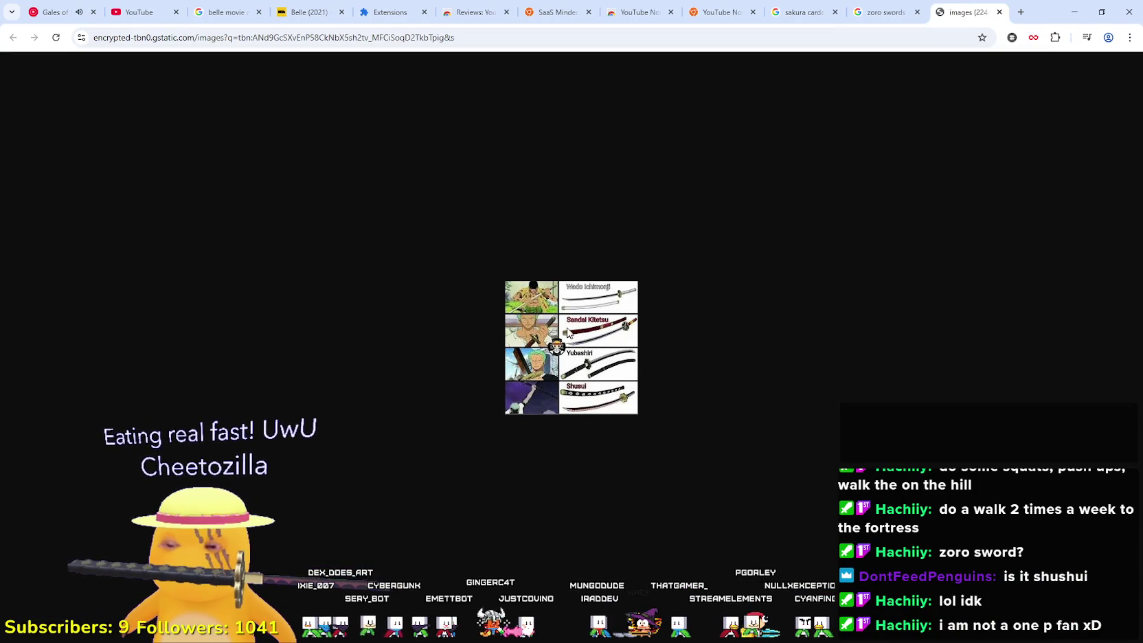
{"action": "scroll", "coordinate": [581, 339], "scroll_direction": "up", "scroll_amount": 9, "text": "ctrl"}
{"action": "scroll", "coordinate": [590, 370], "scroll_direction": "down", "scroll_amount": 3, "text": "ctrl"}
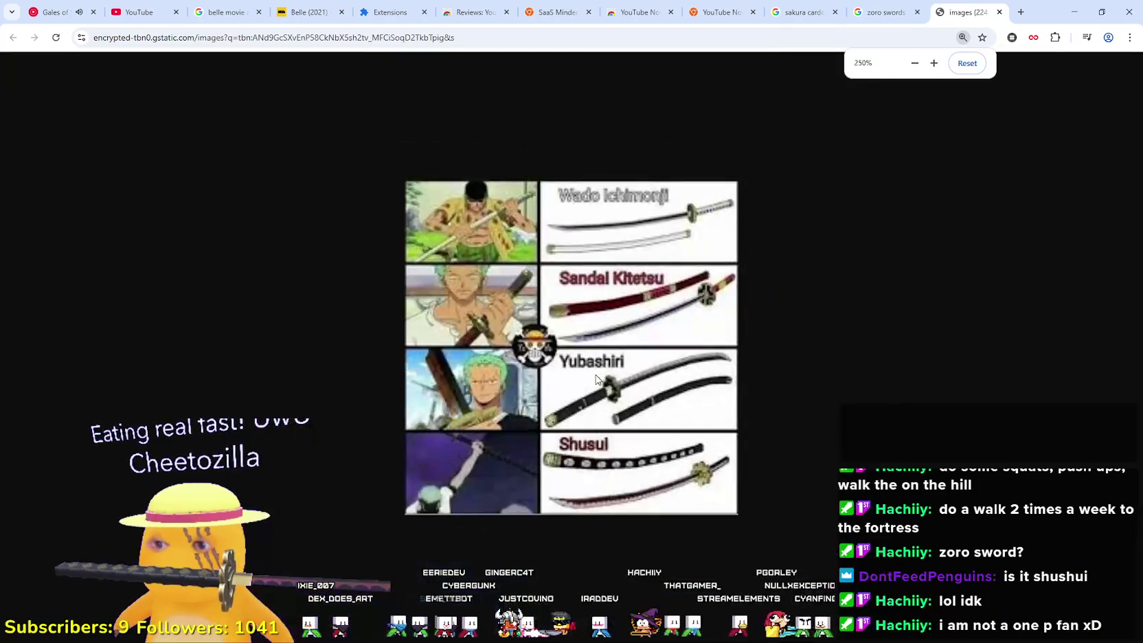
{"action": "scroll", "coordinate": [596, 380], "scroll_direction": "up", "scroll_amount": 1, "text": "ctrl"}
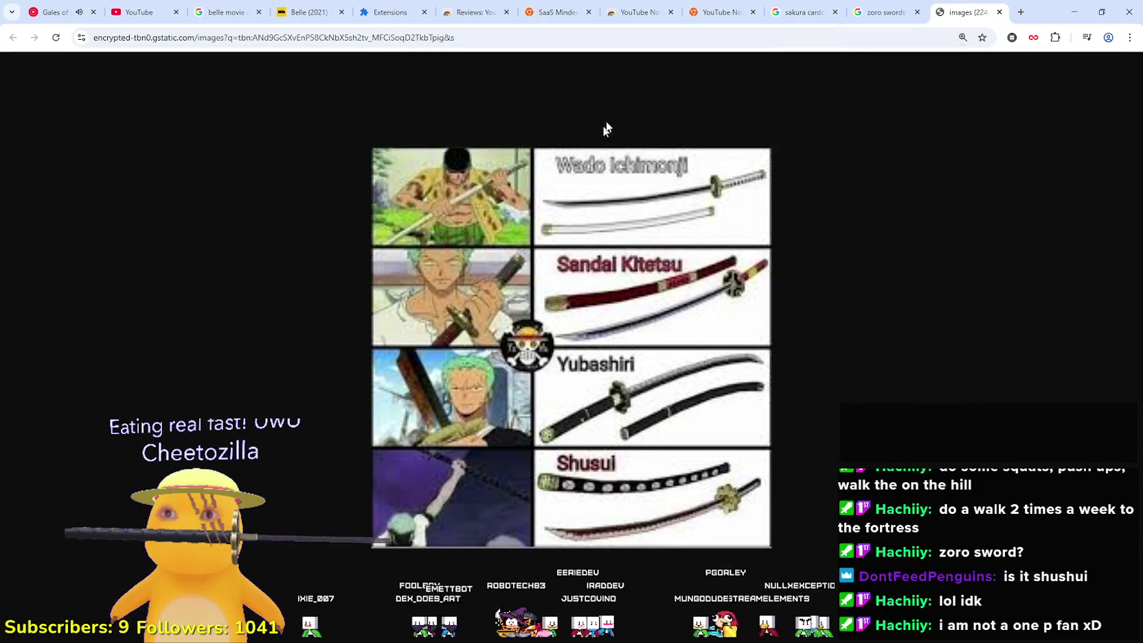
{"action": "left_click", "coordinate": [883, 12]}
{"action": "scroll", "coordinate": [867, 375], "scroll_direction": "down", "scroll_amount": 10}
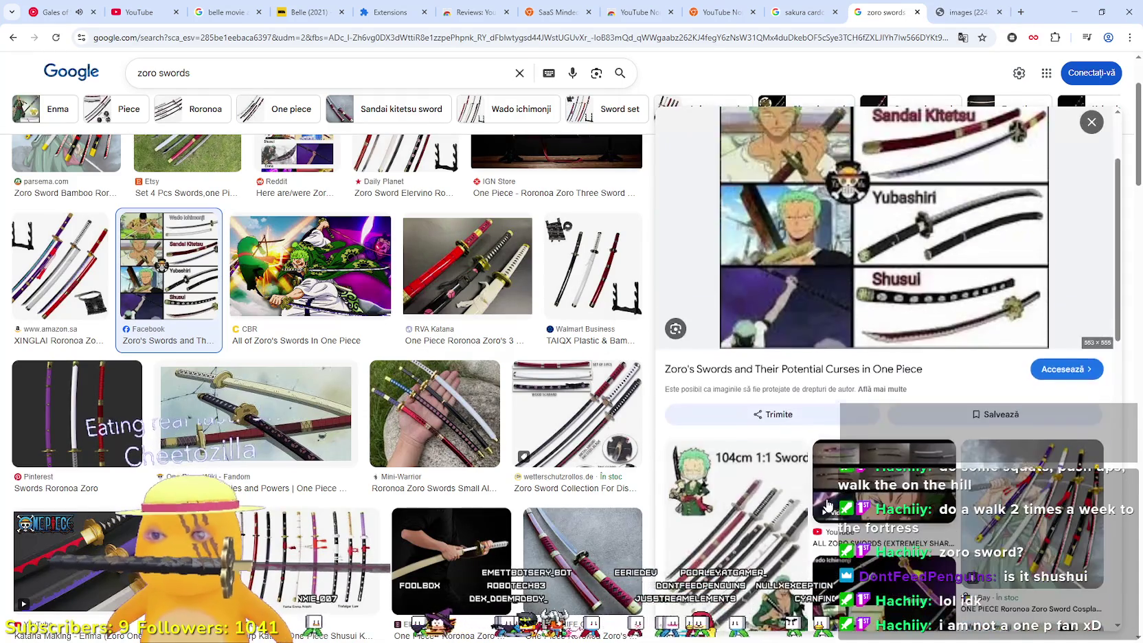
- Preview the Reddit 'Here are/were Zoro…' sword image and open it full-size in its own tab
{"action": "left_click", "coordinate": [1048, 329]}
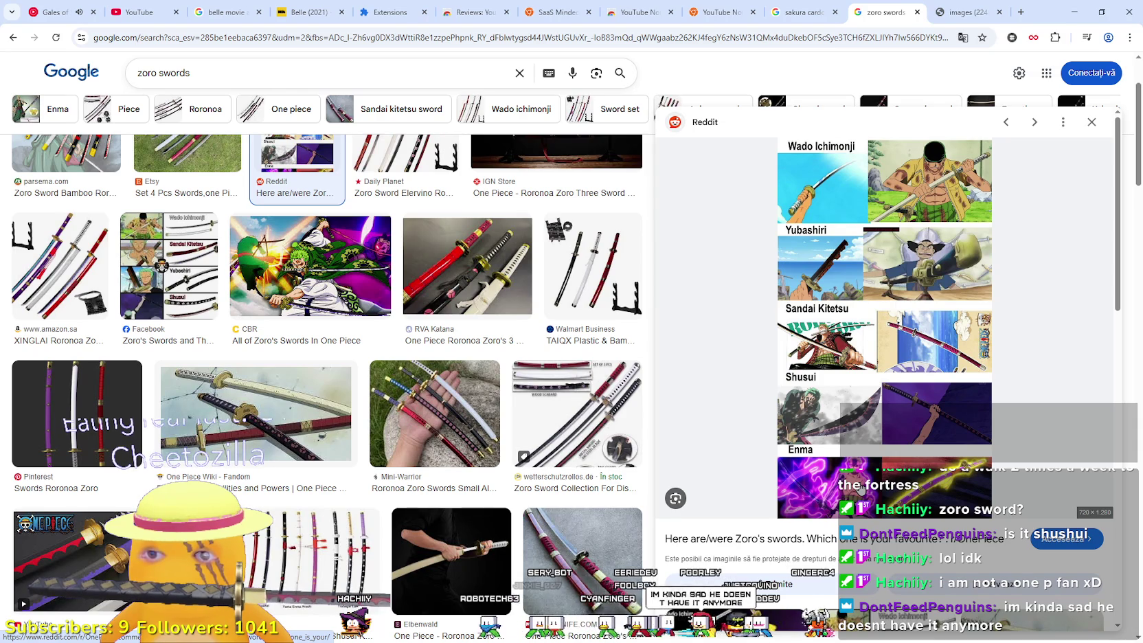
{"action": "right_click", "coordinate": [907, 542]}
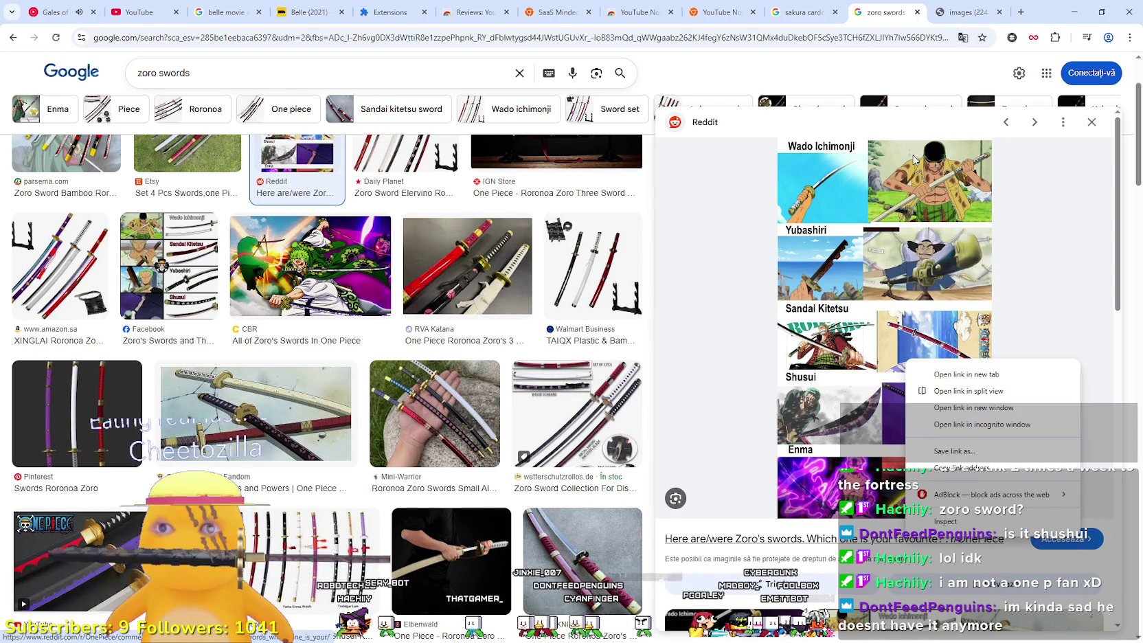
{"action": "right_click", "coordinate": [875, 253]}
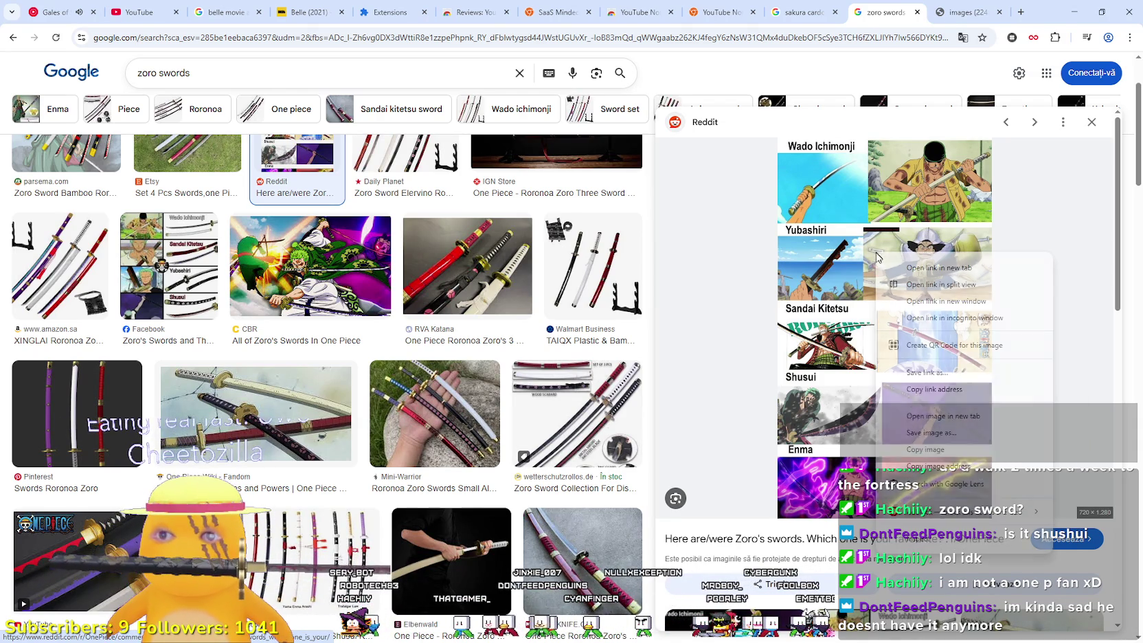
{"action": "left_click", "coordinate": [938, 417]}
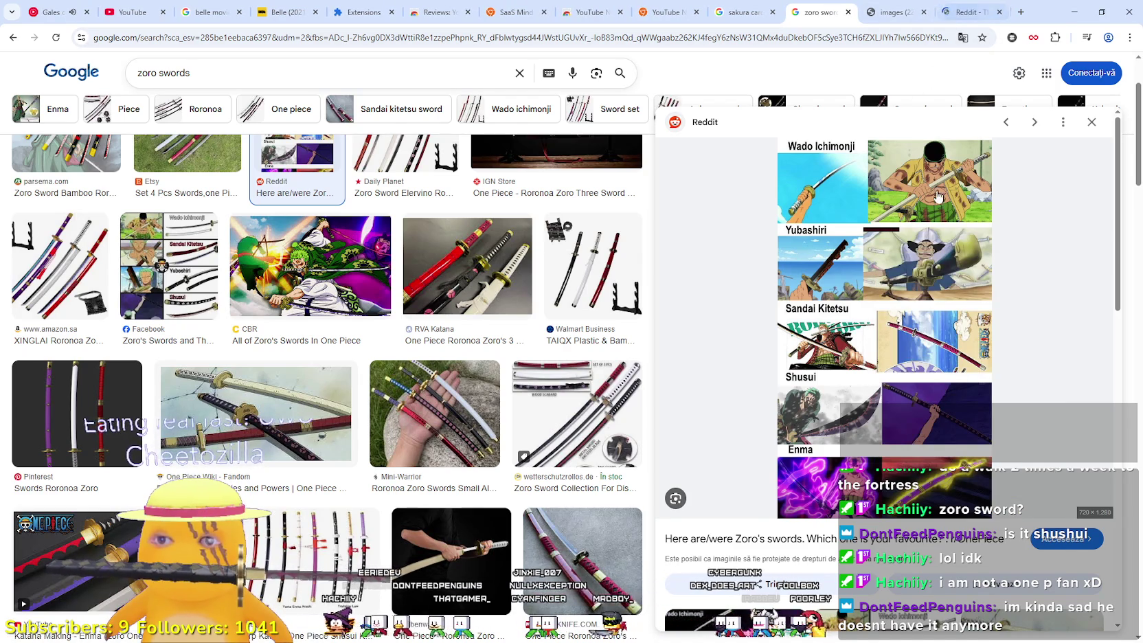
{"action": "left_click", "coordinate": [942, 9]}
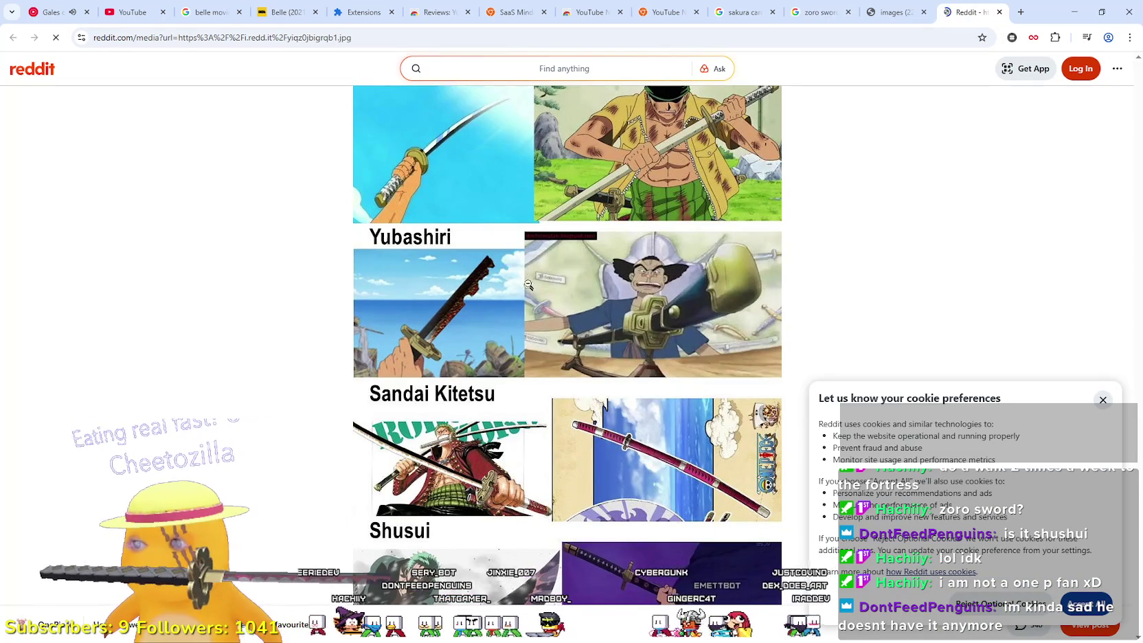
- Dismiss Reddit's cookie prompt and scroll the sword chart down to Shusui and Enma
{"action": "left_click", "coordinate": [1103, 405]}
{"action": "scroll", "coordinate": [401, 300], "scroll_direction": "down", "scroll_amount": 2}
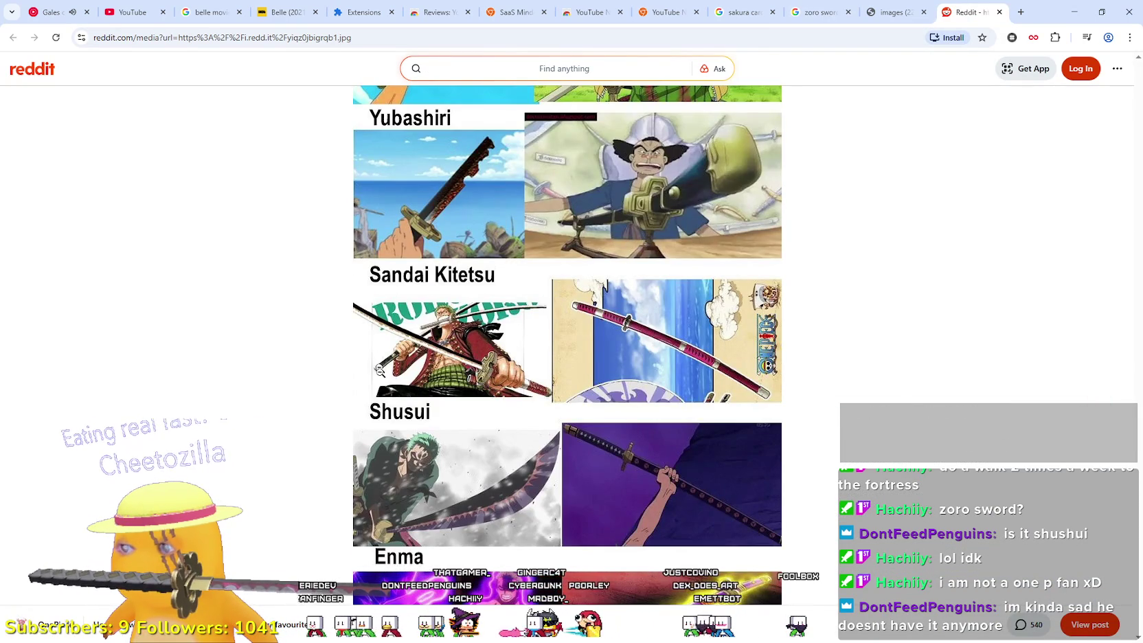
{"action": "scroll", "coordinate": [385, 357], "scroll_direction": "down", "scroll_amount": 1}
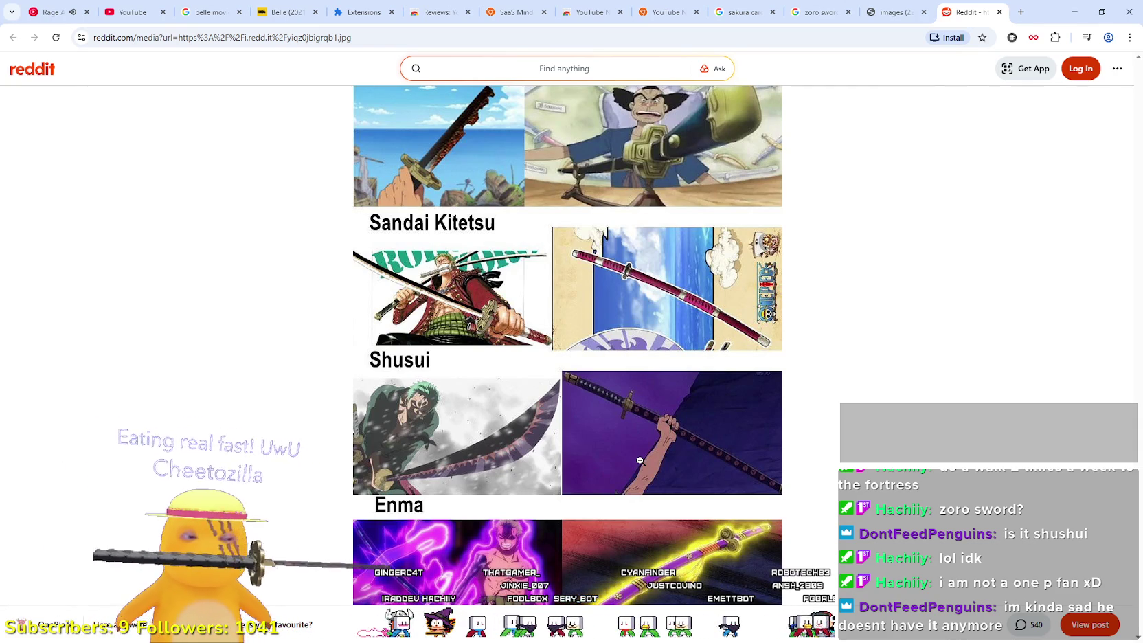
- Minimize Chrome to get back to Godot's player_house_panel scene
{"action": "left_click", "coordinate": [1077, 11]}
{"action": "scroll", "coordinate": [744, 292], "scroll_direction": "down", "scroll_amount": 2}
{"action": "scroll", "coordinate": [779, 164], "scroll_direction": "up", "scroll_amount": 2}
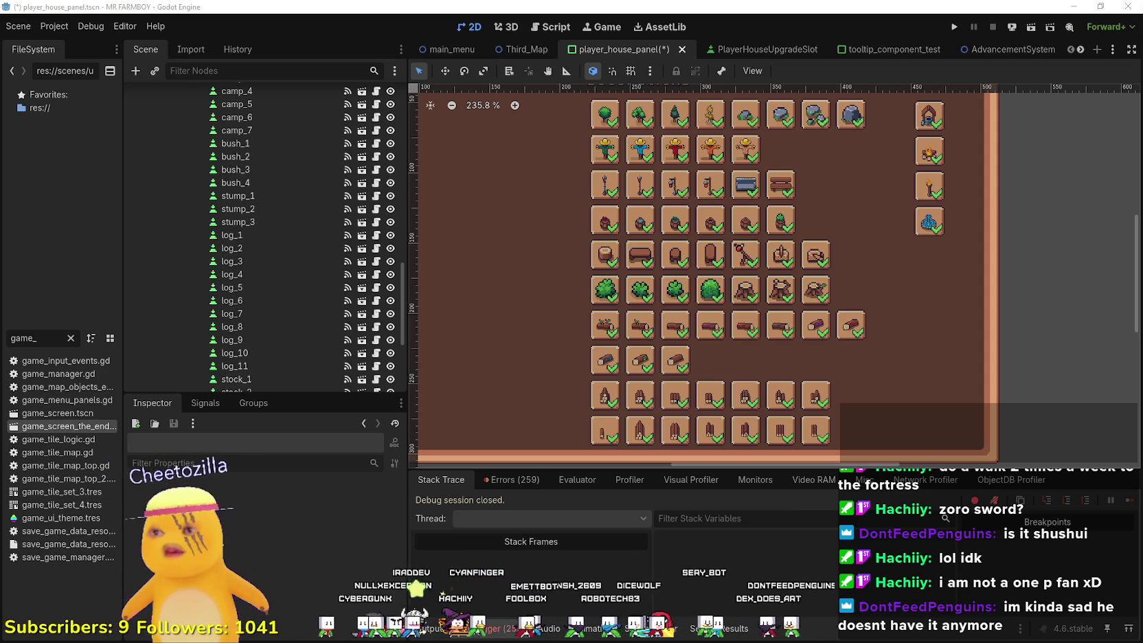
- Save the player_house_panel scene and look over its Scene tree
{"action": "key", "text": "ctrl+s"}
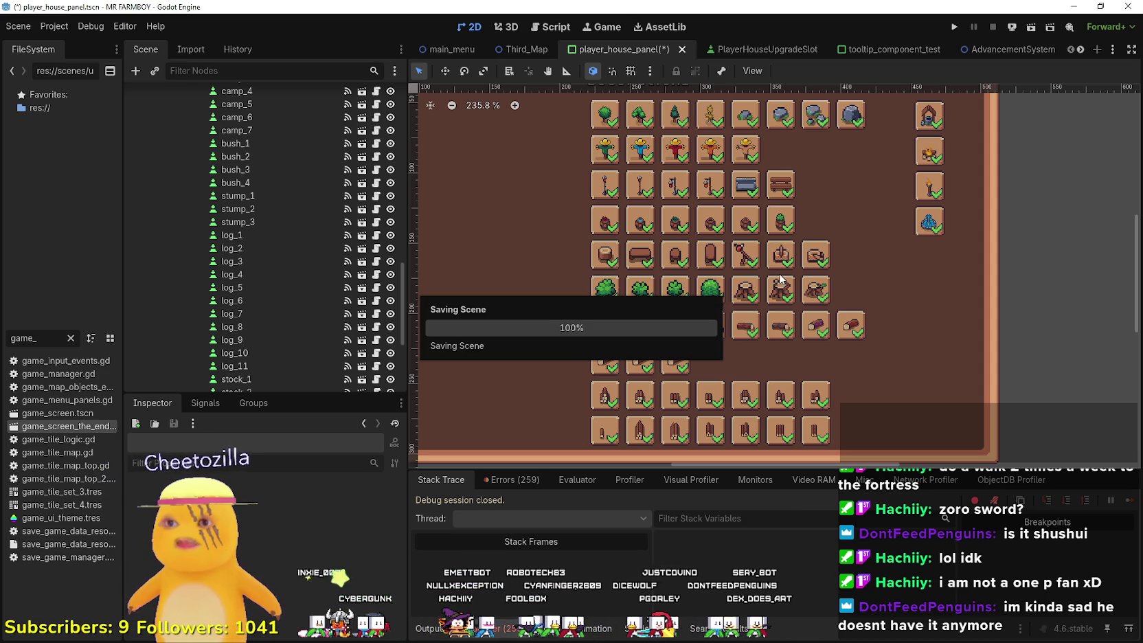
{"action": "scroll", "coordinate": [755, 248], "scroll_direction": "down", "scroll_amount": 3}
{"action": "scroll", "coordinate": [792, 202], "scroll_direction": "up", "scroll_amount": 2}
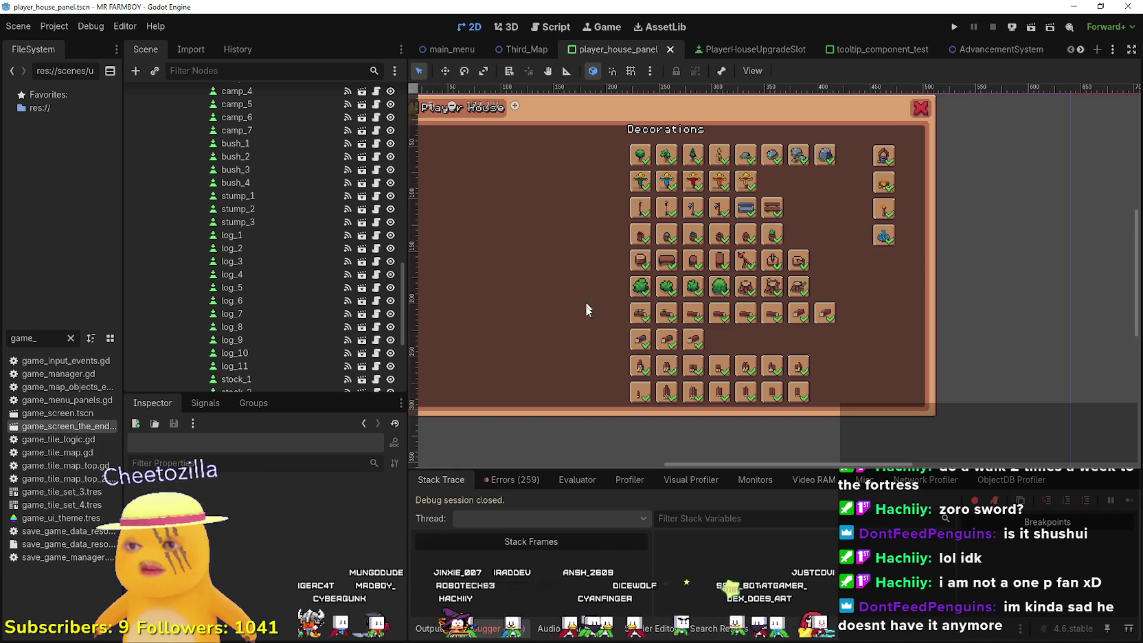
{"action": "scroll", "coordinate": [710, 303], "scroll_direction": "down", "scroll_amount": 1}
{"action": "scroll", "coordinate": [821, 388], "scroll_direction": "up", "scroll_amount": 1}
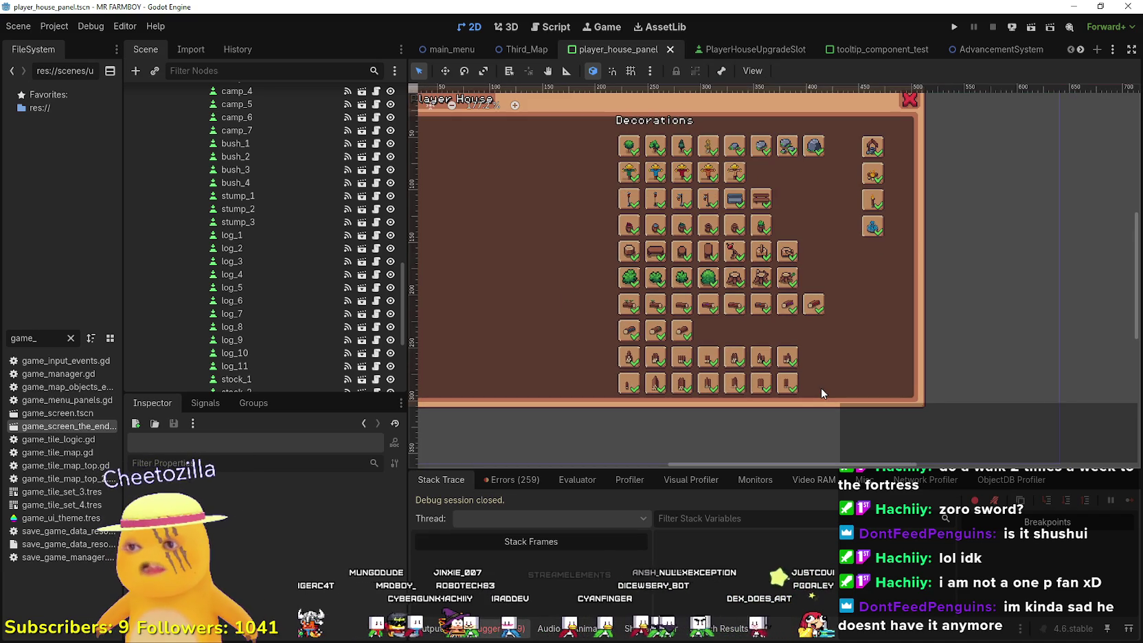
{"action": "scroll", "coordinate": [740, 303], "scroll_direction": "down", "scroll_amount": 1}
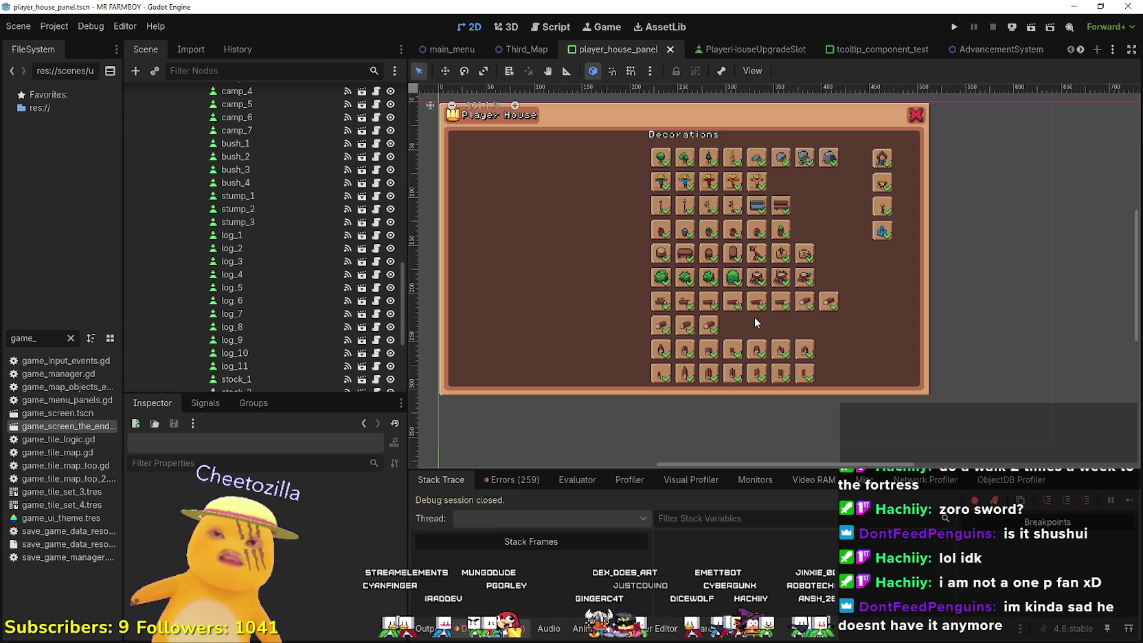
{"action": "scroll", "coordinate": [766, 291], "scroll_direction": "up", "scroll_amount": 1}
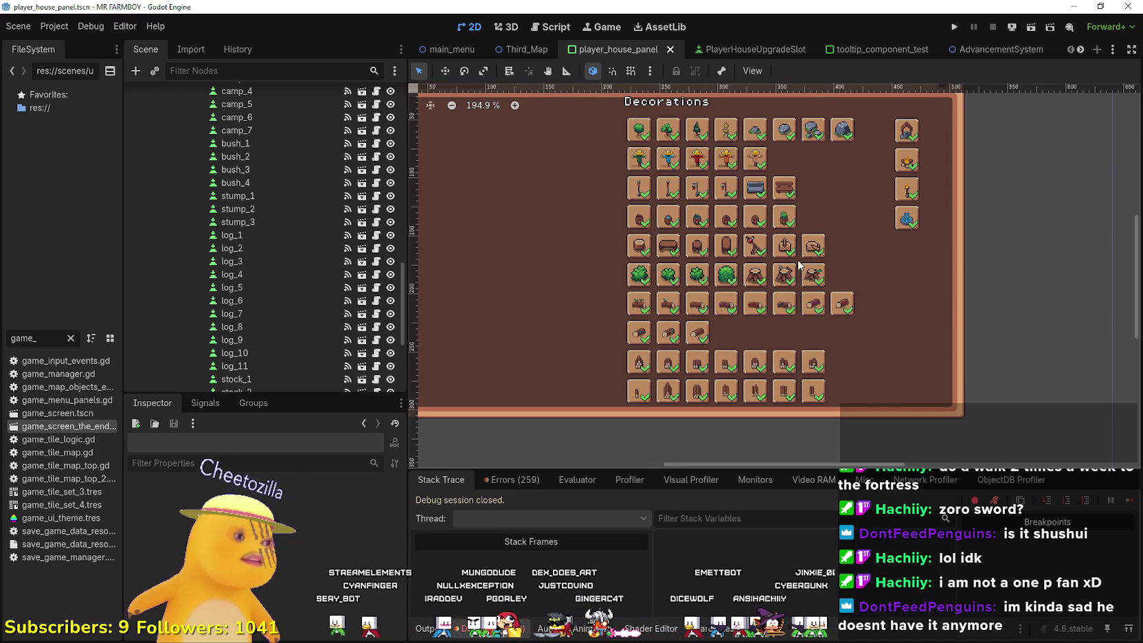
{"action": "scroll", "coordinate": [802, 246], "scroll_direction": "down", "scroll_amount": 1}
{"action": "scroll", "coordinate": [330, 258], "scroll_direction": "up", "scroll_amount": 10}
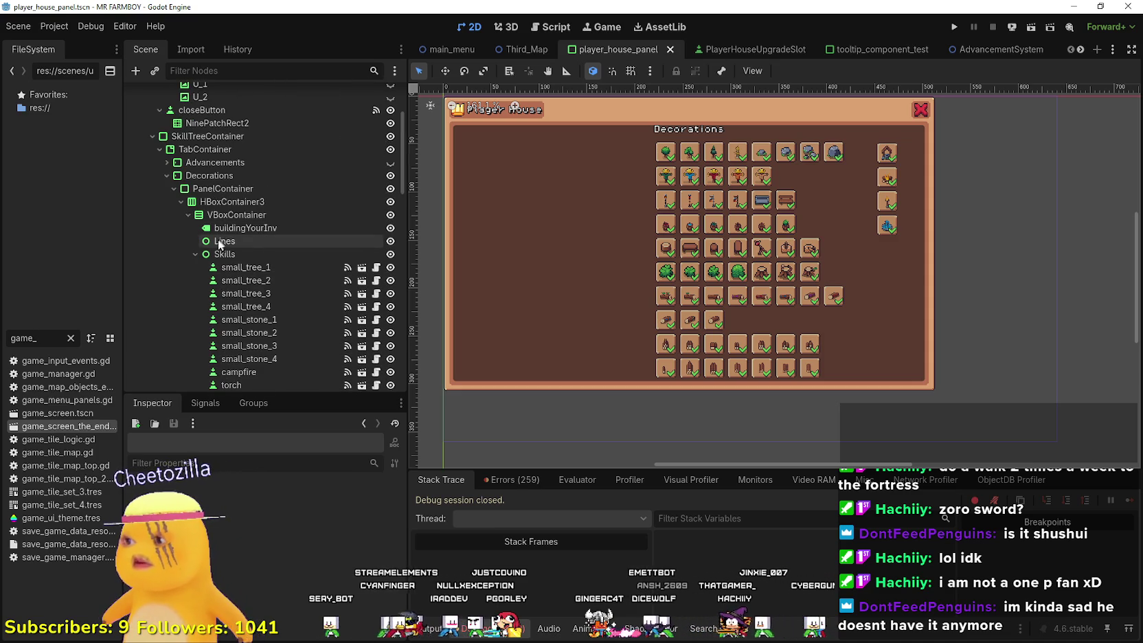
- Collapse Skills and Decorations, make Advancements visible instead of Decorations, and save the scene
{"action": "left_click", "coordinate": [195, 254]}
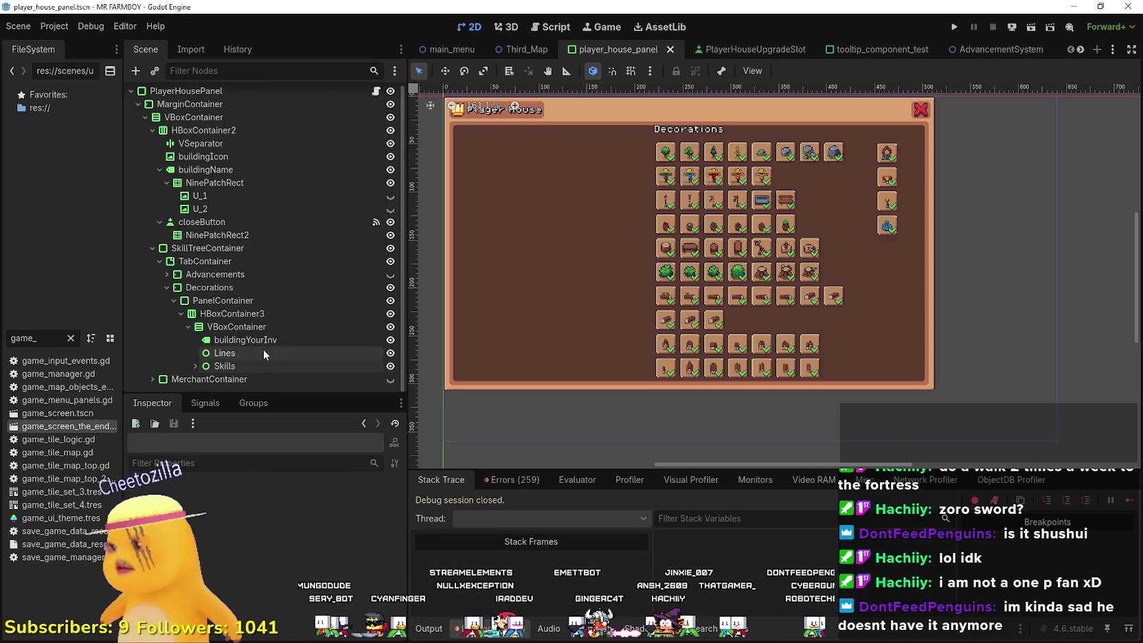
{"action": "scroll", "coordinate": [212, 226], "scroll_direction": "up", "scroll_amount": 1}
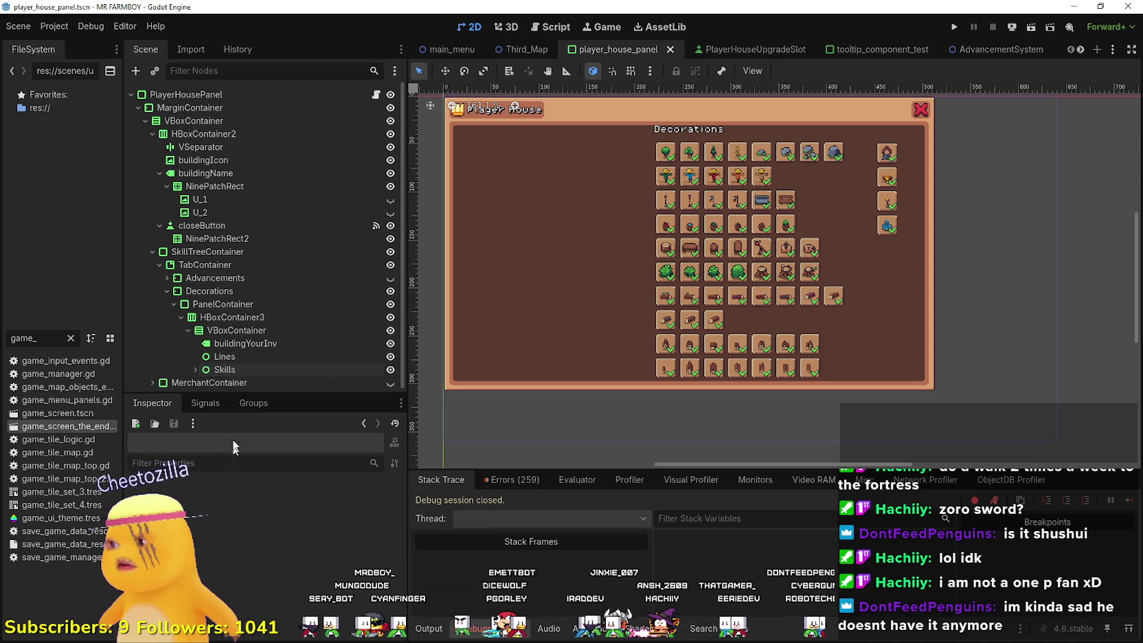
{"action": "left_click", "coordinate": [164, 291]}
{"action": "left_click", "coordinate": [396, 277]}
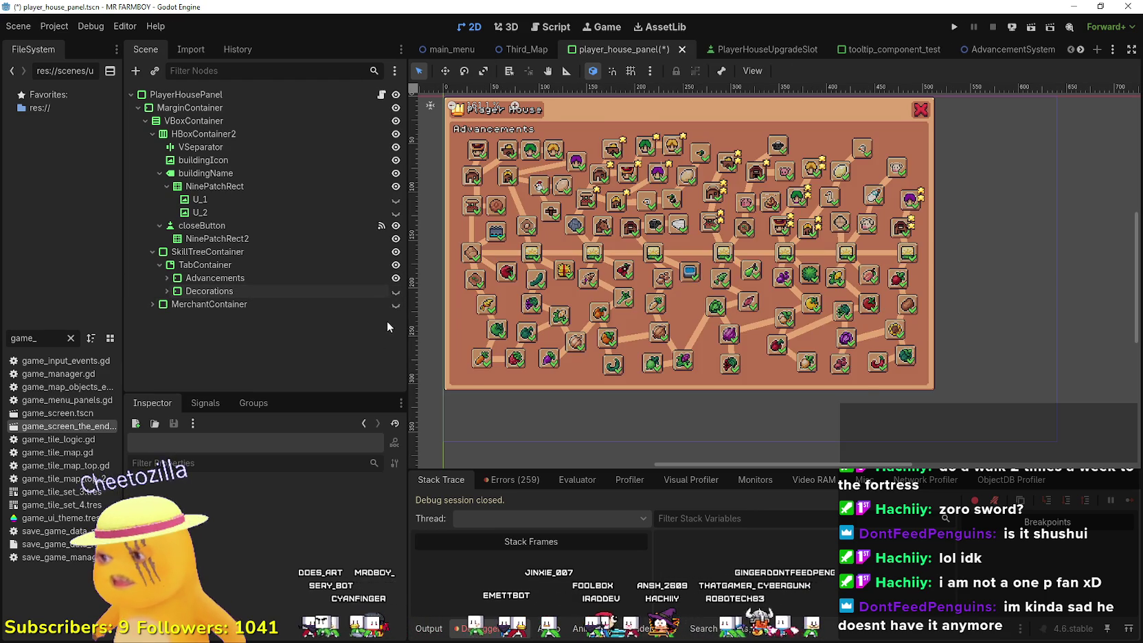
{"action": "scroll", "coordinate": [682, 244], "scroll_direction": "down", "scroll_amount": 1}
{"action": "scroll", "coordinate": [683, 243], "scroll_direction": "up", "scroll_amount": 3}
{"action": "key", "text": "ctrl+s"}
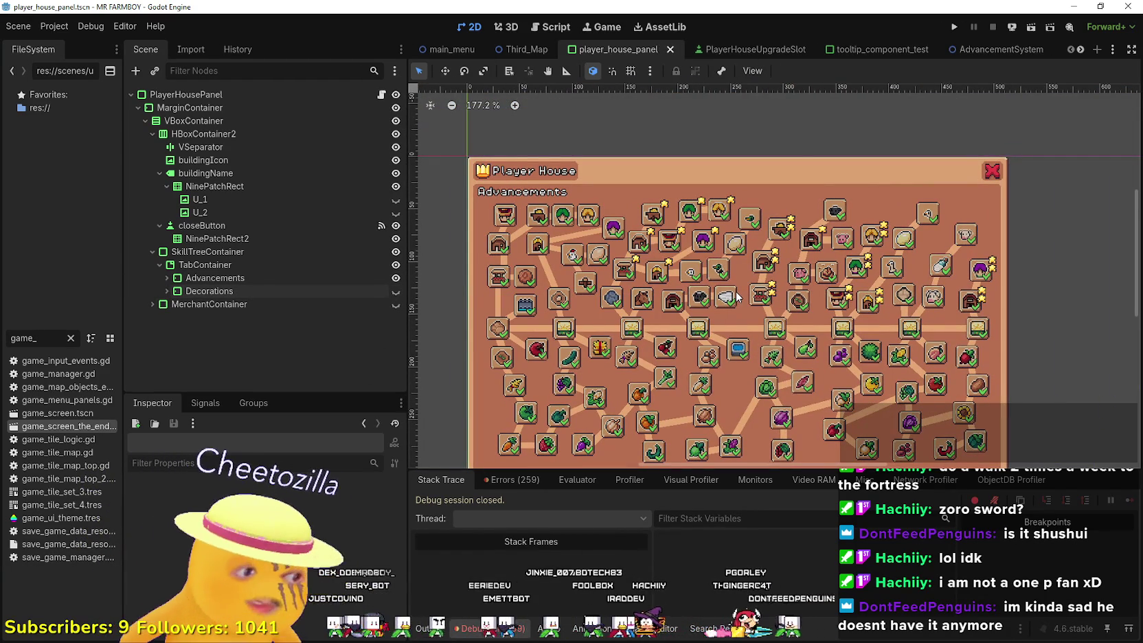
- Run the project and enlarge the MR FARMBOY game window to full screen
{"action": "left_click", "coordinate": [951, 29]}
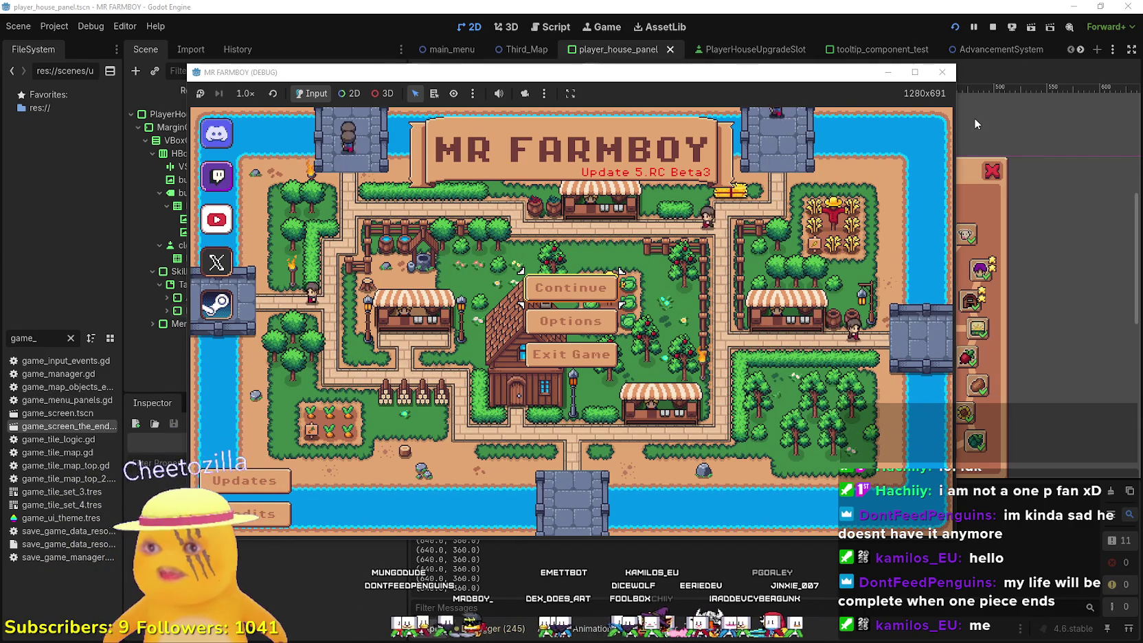
{"action": "left_click", "coordinate": [911, 74]}
- Delete Save 5 and start a new save using The Endless incremental mode
{"action": "left_click", "coordinate": [529, 289]}
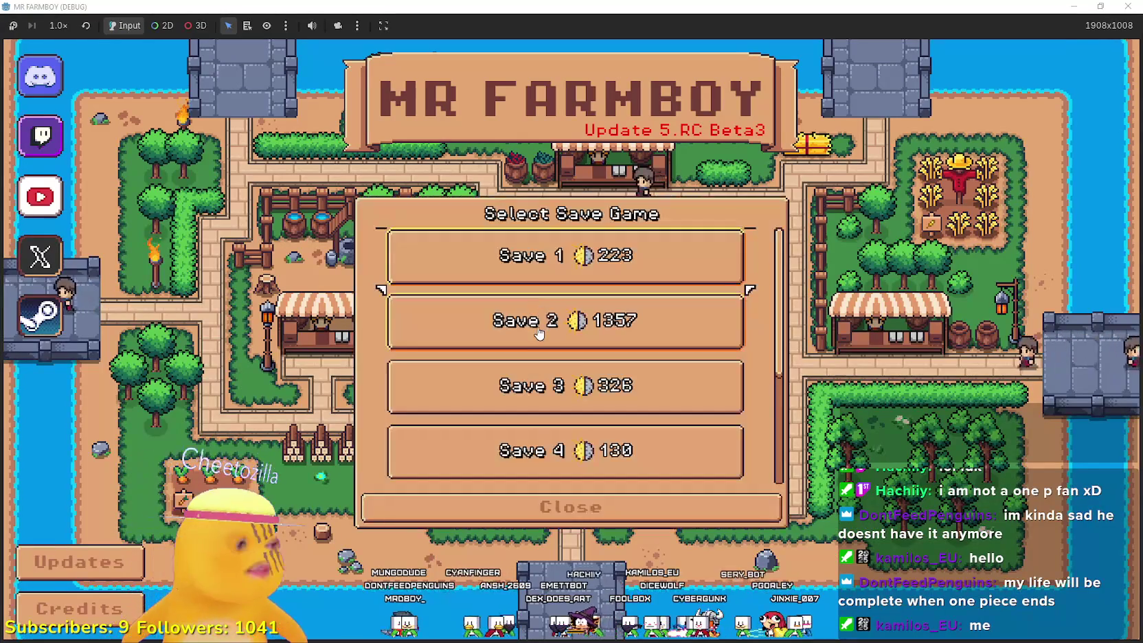
{"action": "scroll", "coordinate": [620, 391], "scroll_direction": "down", "scroll_amount": 3}
{"action": "left_click", "coordinate": [639, 344]}
{"action": "left_click", "coordinate": [639, 343]}
{"action": "left_click", "coordinate": [497, 378]}
{"action": "left_click", "coordinate": [508, 388]}
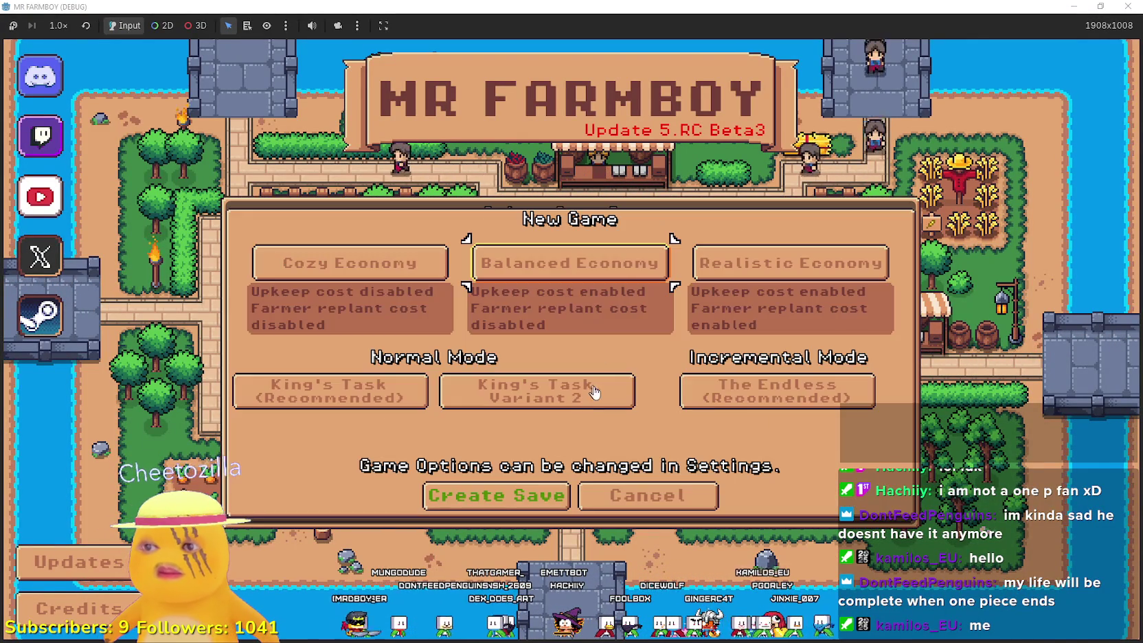
{"action": "left_click", "coordinate": [815, 402]}
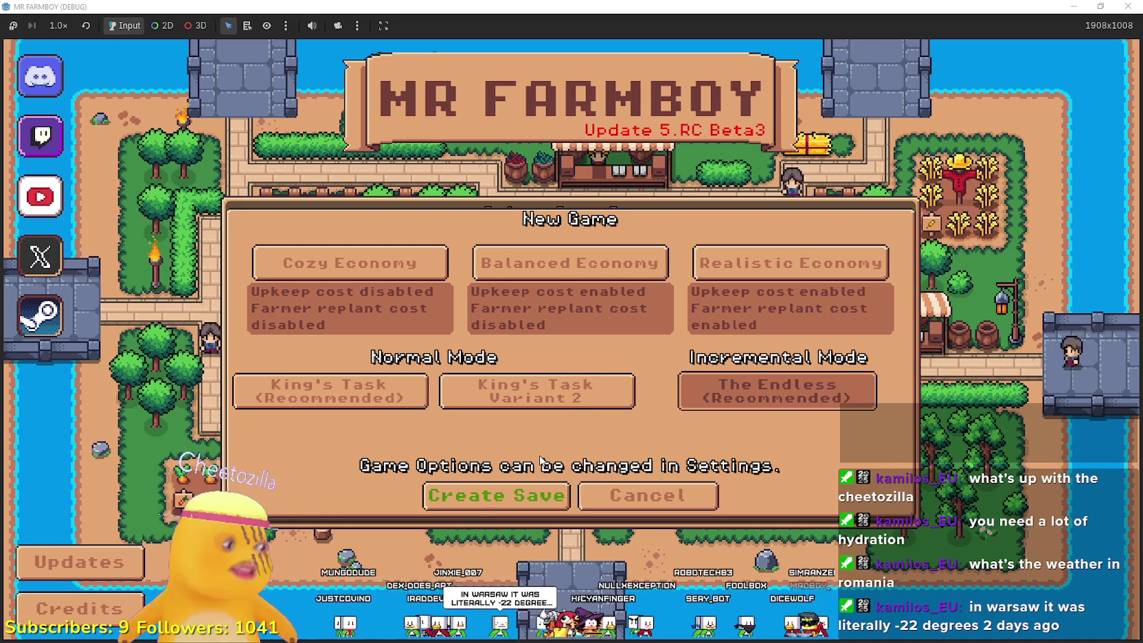
- Create the new save, dismiss the King's letter, chop a branch and check the Player House advancements
{"action": "left_click", "coordinate": [523, 495]}
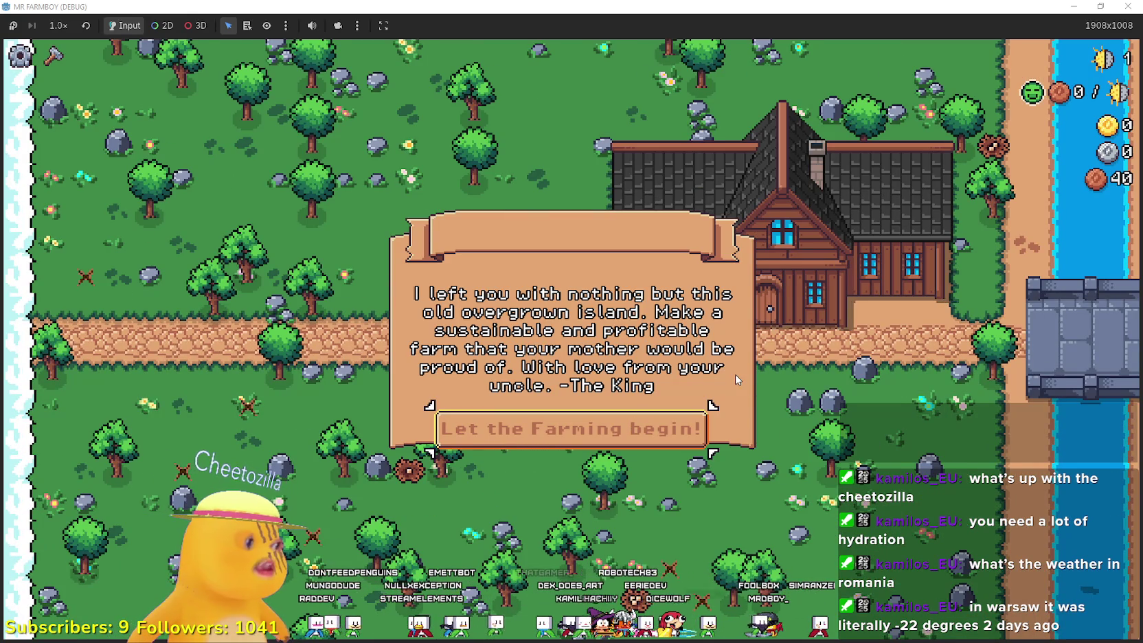
{"action": "key", "text": "Return"}
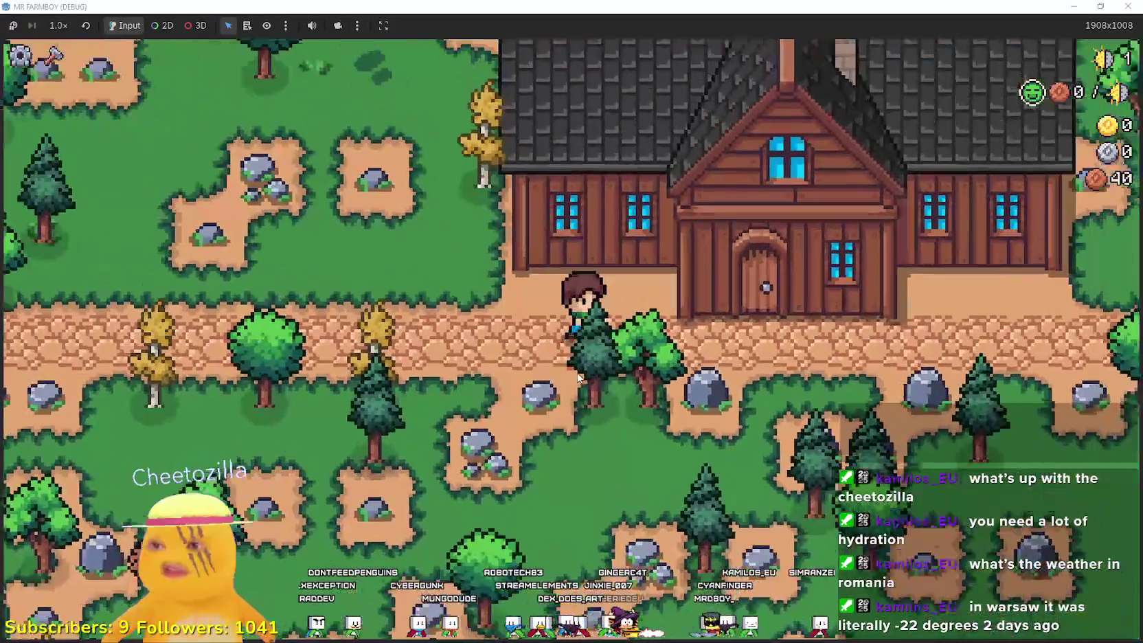
{"action": "left_click", "coordinate": [569, 396]}
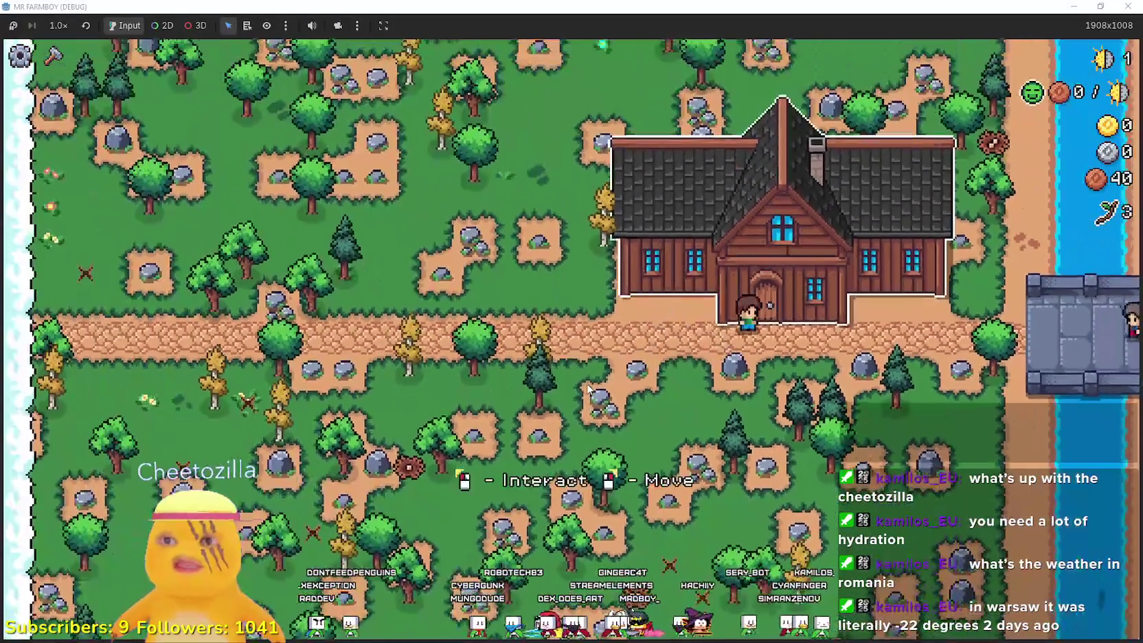
{"action": "left_click", "coordinate": [505, 339]}
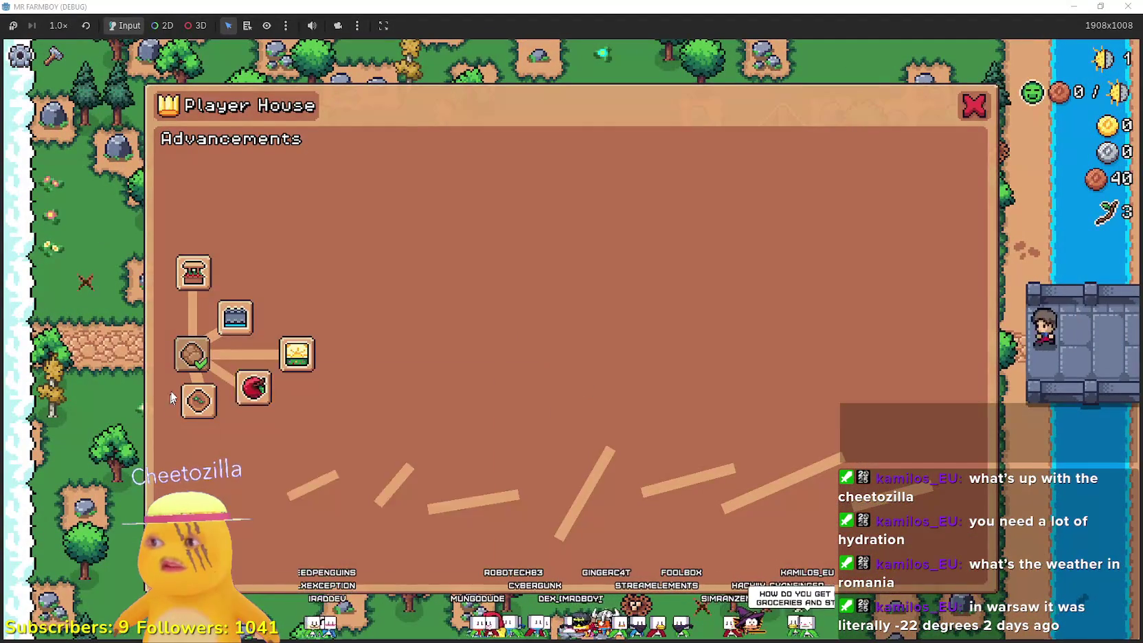
{"action": "key", "text": "Escape"}
{"action": "left_click", "coordinate": [508, 332]}
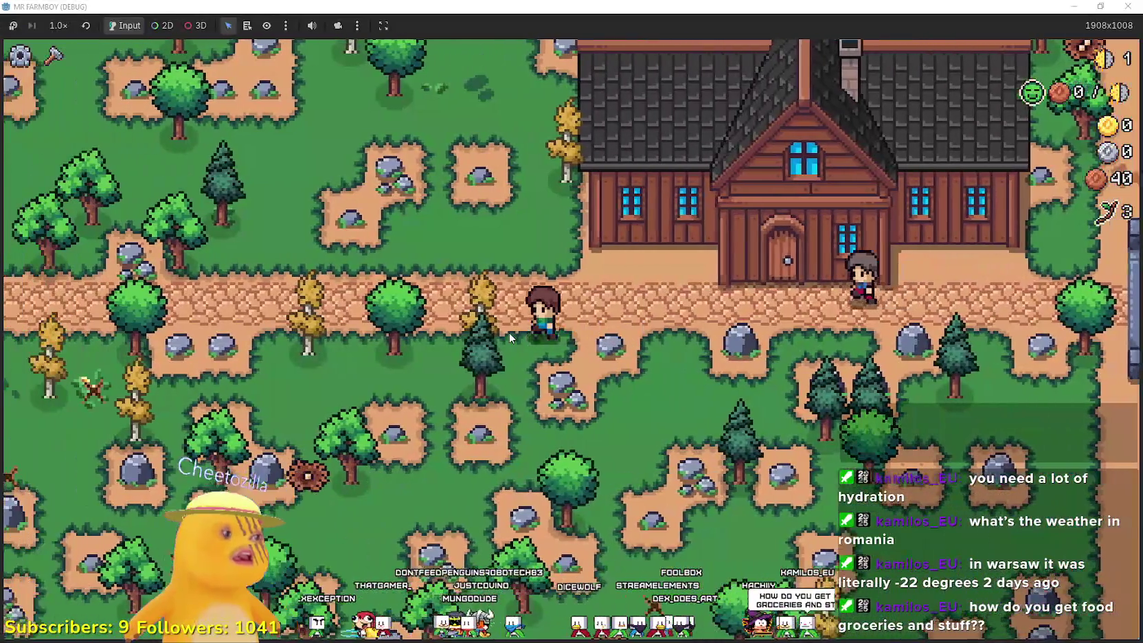
- Chop trees for branches and collect an acorn, checking the Decorations crafting category
{"action": "left_click", "coordinate": [509, 333]}
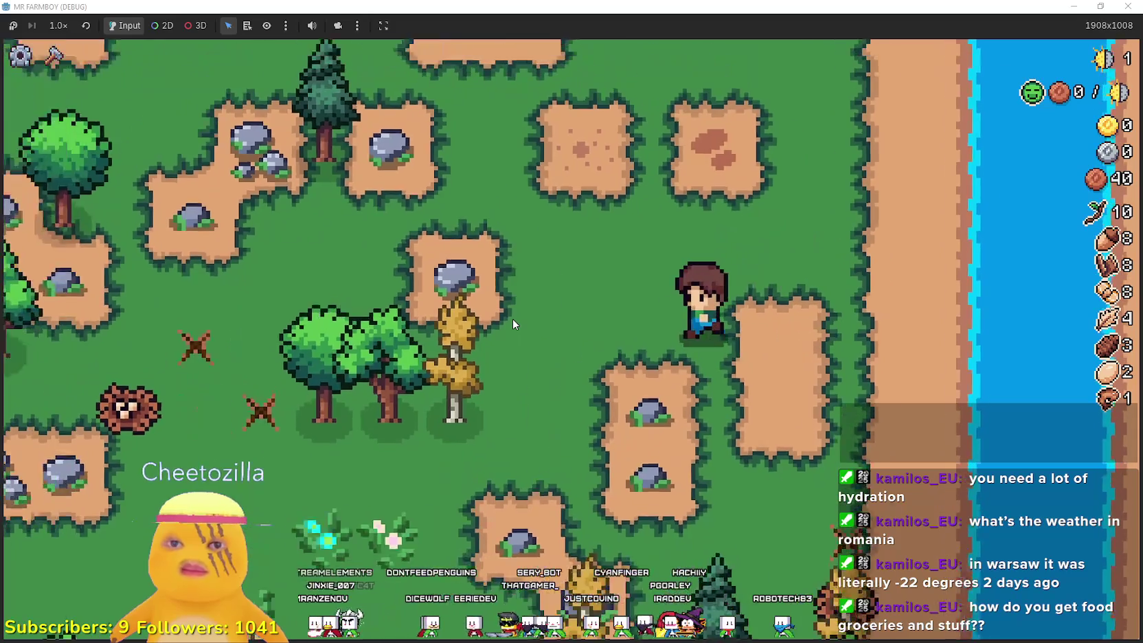
{"action": "key", "text": "c"}
{"action": "key", "text": "w"}
{"action": "left_click", "coordinate": [98, 168]}
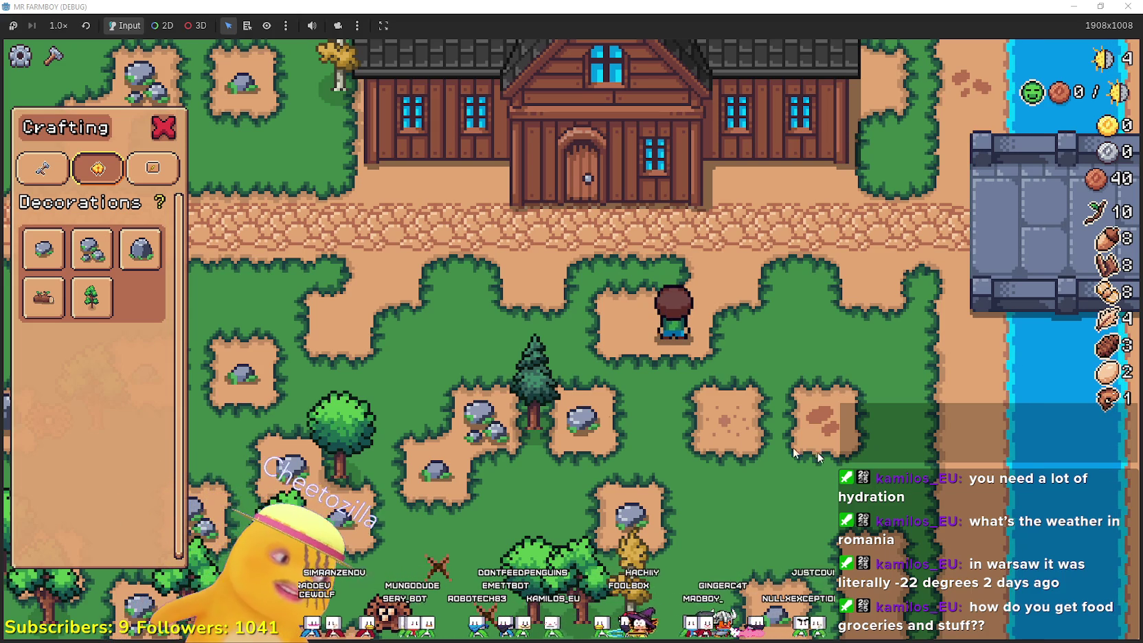
{"action": "key", "text": "a"}
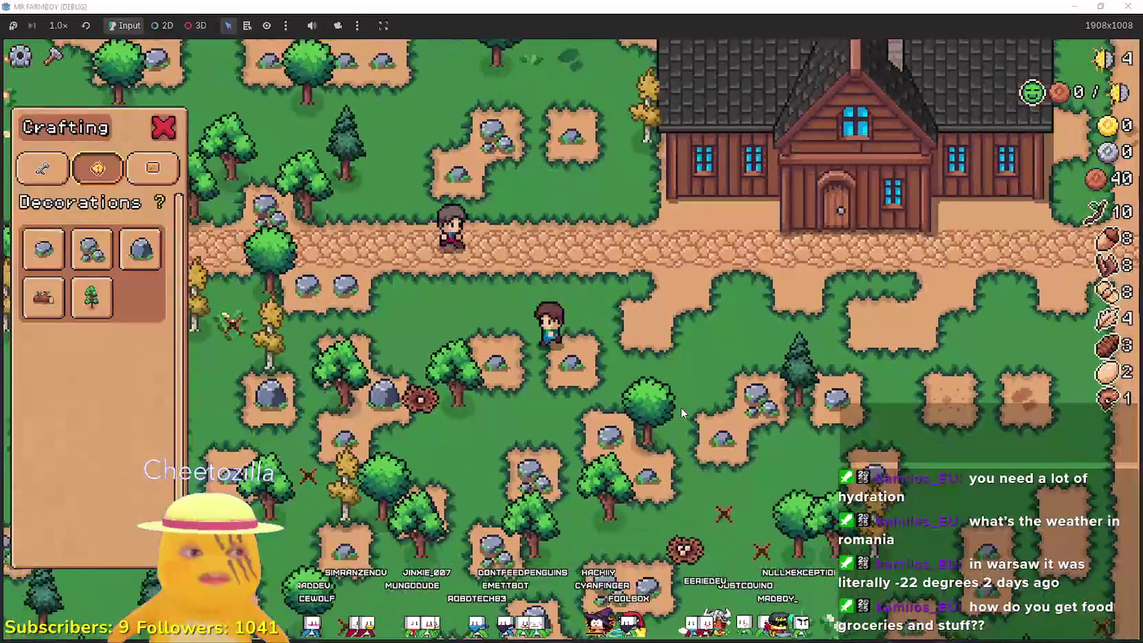
{"action": "key", "text": "w"}
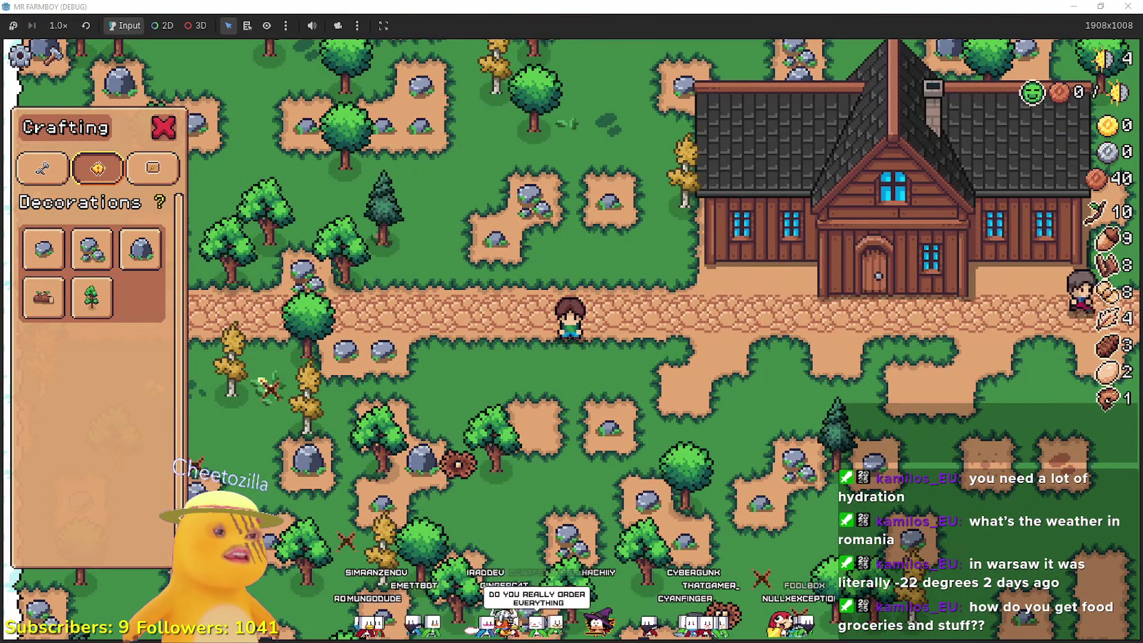
- Bring up the MR FARMBOY Localization spreadsheet and select the Wood Stock VIII name
{"action": "key", "text": "alt+Tab"}
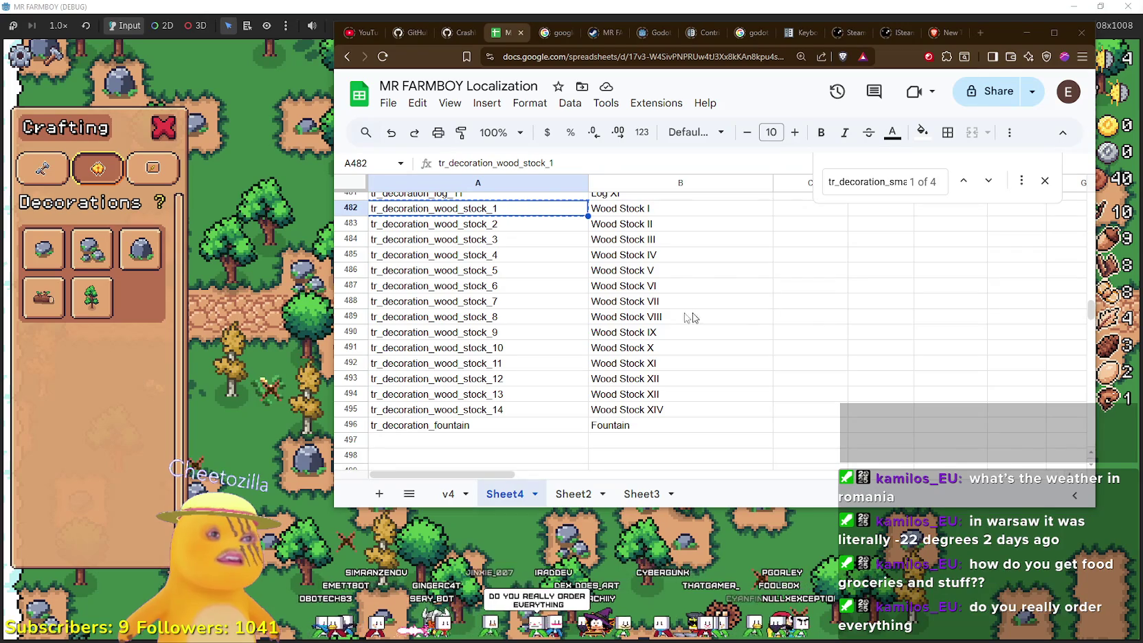
{"action": "left_click", "coordinate": [616, 319]}
{"action": "scroll", "coordinate": [622, 343], "scroll_direction": "up", "scroll_amount": 5}
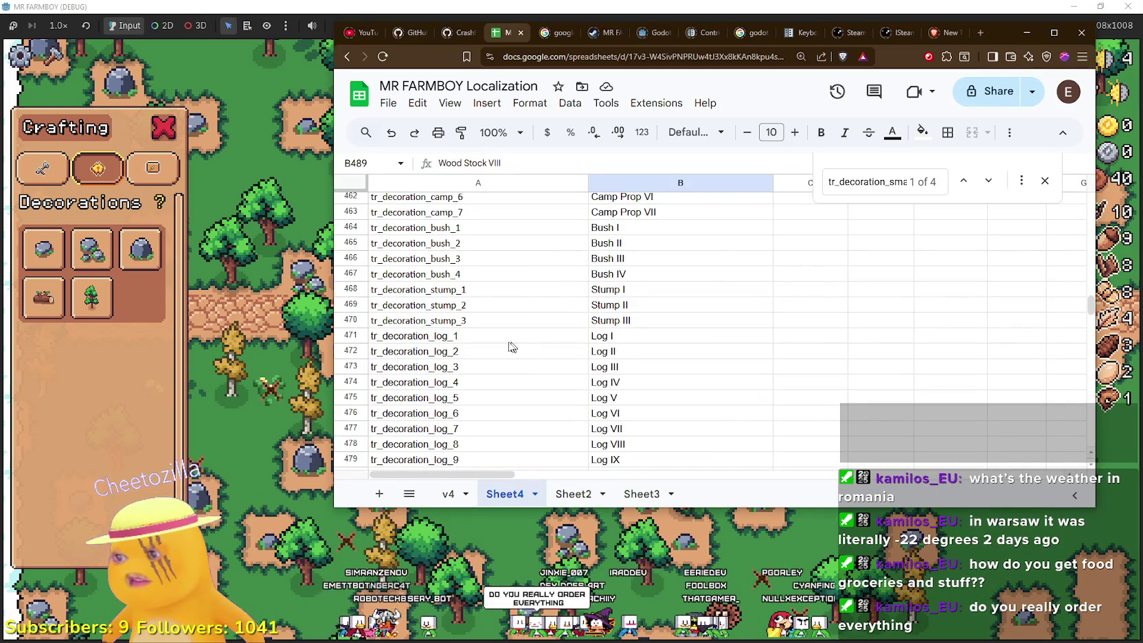
- Scroll Sheet4 to find the tr_decoration_log_1 key around row 471
{"action": "left_click", "coordinate": [511, 336]}
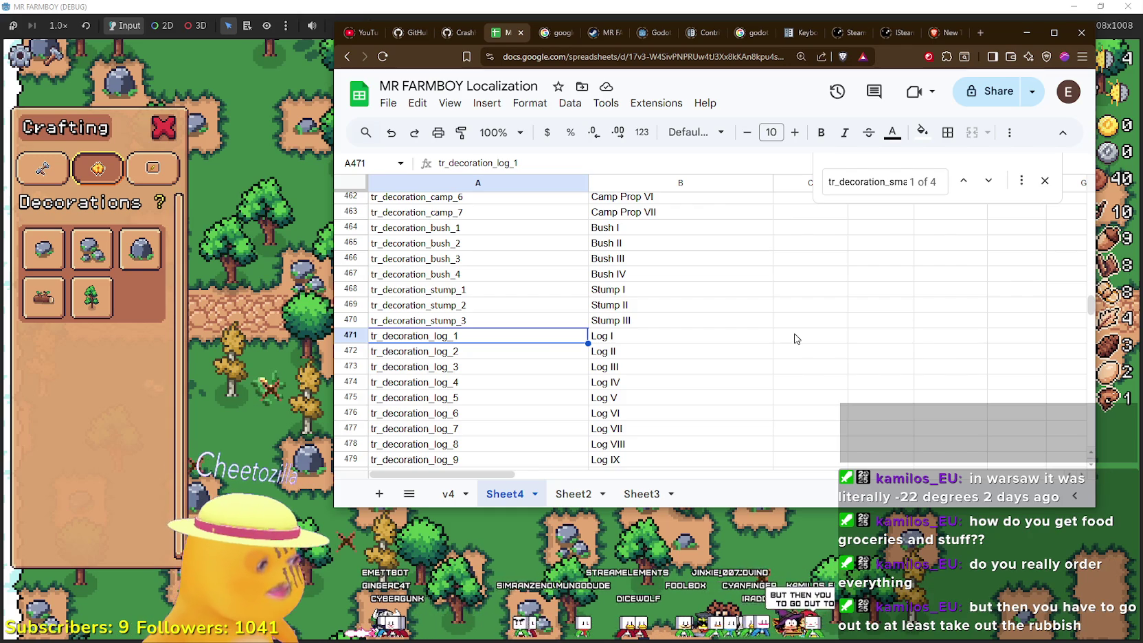
{"action": "scroll", "coordinate": [697, 330], "scroll_direction": "up", "scroll_amount": 1}
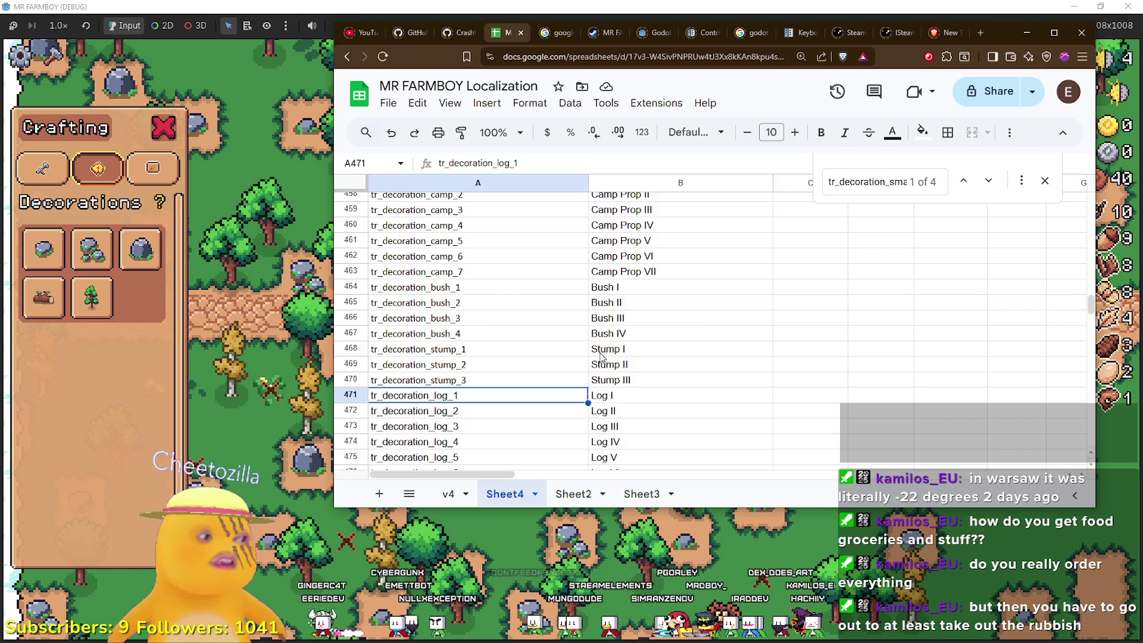
{"action": "scroll", "coordinate": [693, 390], "scroll_direction": "up", "scroll_amount": 10}
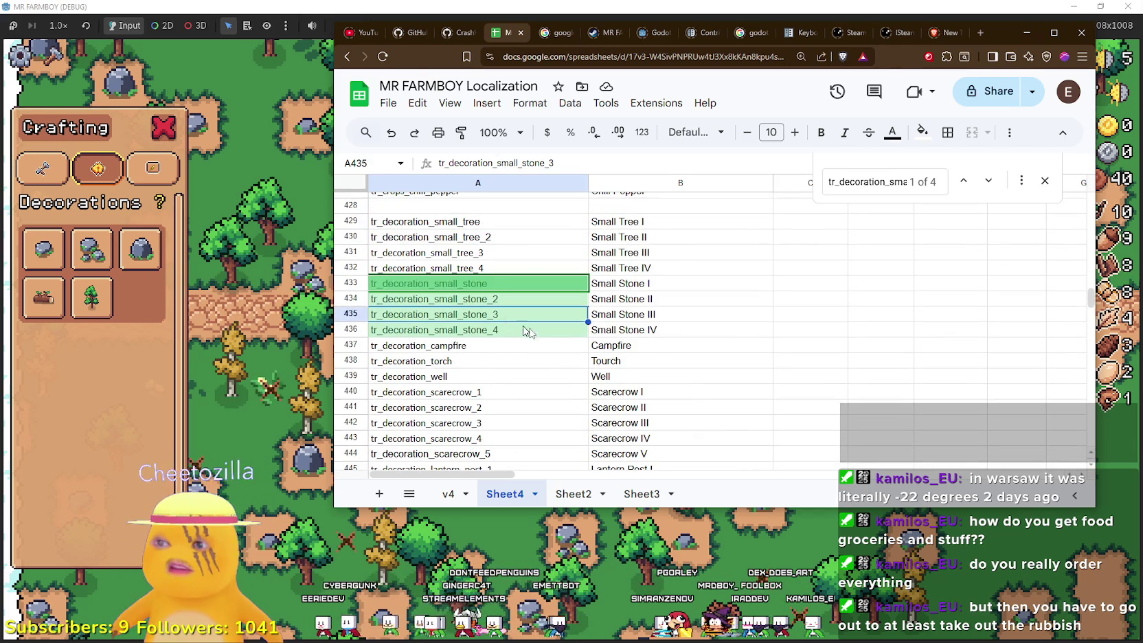
{"action": "scroll", "coordinate": [647, 353], "scroll_direction": "up", "scroll_amount": 3}
{"action": "scroll", "coordinate": [720, 413], "scroll_direction": "down", "scroll_amount": 1}
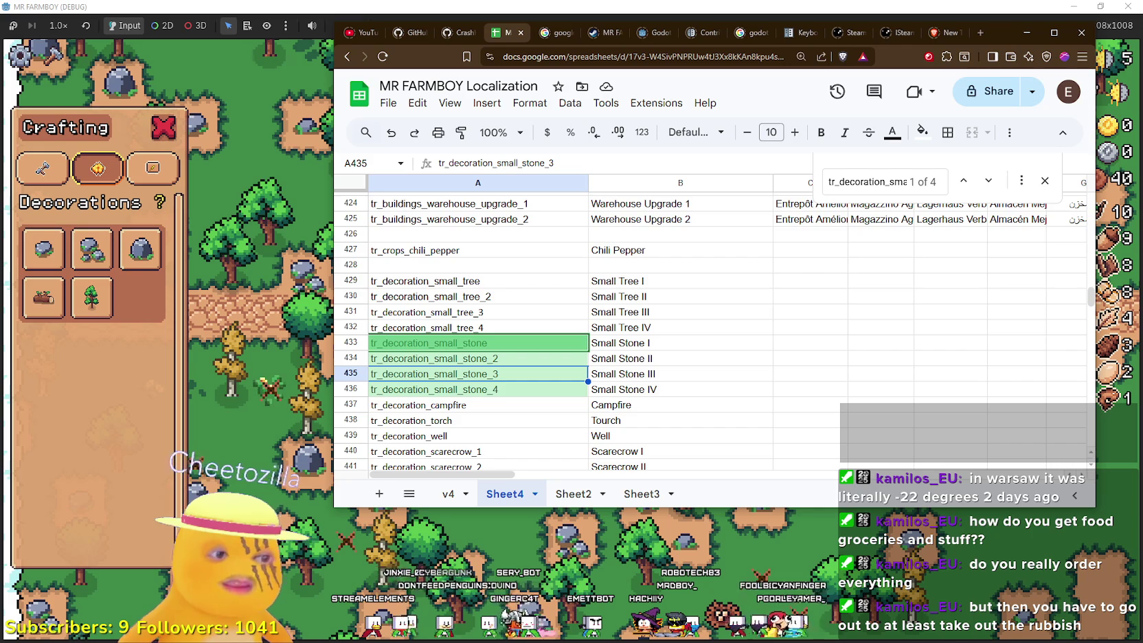
{"action": "mouse_move", "coordinate": [39, 308]}
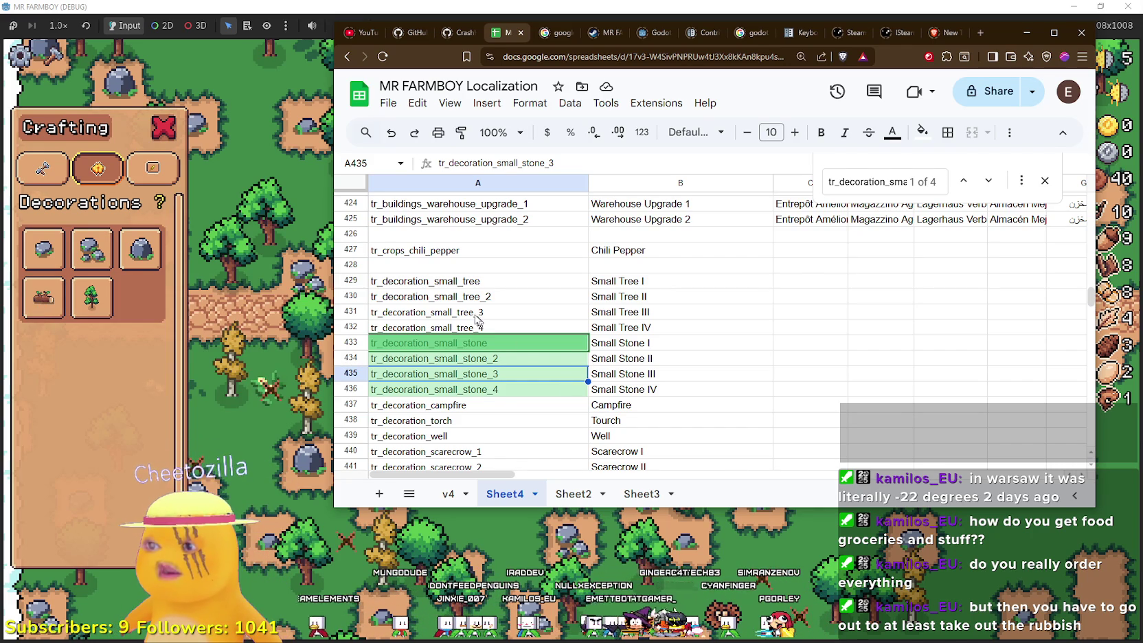
{"action": "scroll", "coordinate": [546, 433], "scroll_direction": "down", "scroll_amount": 10}
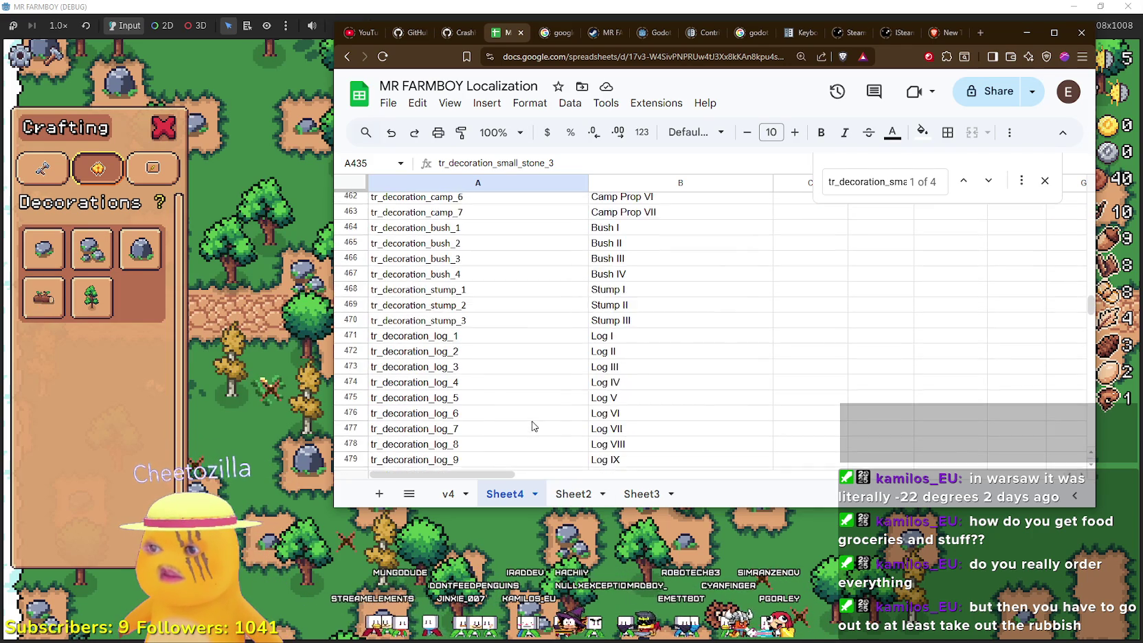
- Copy tr_decoration_log_1 from cell A471 and return to the Godot editor
{"action": "left_click", "coordinate": [494, 232]}
{"action": "left_click", "coordinate": [477, 217]}
{"action": "double_click", "coordinate": [474, 216]}
{"action": "key", "text": "Return"}
{"action": "left_click", "coordinate": [483, 216]}
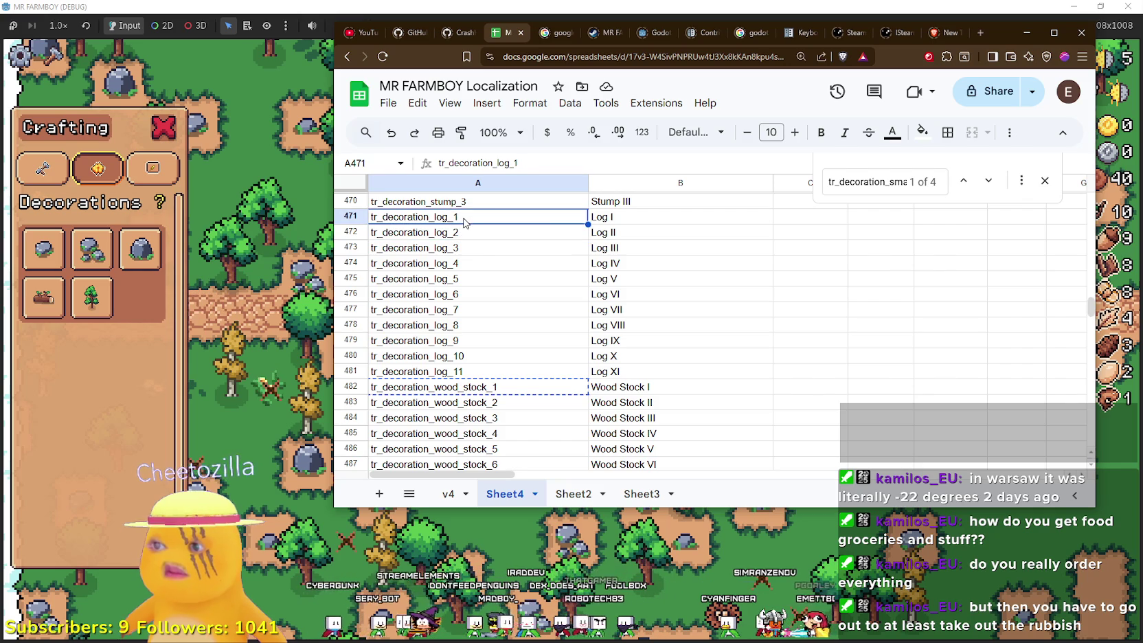
{"action": "key", "text": "ctrl+c"}
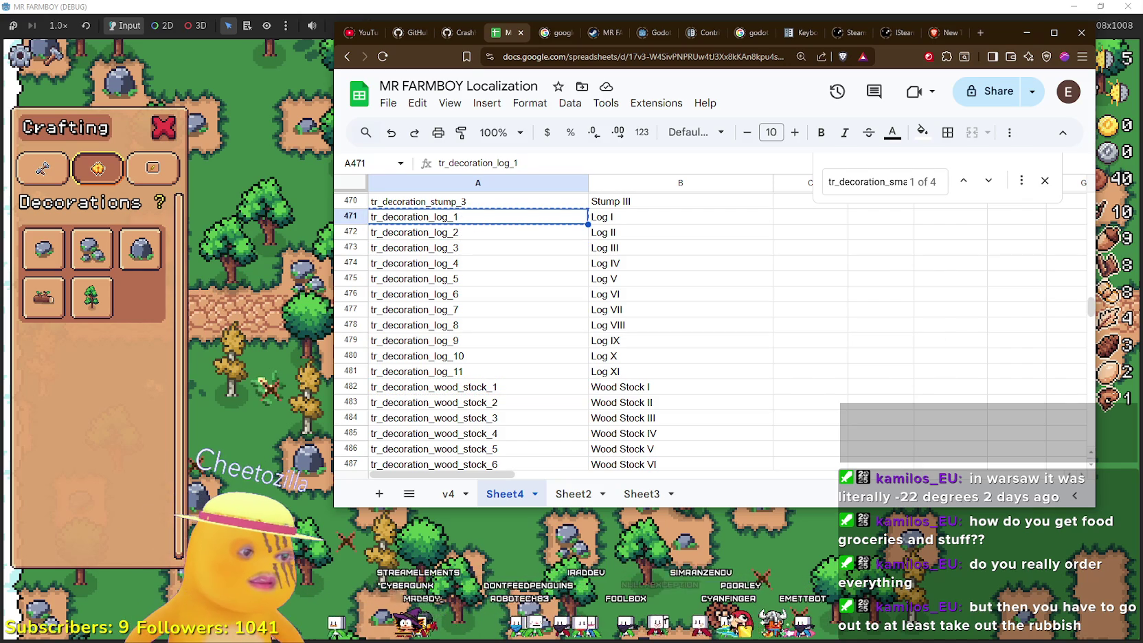
{"action": "key", "text": "alt+Tab"}
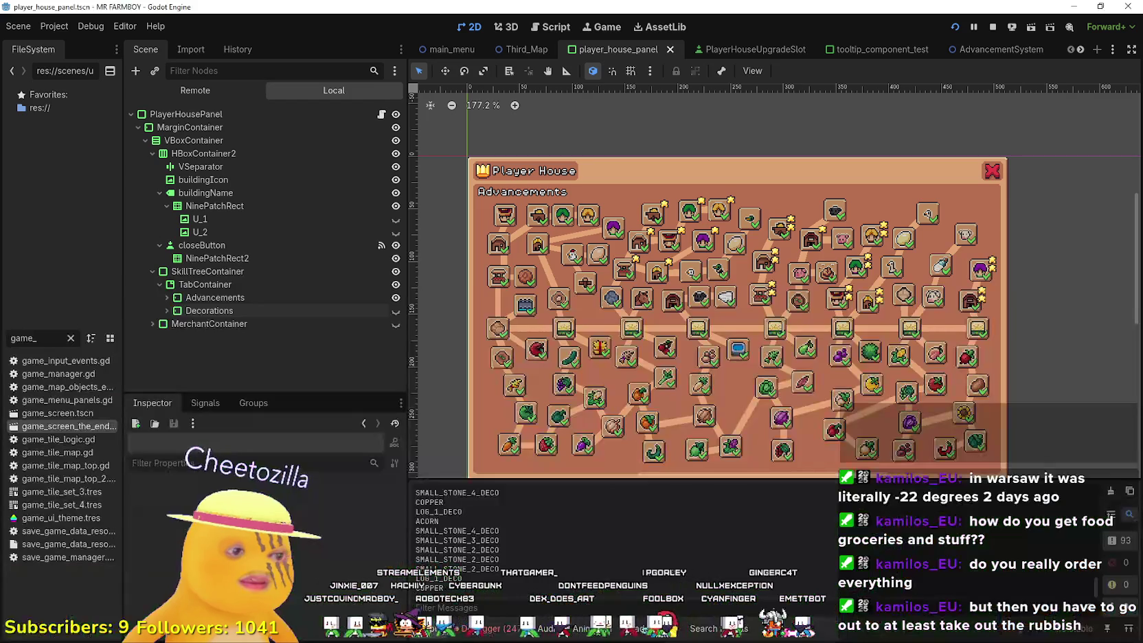
- Expand Decorations > Skills in the Scene tree to reach the log_1 skill
{"action": "left_click", "coordinate": [167, 310]}
{"action": "scroll", "coordinate": [229, 310], "scroll_direction": "down", "scroll_amount": 1}
{"action": "left_click", "coordinate": [196, 366]}
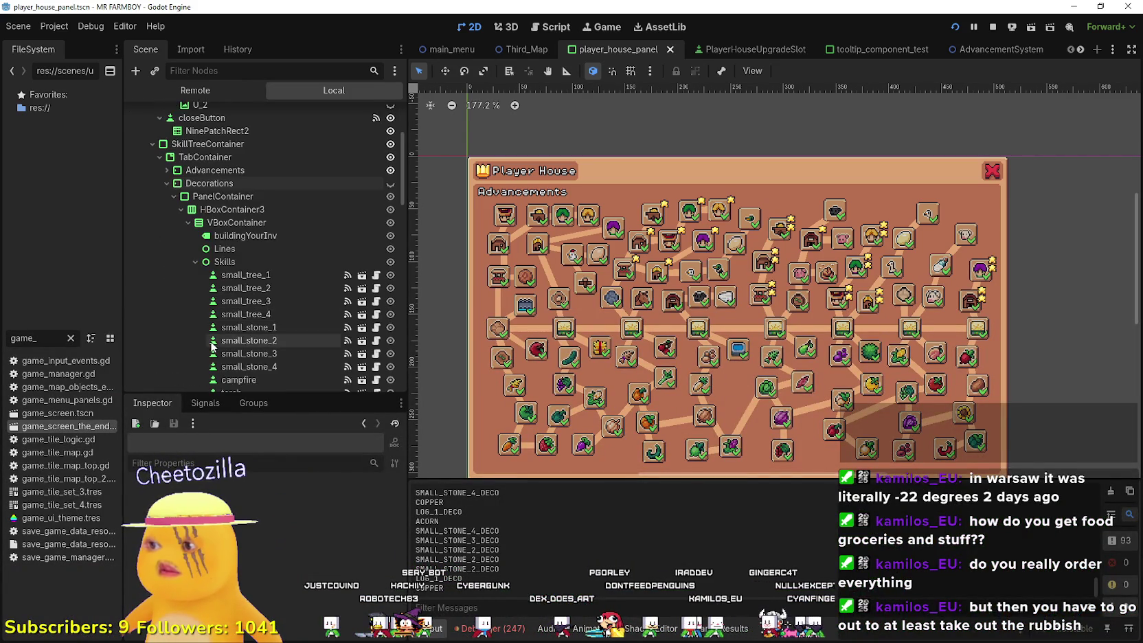
{"action": "scroll", "coordinate": [206, 343], "scroll_direction": "down", "scroll_amount": 10}
{"action": "scroll", "coordinate": [261, 330], "scroll_direction": "down", "scroll_amount": 7}
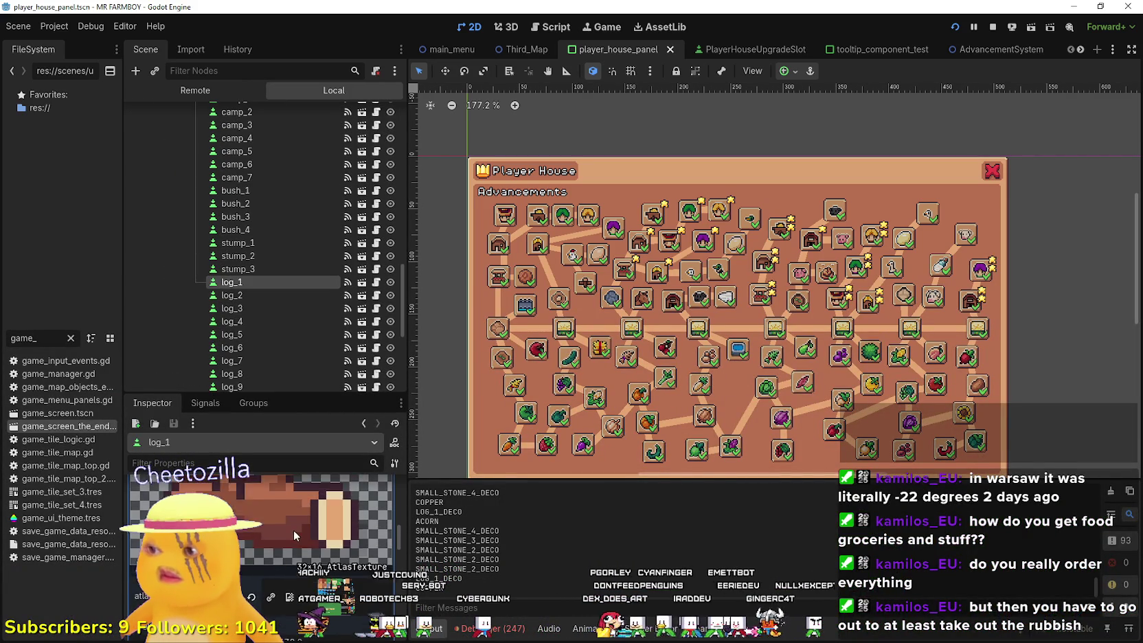
{"action": "scroll", "coordinate": [299, 524], "scroll_direction": "up", "scroll_amount": 3}
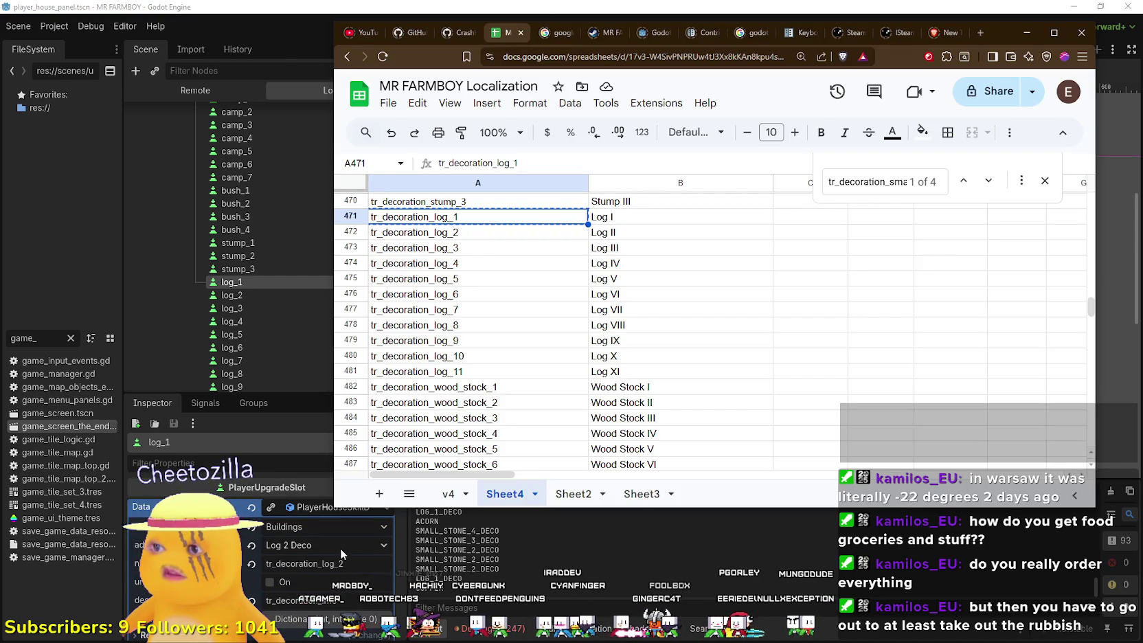
{"action": "scroll", "coordinate": [337, 554], "scroll_direction": "down", "scroll_amount": 2}
{"action": "scroll", "coordinate": [338, 555], "scroll_direction": "down", "scroll_amount": 3}
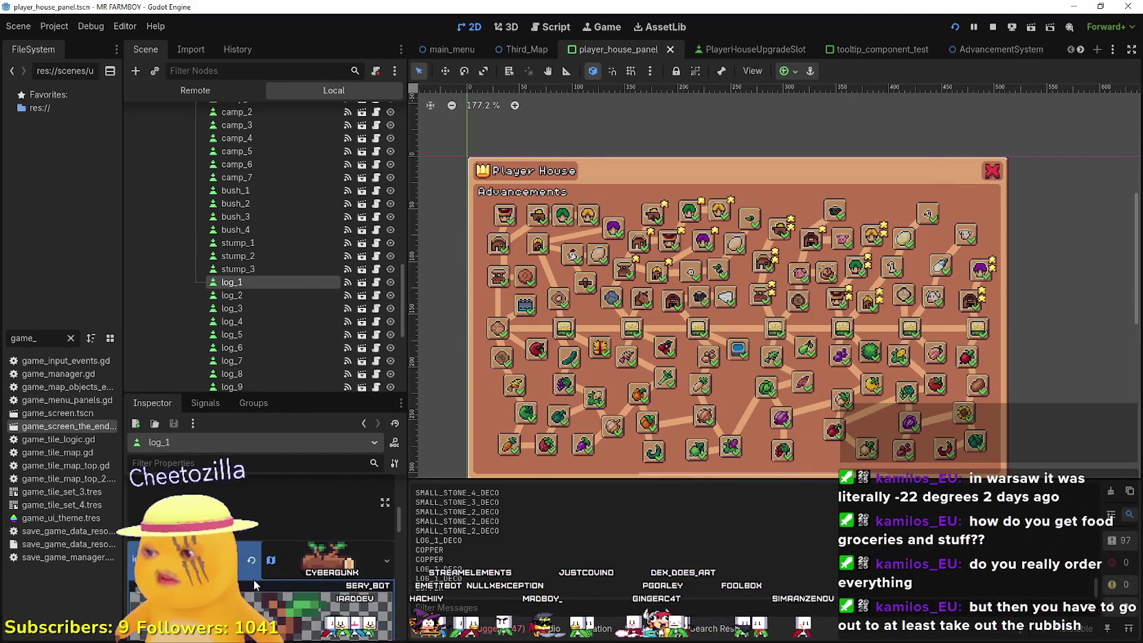
{"action": "scroll", "coordinate": [300, 531], "scroll_direction": "up", "scroll_amount": 5}
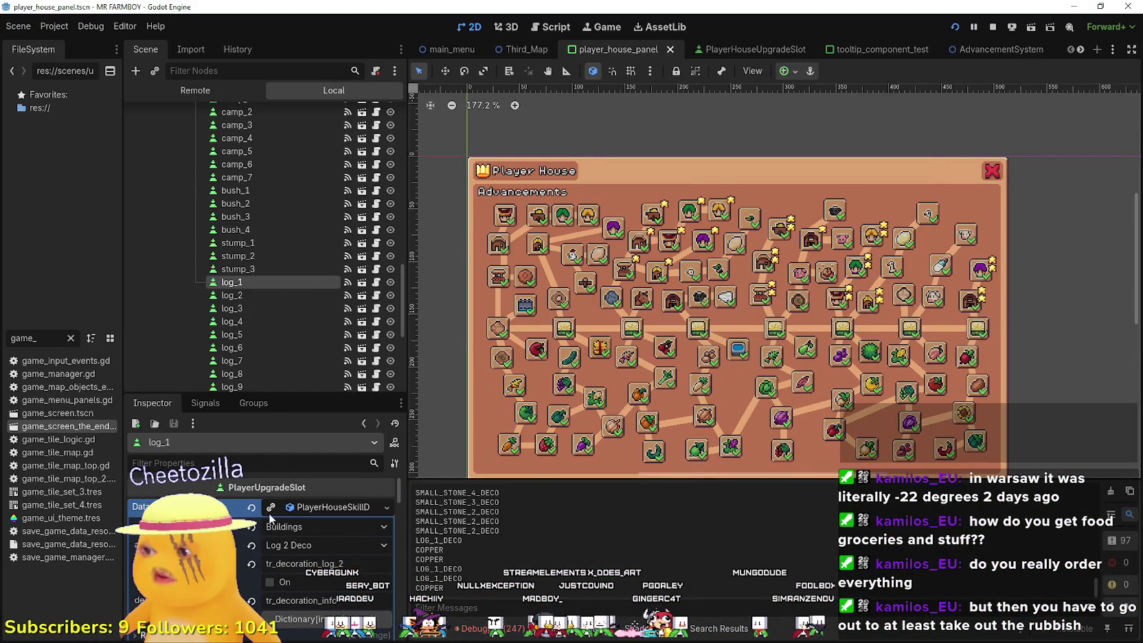
- Set log_1's item to Log 1 Deco and its name key to tr_decoration_log_1, then save
{"action": "left_click", "coordinate": [302, 527]}
{"action": "scroll", "coordinate": [307, 515], "scroll_direction": "down", "scroll_amount": 15}
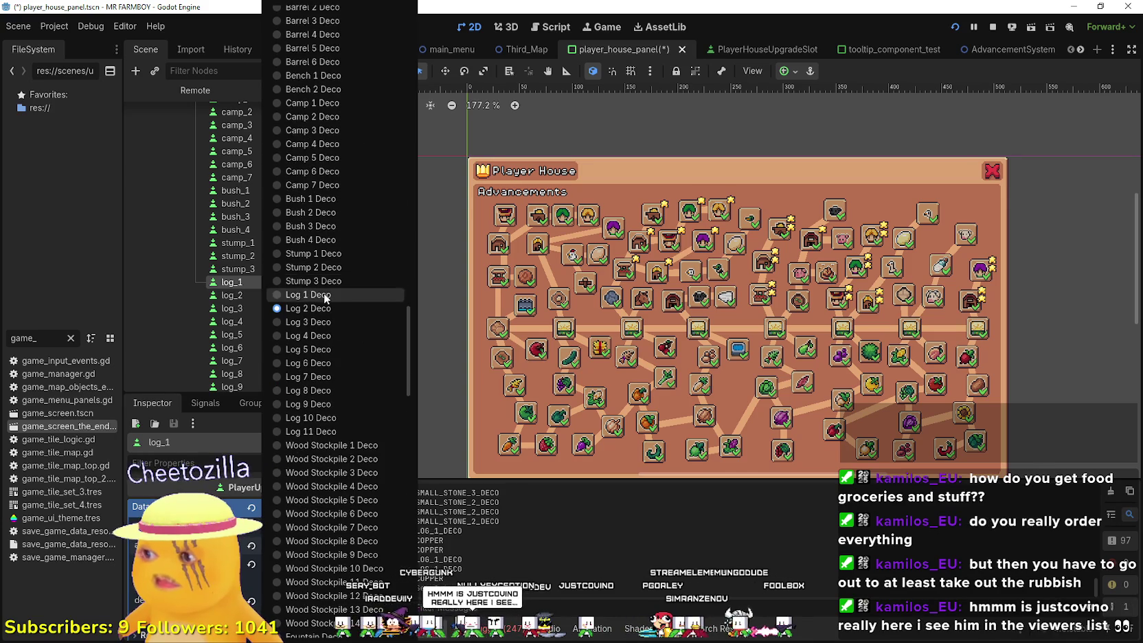
{"action": "left_click", "coordinate": [322, 293]}
{"action": "left_click", "coordinate": [344, 564]}
{"action": "key", "text": "BackSpace"}
{"action": "type", "text": "1"}
{"action": "key", "text": "ctrl+s"}
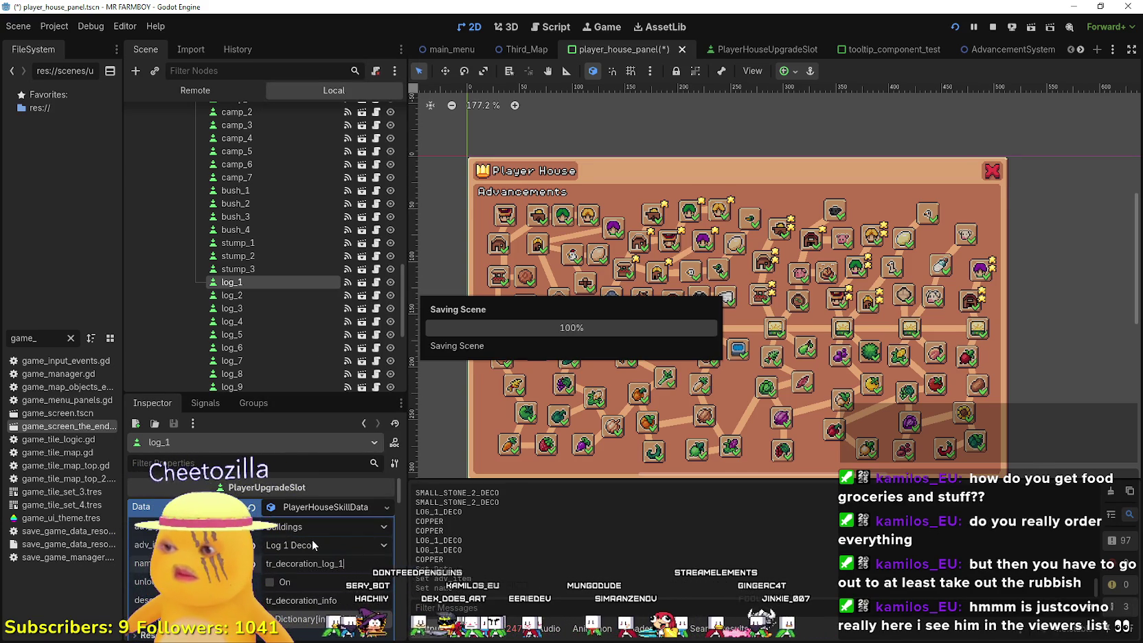
- Inspect the log_2 skill's data and save the scene
{"action": "scroll", "coordinate": [316, 529], "scroll_direction": "up", "scroll_amount": 3}
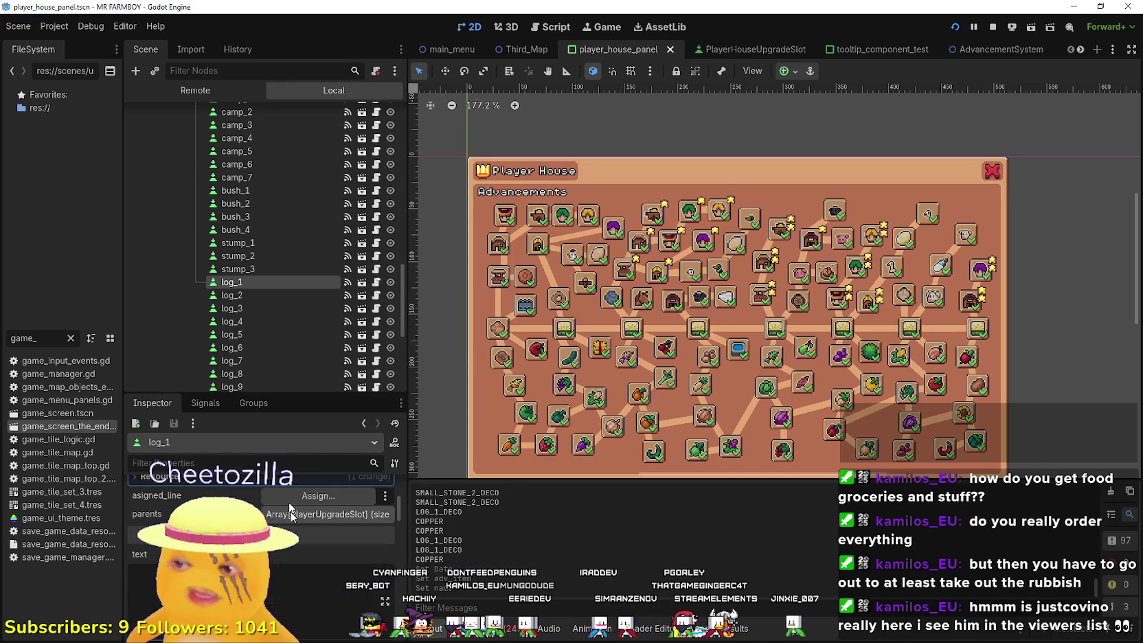
{"action": "left_click", "coordinate": [256, 294]}
{"action": "scroll", "coordinate": [309, 625], "scroll_direction": "down", "scroll_amount": 5}
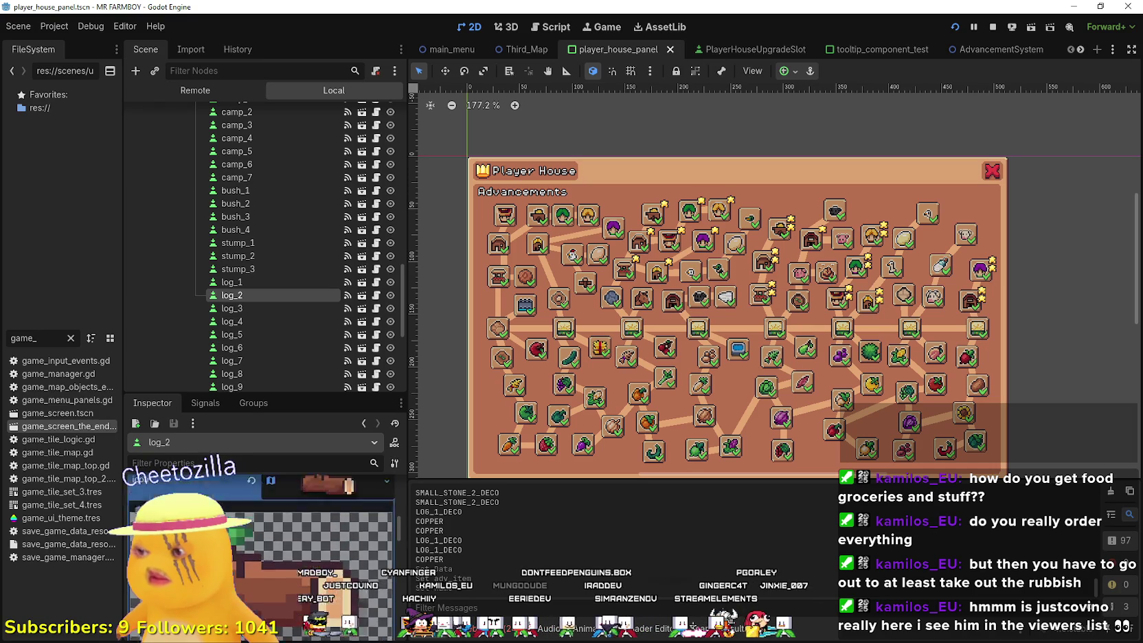
{"action": "key", "text": "ctrl+s"}
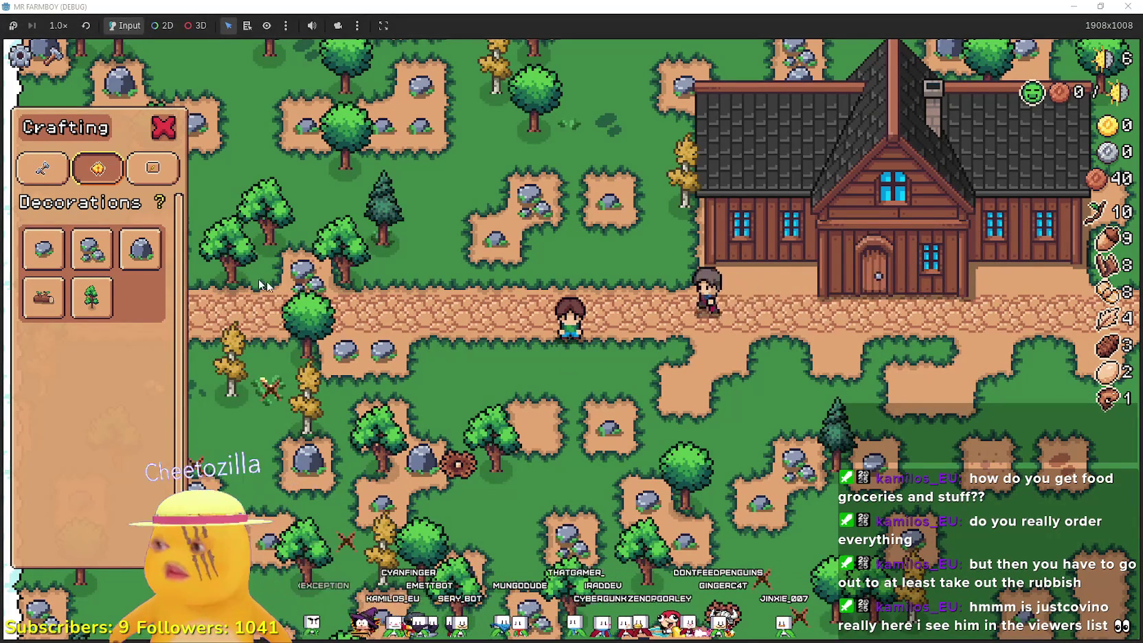
{"action": "mouse_move", "coordinate": [59, 262]}
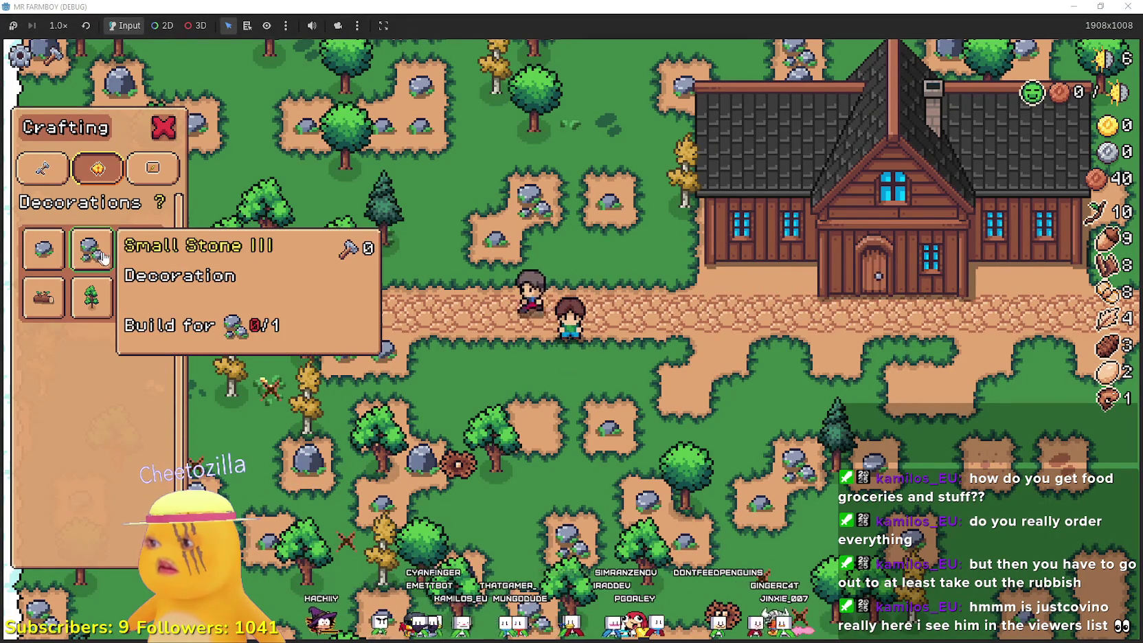
{"action": "left_click", "coordinate": [1069, 6]}
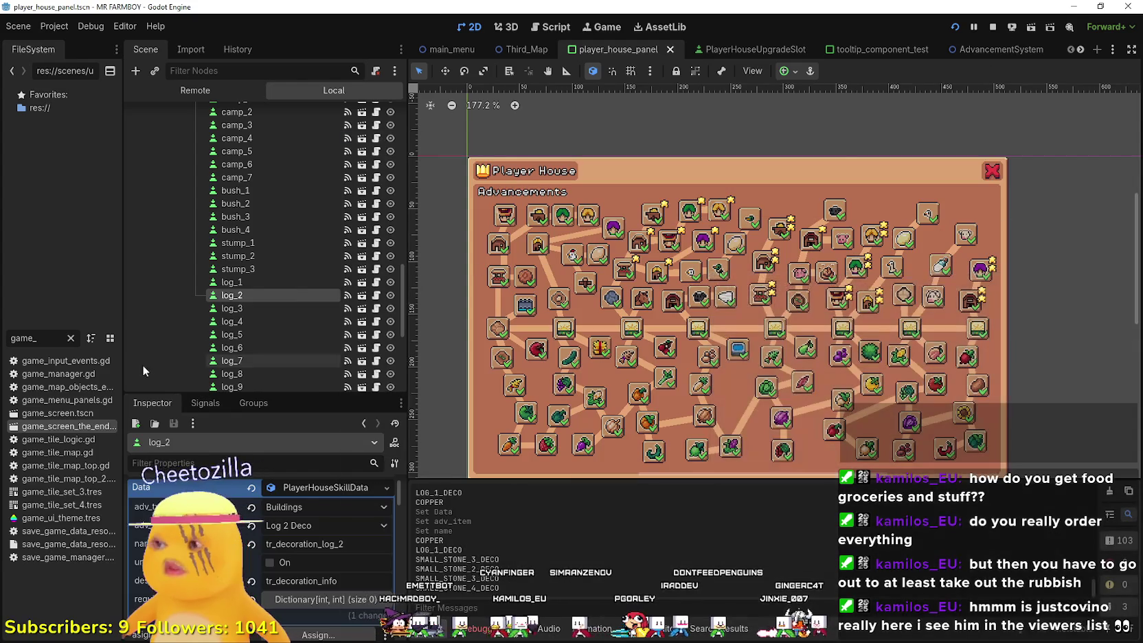
- Review the small_stone_1 and small_stone_2 skill data, then run MR FARMBOY with F5
{"action": "scroll", "coordinate": [295, 295], "scroll_direction": "up", "scroll_amount": 5}
{"action": "scroll", "coordinate": [275, 302], "scroll_direction": "up", "scroll_amount": 5}
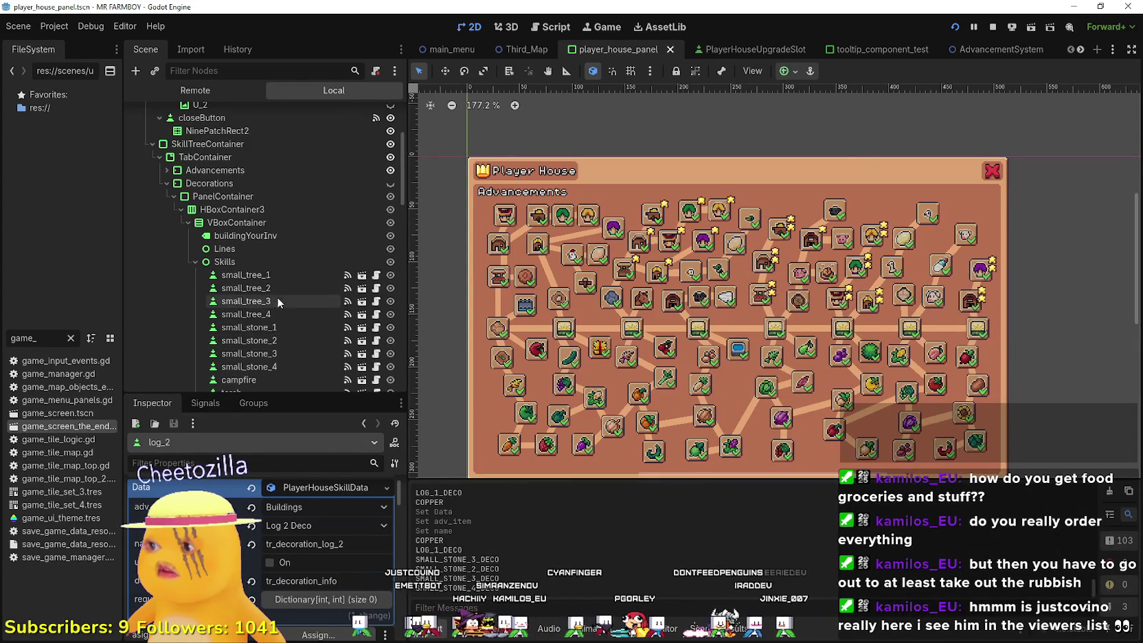
{"action": "left_click", "coordinate": [289, 328]}
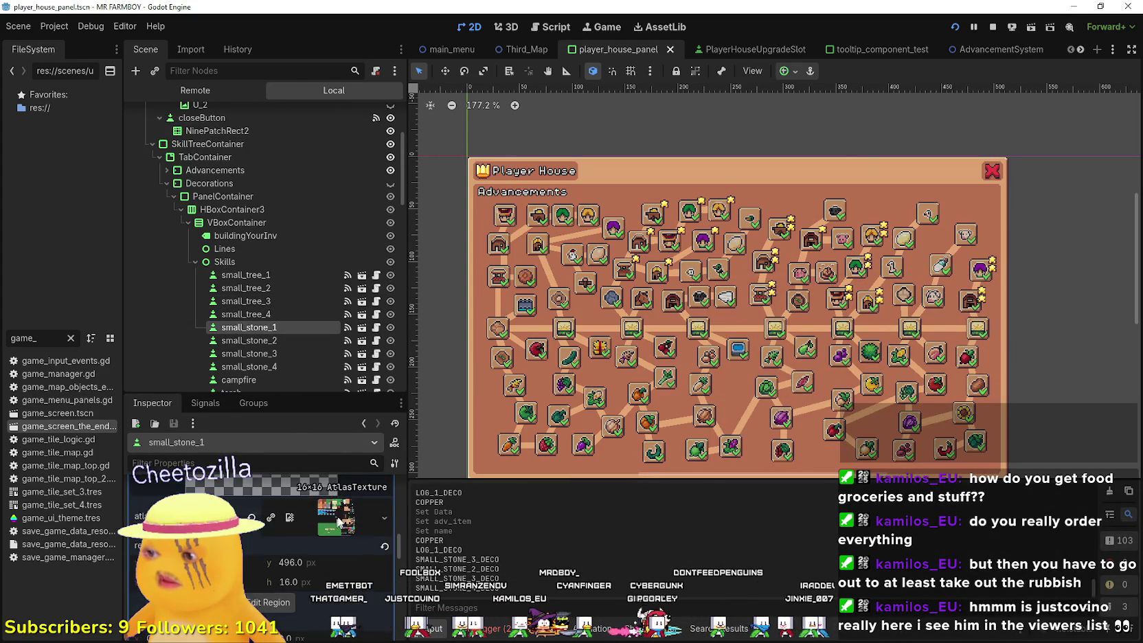
{"action": "scroll", "coordinate": [336, 509], "scroll_direction": "down", "scroll_amount": 1}
{"action": "scroll", "coordinate": [351, 515], "scroll_direction": "up", "scroll_amount": 2}
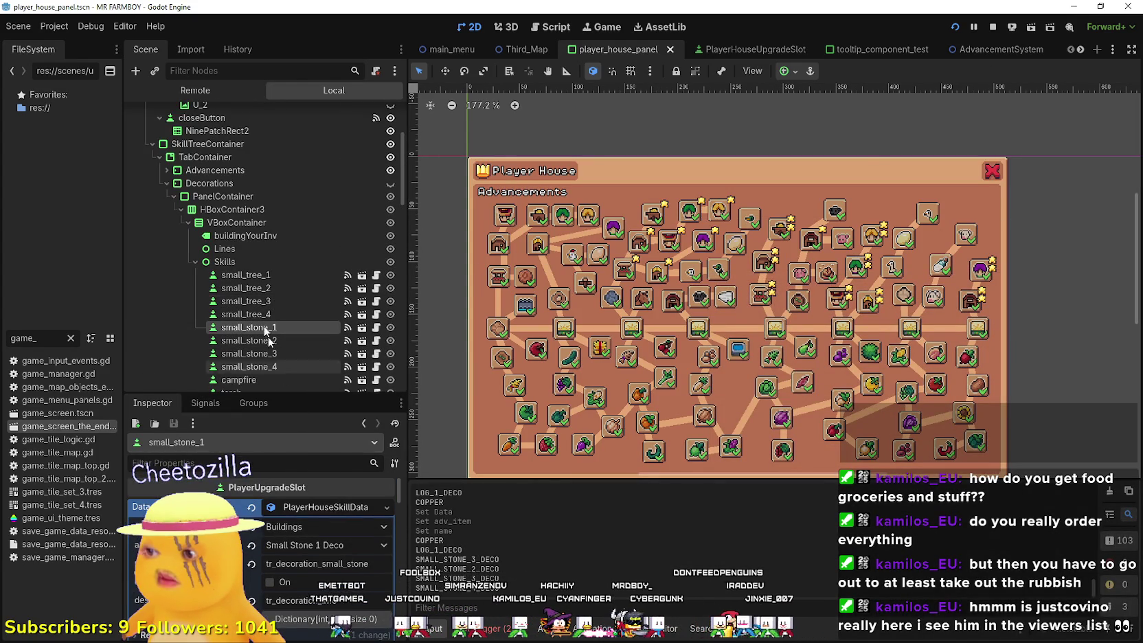
{"action": "left_click", "coordinate": [272, 341]}
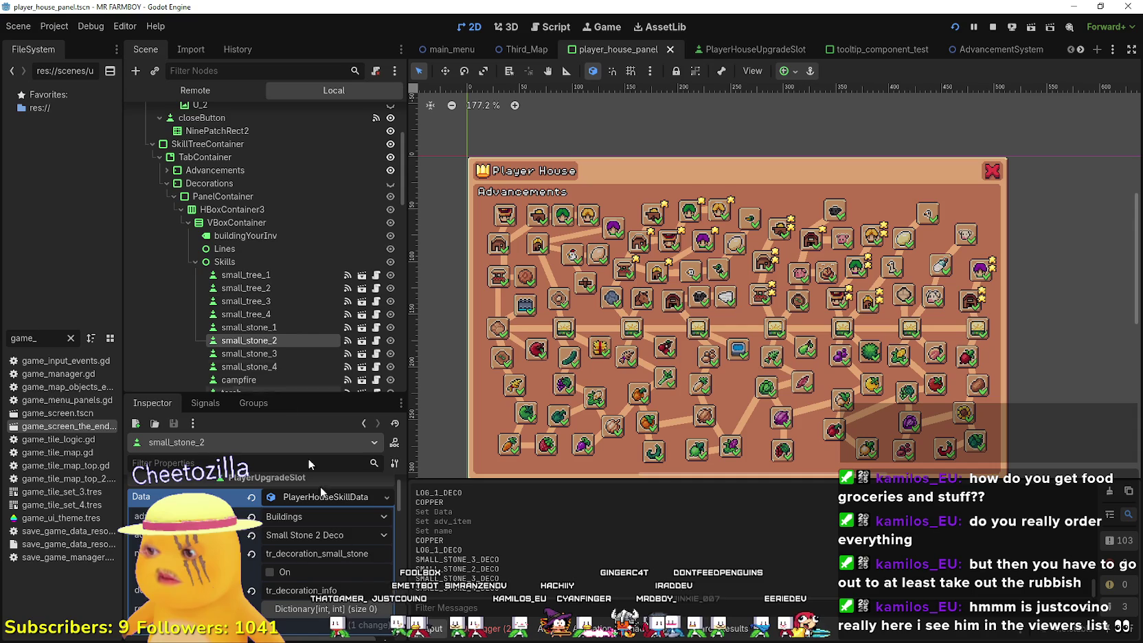
{"action": "left_click", "coordinate": [292, 328]}
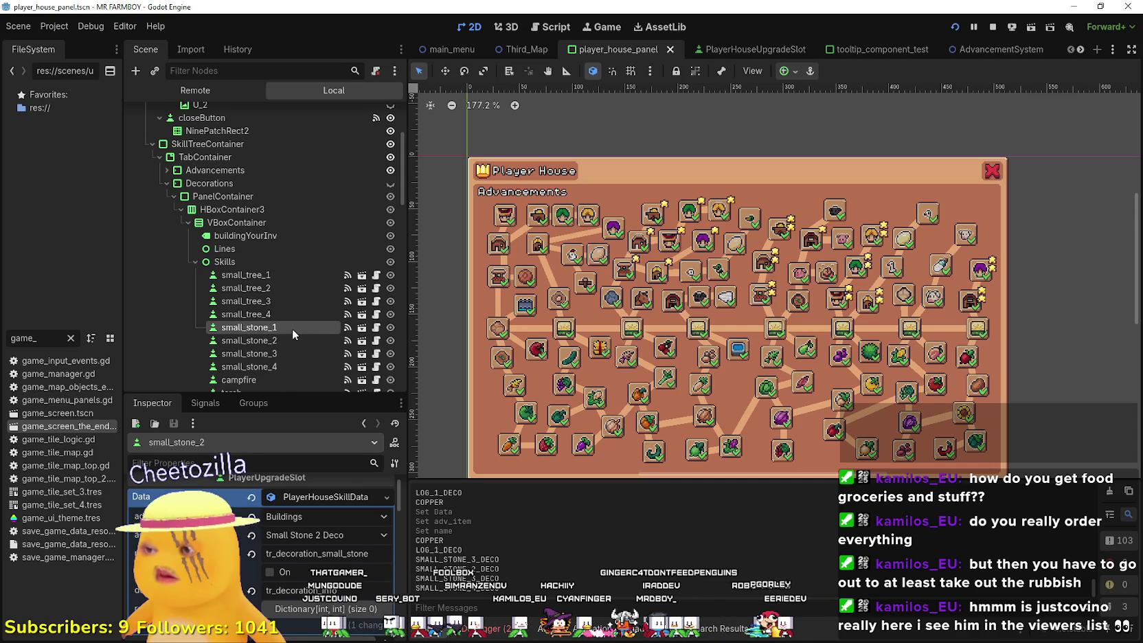
{"action": "key", "text": "F5"}
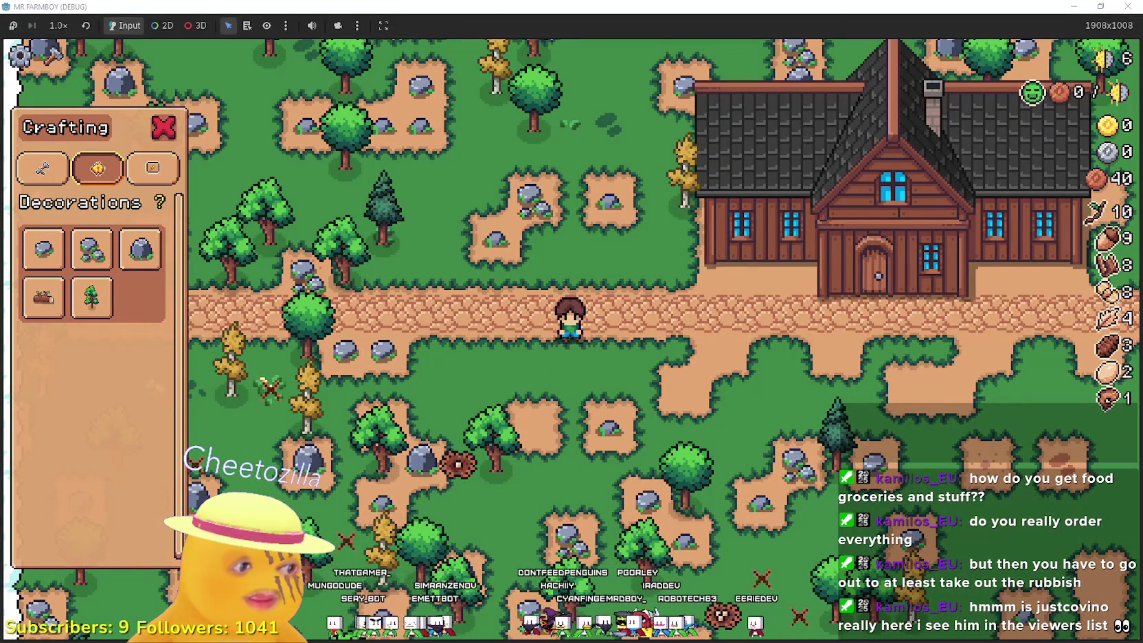
- Switch from the running game to the localization spreadsheet
{"action": "key", "text": "alt+Tab"}
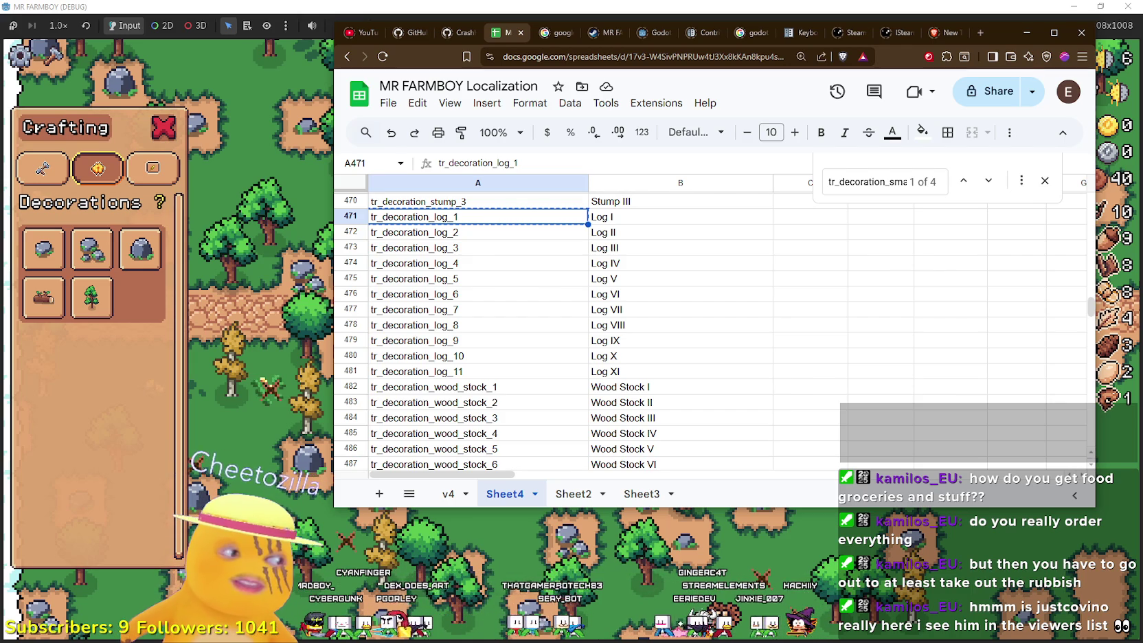
- Read the small stone keys in rows 433–436, including tr_decoration_small_stone_2, then return to Godot
{"action": "left_click", "coordinate": [670, 340]}
{"action": "scroll", "coordinate": [669, 353], "scroll_direction": "up", "scroll_amount": 5}
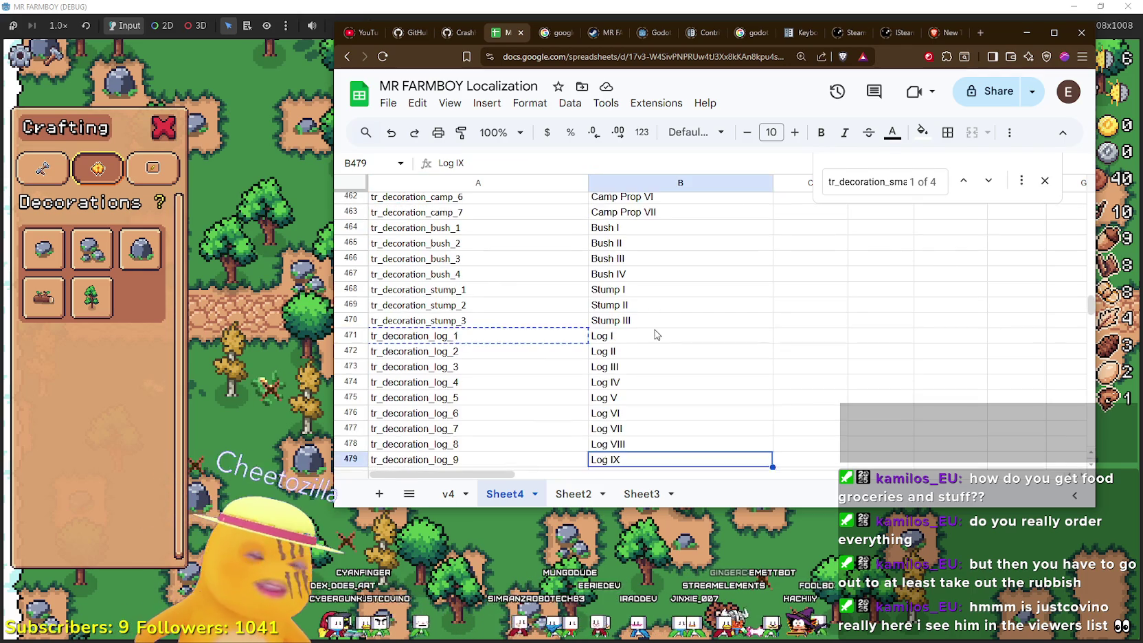
{"action": "scroll", "coordinate": [656, 360], "scroll_direction": "up", "scroll_amount": 8}
{"action": "left_click", "coordinate": [652, 376]}
{"action": "scroll", "coordinate": [652, 376], "scroll_direction": "up", "scroll_amount": 5}
{"action": "scroll", "coordinate": [652, 375], "scroll_direction": "down", "scroll_amount": 3}
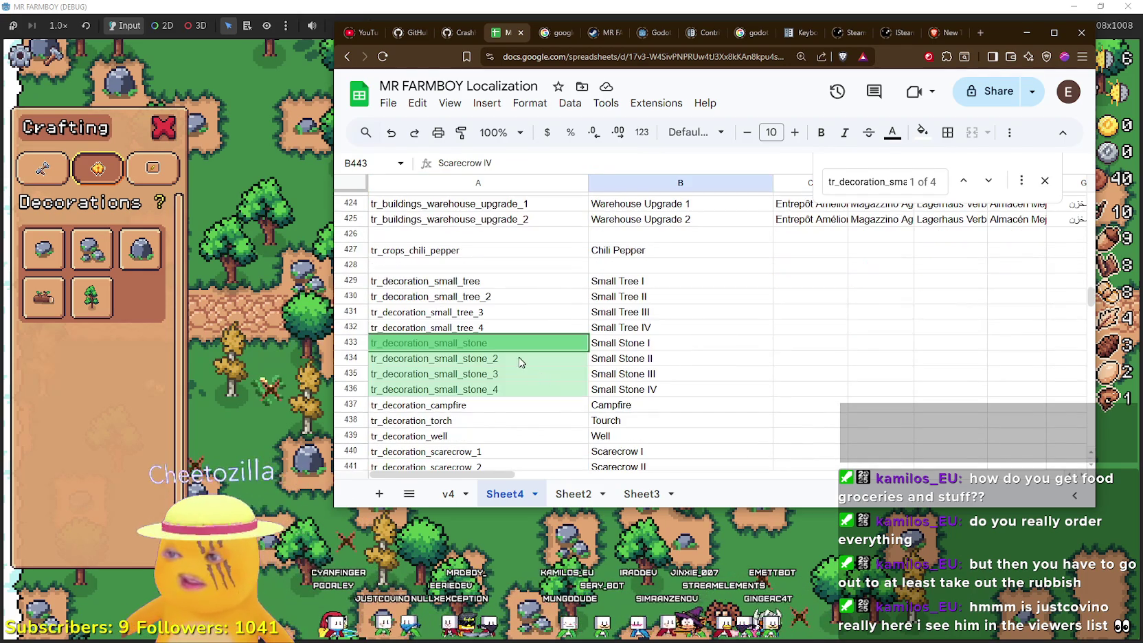
{"action": "left_click", "coordinate": [518, 359]}
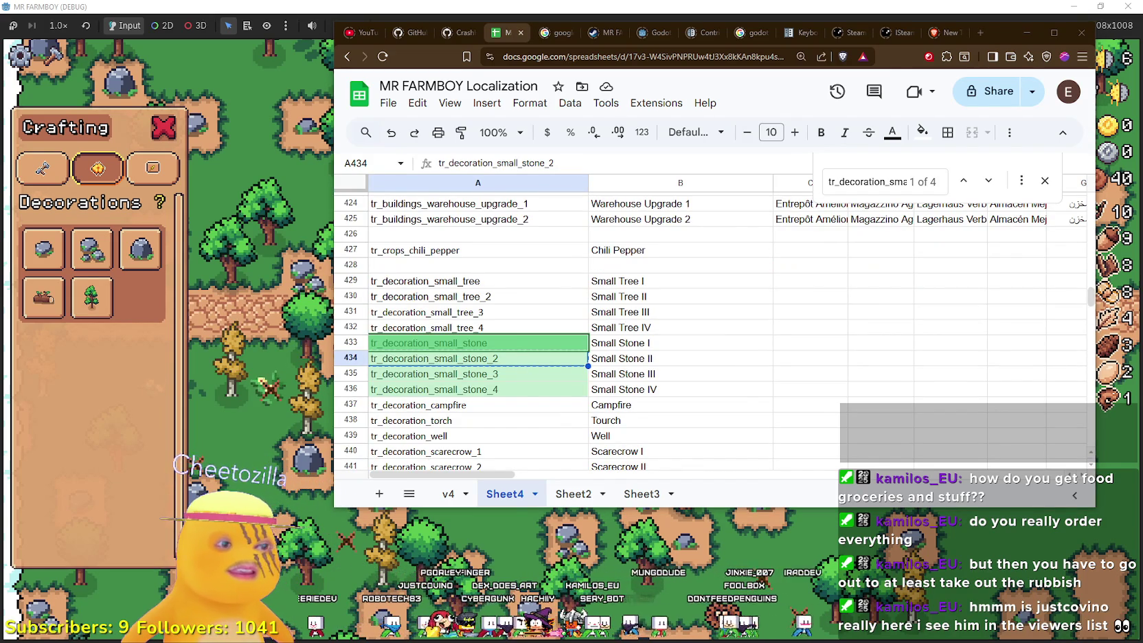
{"action": "key", "text": "alt+Tab"}
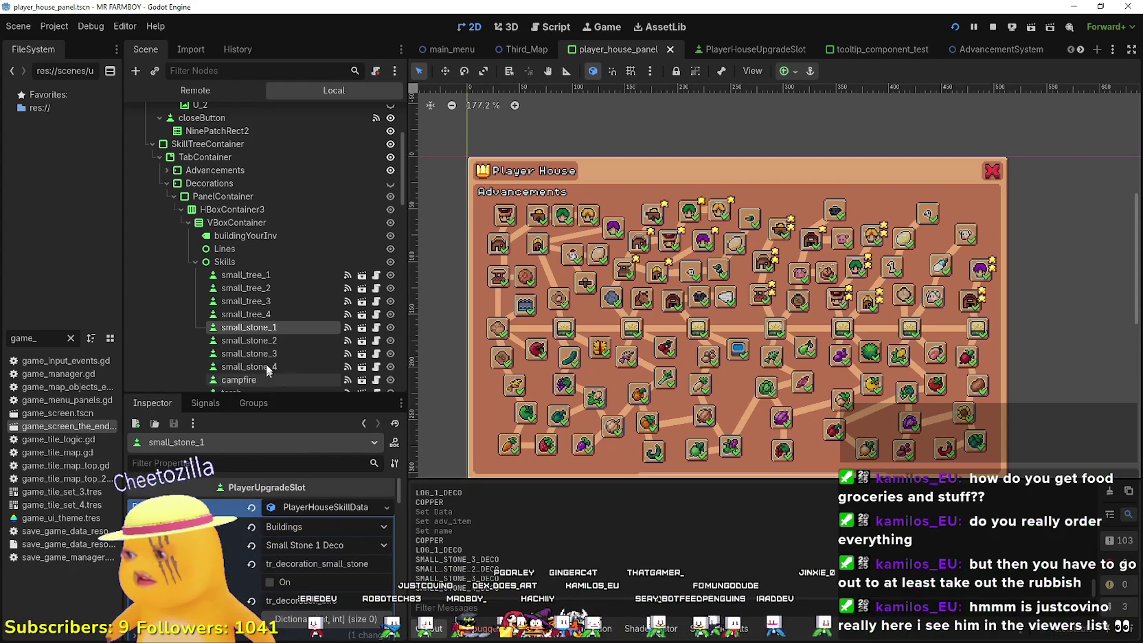
- Give small_stone_2 and small_stone_3 the name keys tr_decoration_small_stone_2 and _3, saving each
{"action": "left_click", "coordinate": [268, 341]}
{"action": "left_click", "coordinate": [323, 550]}
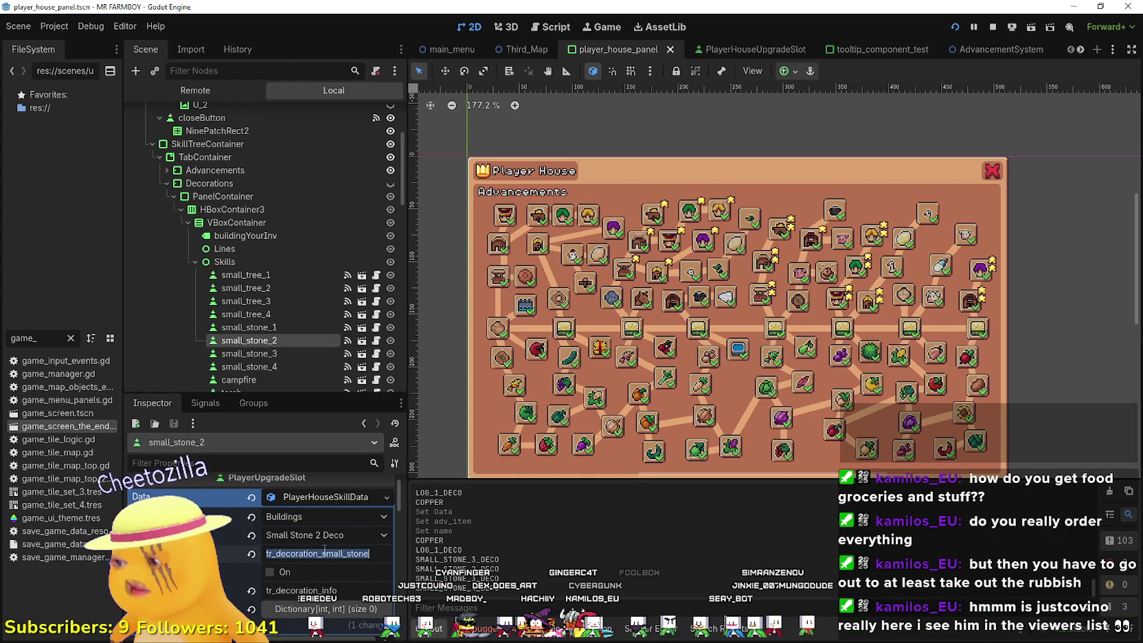
{"action": "type", "text": "_2"}
{"action": "key", "text": "ctrl+s"}
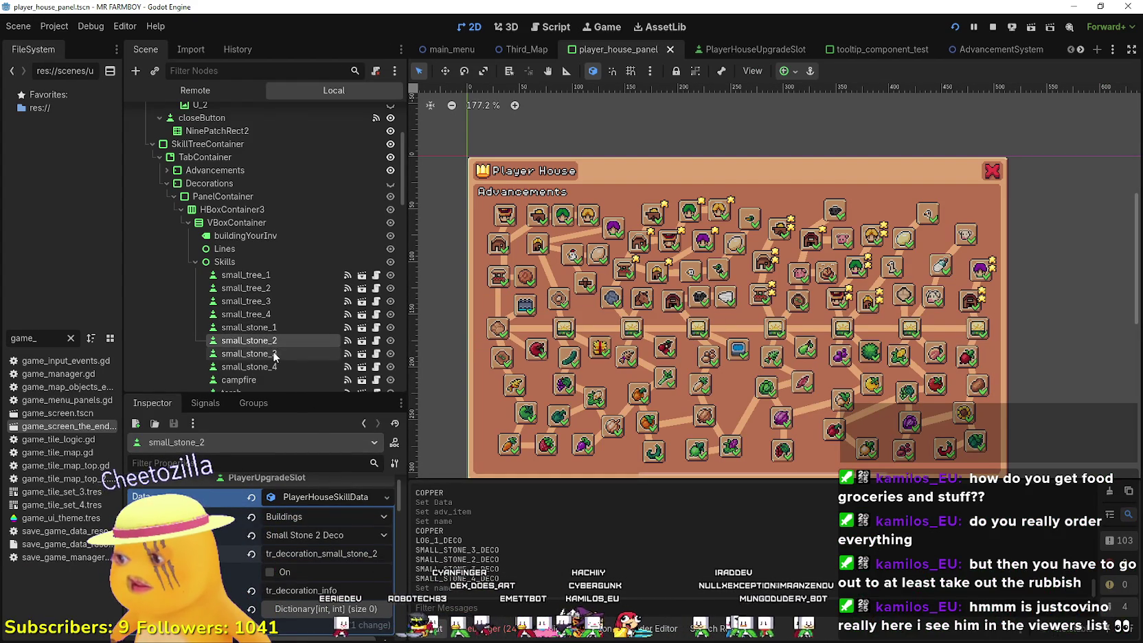
{"action": "left_click", "coordinate": [274, 353]}
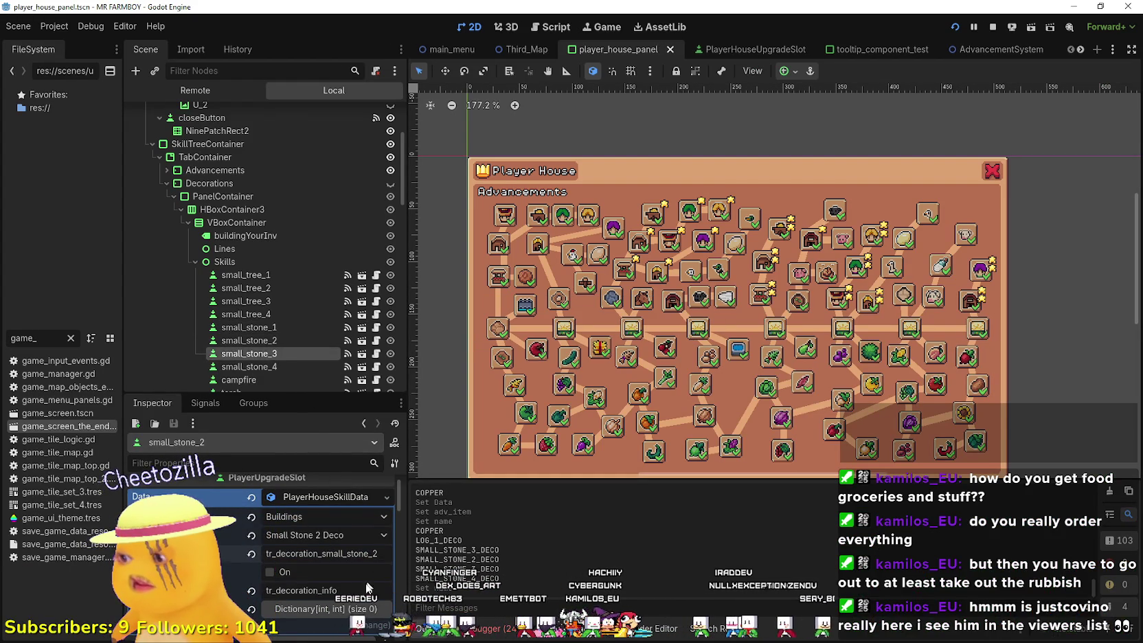
{"action": "left_click", "coordinate": [314, 491]}
{"action": "left_click", "coordinate": [319, 544]}
{"action": "left_click", "coordinate": [371, 543]}
{"action": "type", "text": "_3"}
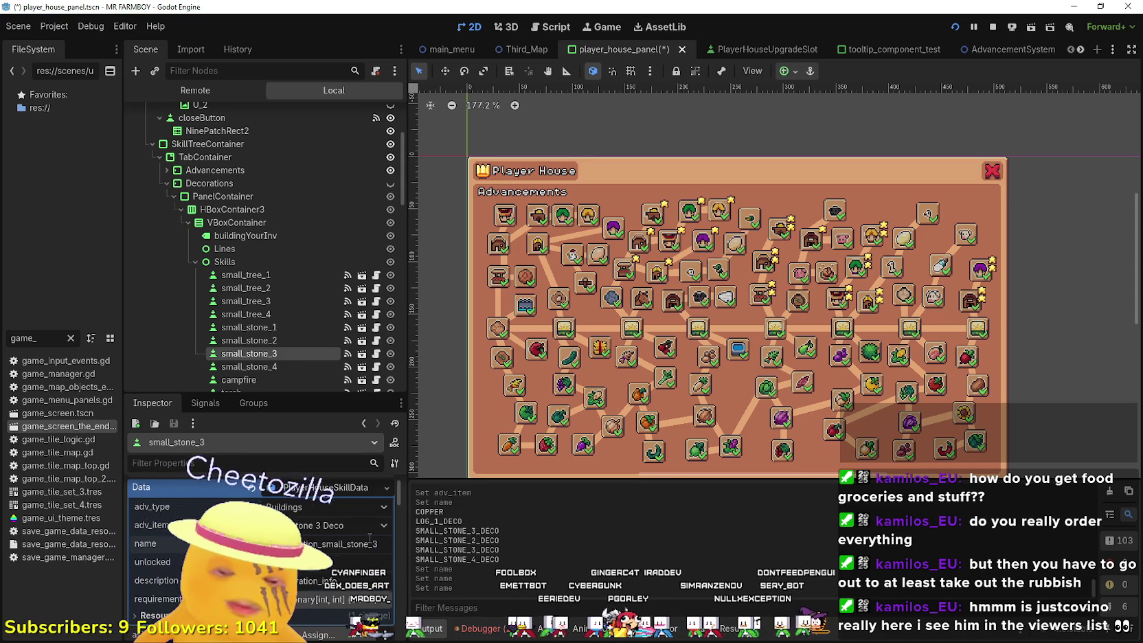
{"action": "key", "text": "ctrl+s"}
- Correct small_stone_4's name key to tr_decoration_small_stone_4 and save the scene
{"action": "left_click", "coordinate": [264, 368]}
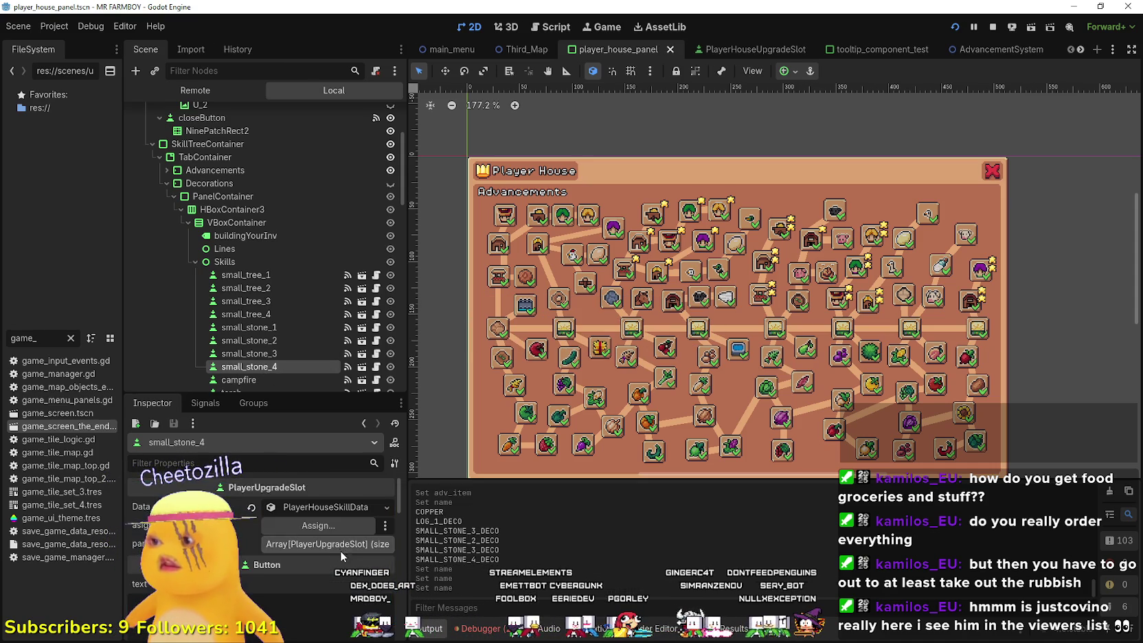
{"action": "left_click", "coordinate": [338, 506]}
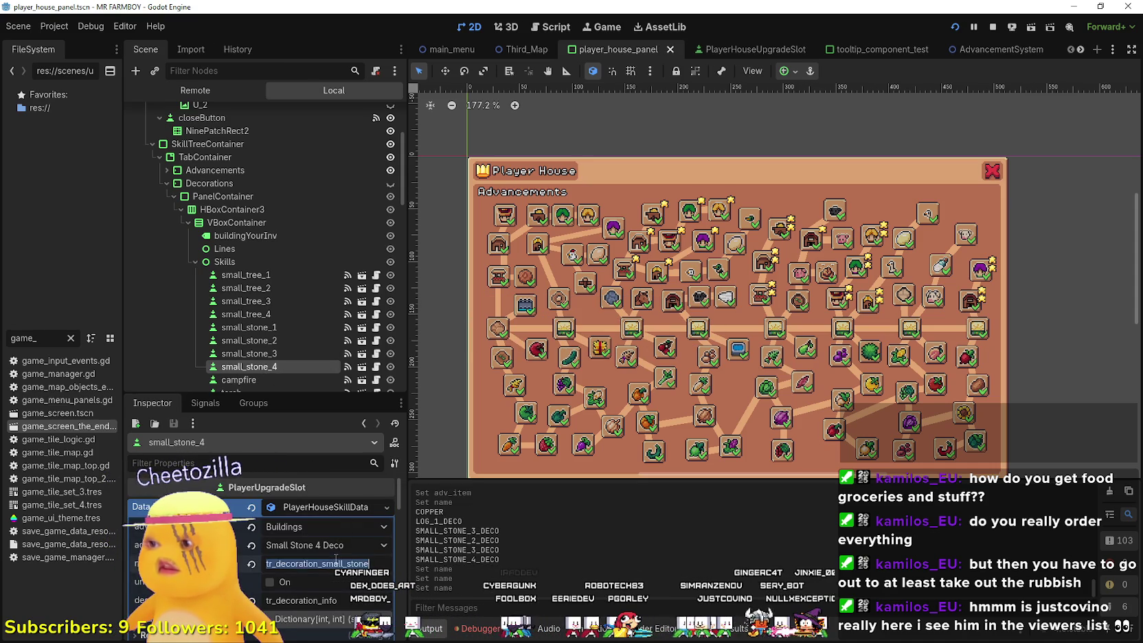
{"action": "type", "text": "4"}
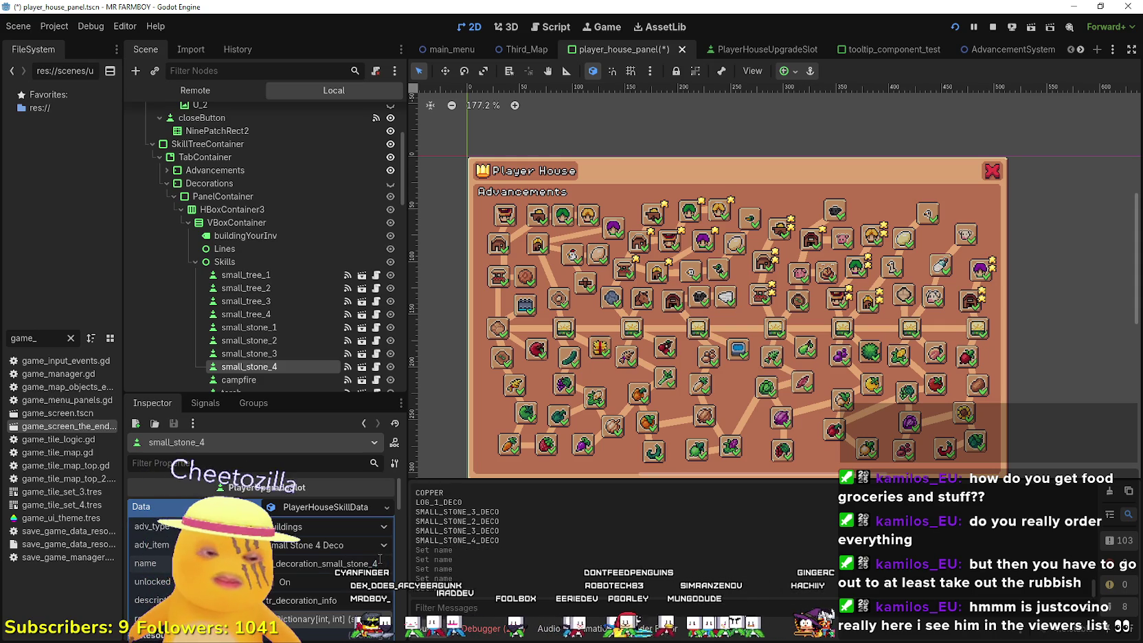
{"action": "key", "text": "ctrl+s"}
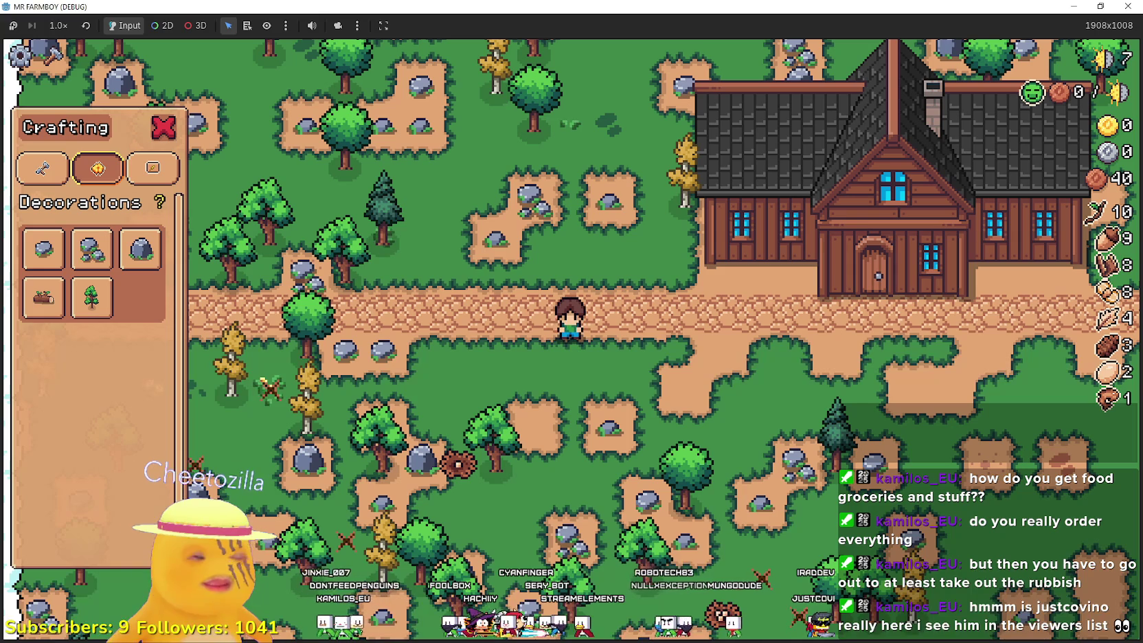
- Confirm the fourth stone shows Small Stone IV, then stop and relaunch the game
{"action": "mouse_move", "coordinate": [102, 262]}
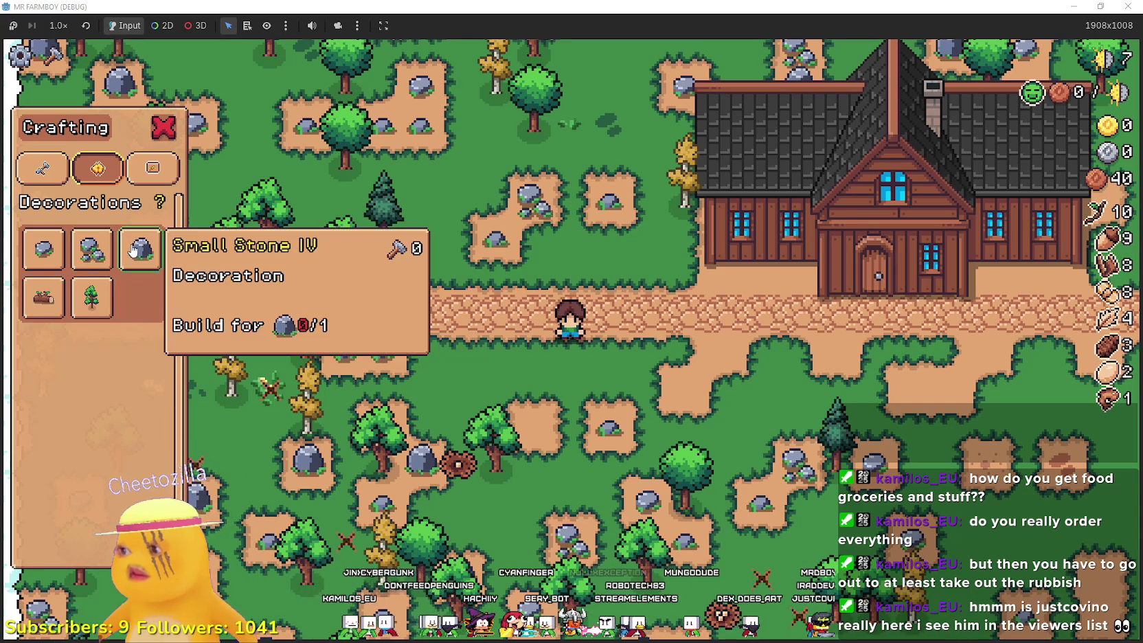
{"action": "left_click", "coordinate": [1081, 6]}
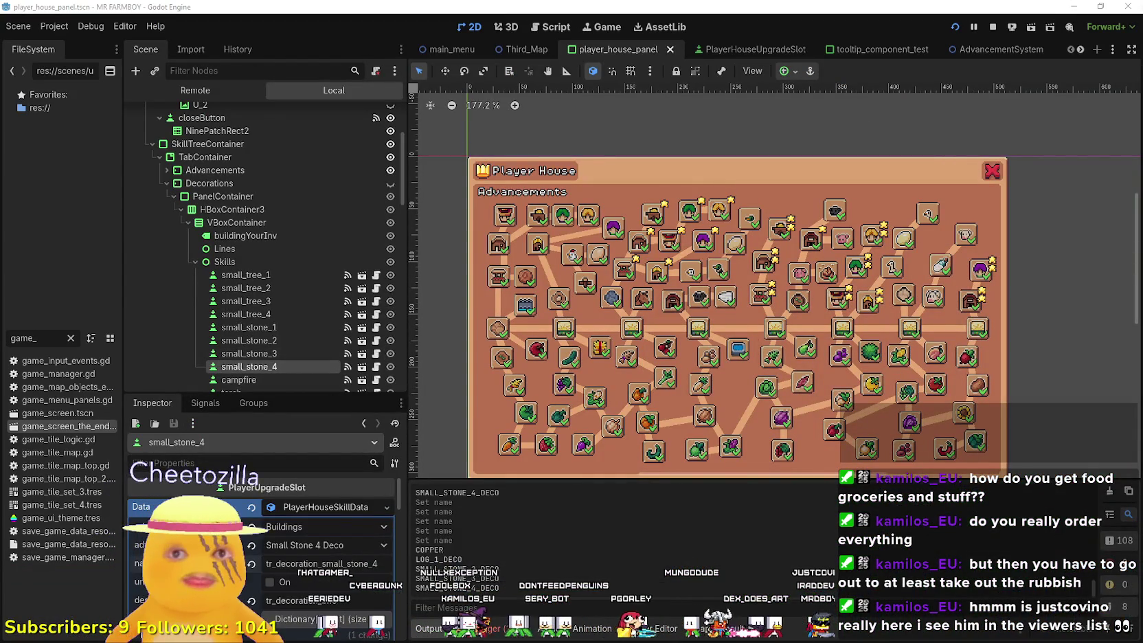
{"action": "left_click", "coordinate": [999, 29]}
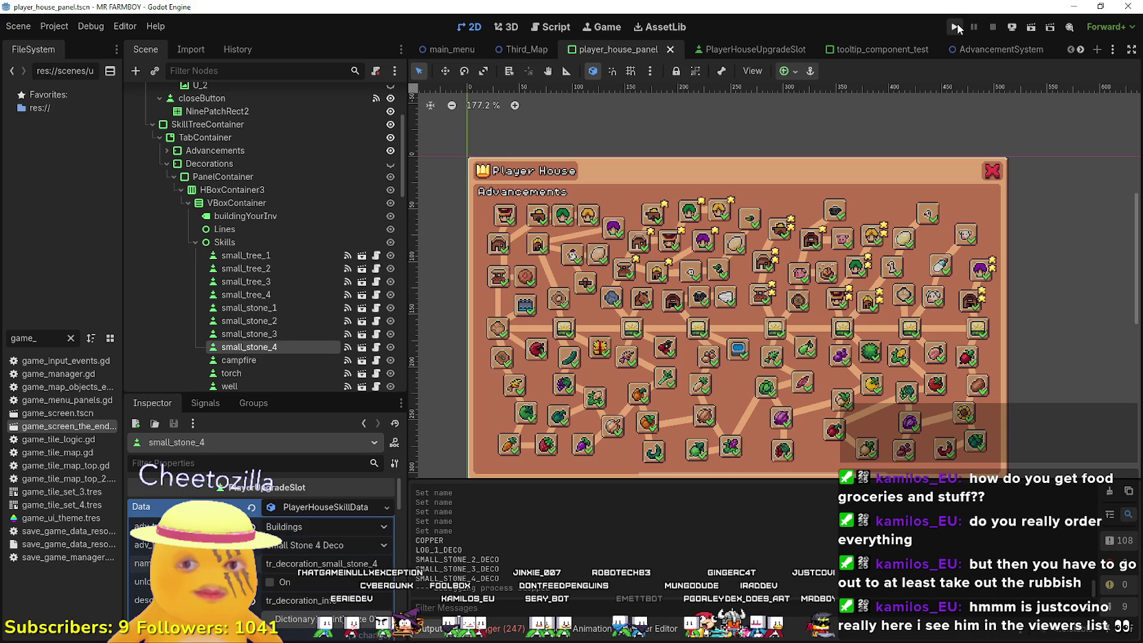
{"action": "left_click", "coordinate": [956, 26]}
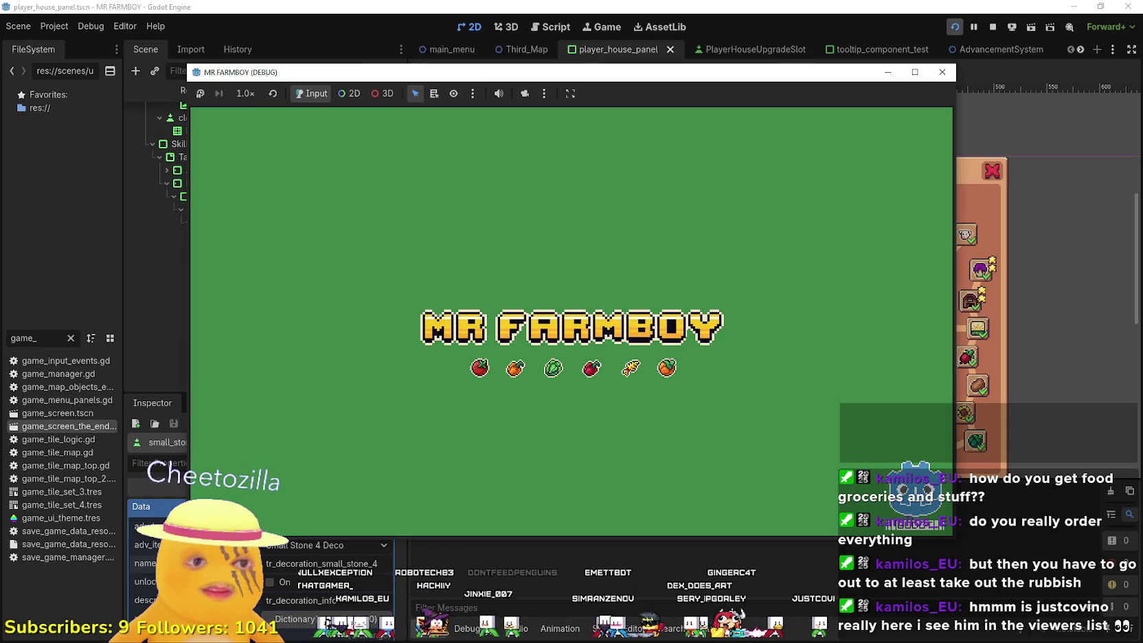
- Create and start a new save game, dismissing the intro letter
{"action": "left_click", "coordinate": [941, 72]}
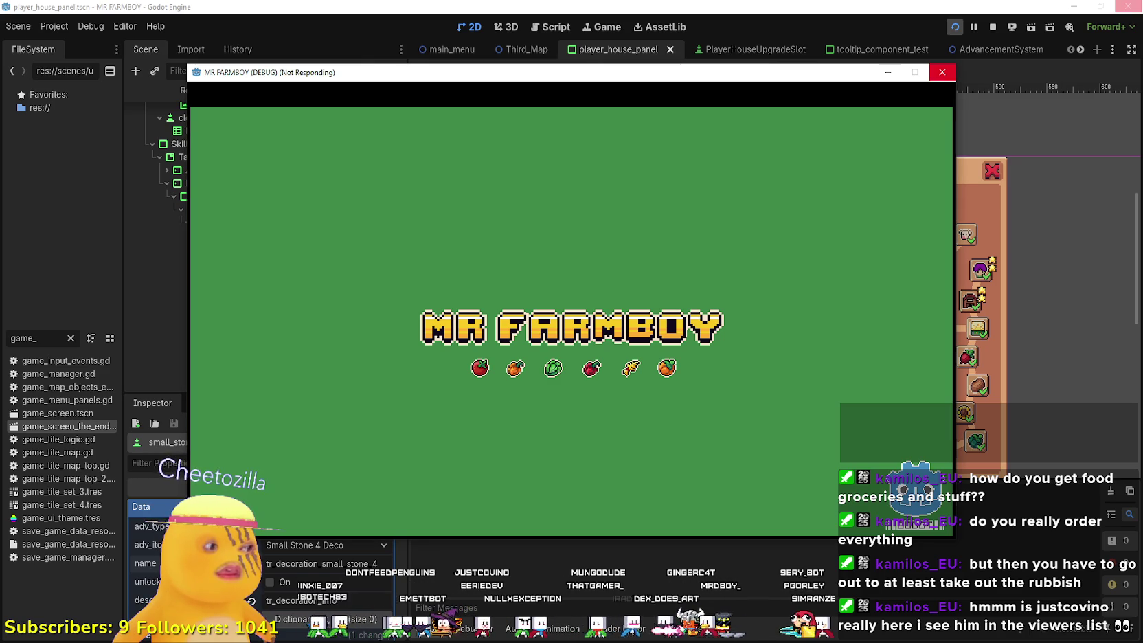
{"action": "left_click", "coordinate": [942, 72]}
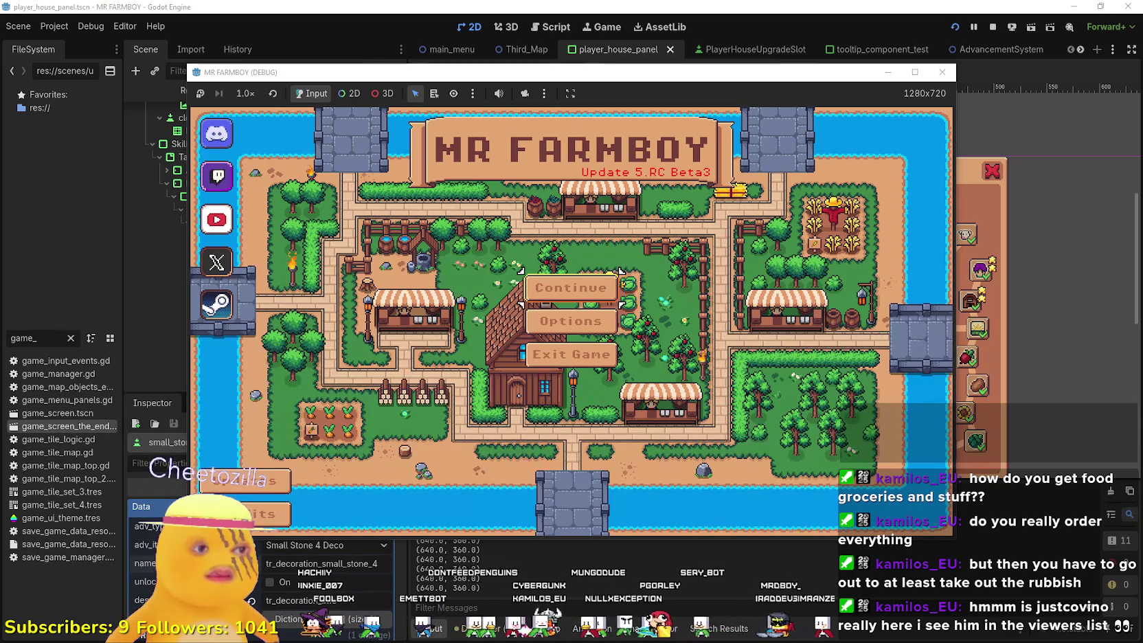
{"action": "left_click", "coordinate": [563, 297]}
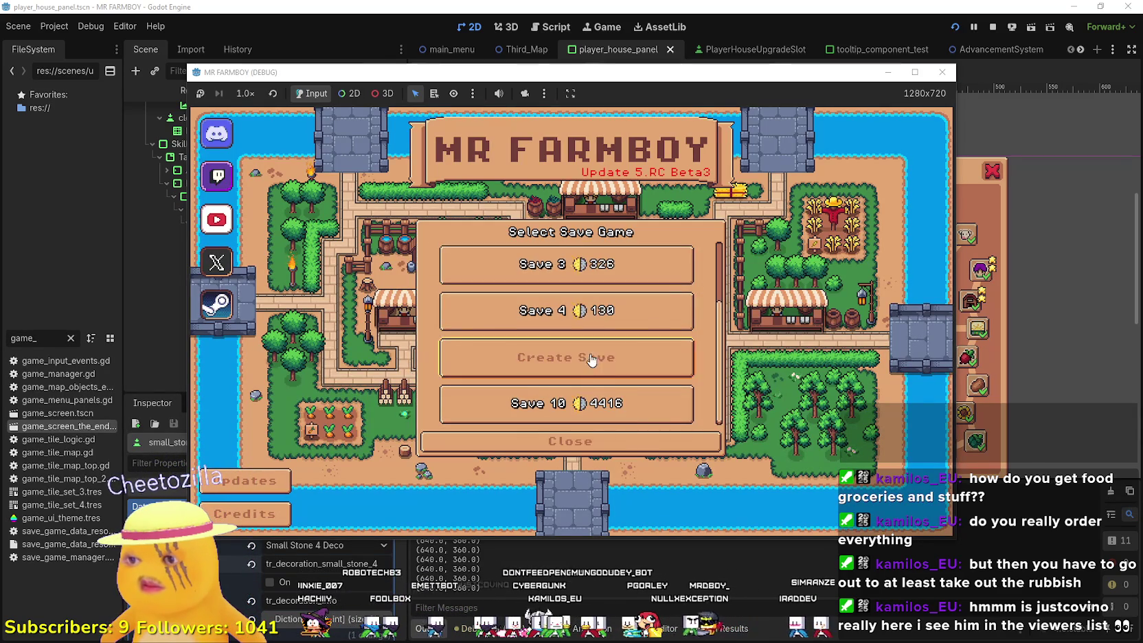
{"action": "left_click", "coordinate": [512, 357]}
{"action": "left_click", "coordinate": [509, 427]}
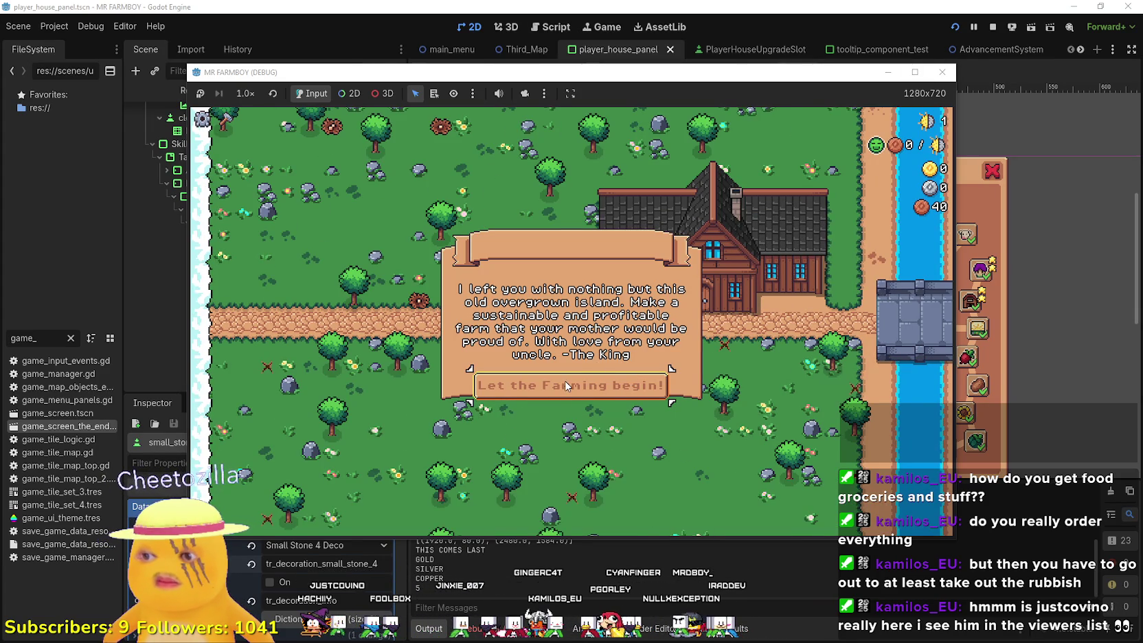
{"action": "left_click", "coordinate": [587, 390]}
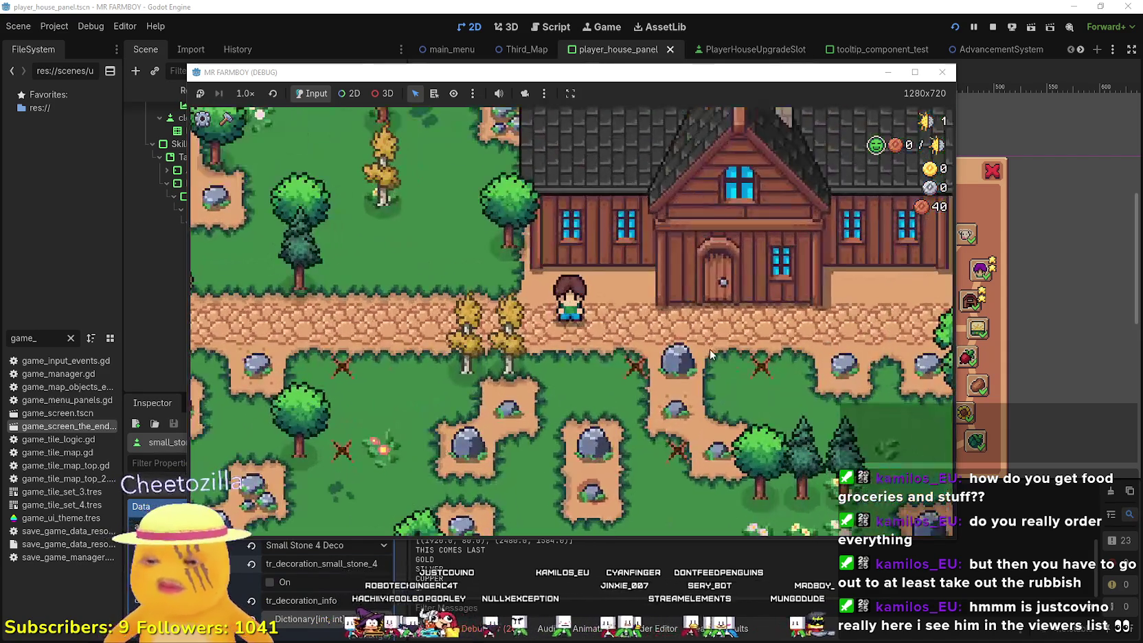
- Check the Player House panel, then view Empty Fruit Tree under Crafting Decorations and the Signs category
{"action": "left_click", "coordinate": [714, 347]}
{"action": "mouse_move", "coordinate": [352, 376]}
{"action": "key", "text": "Escape"}
{"action": "key", "text": "c"}
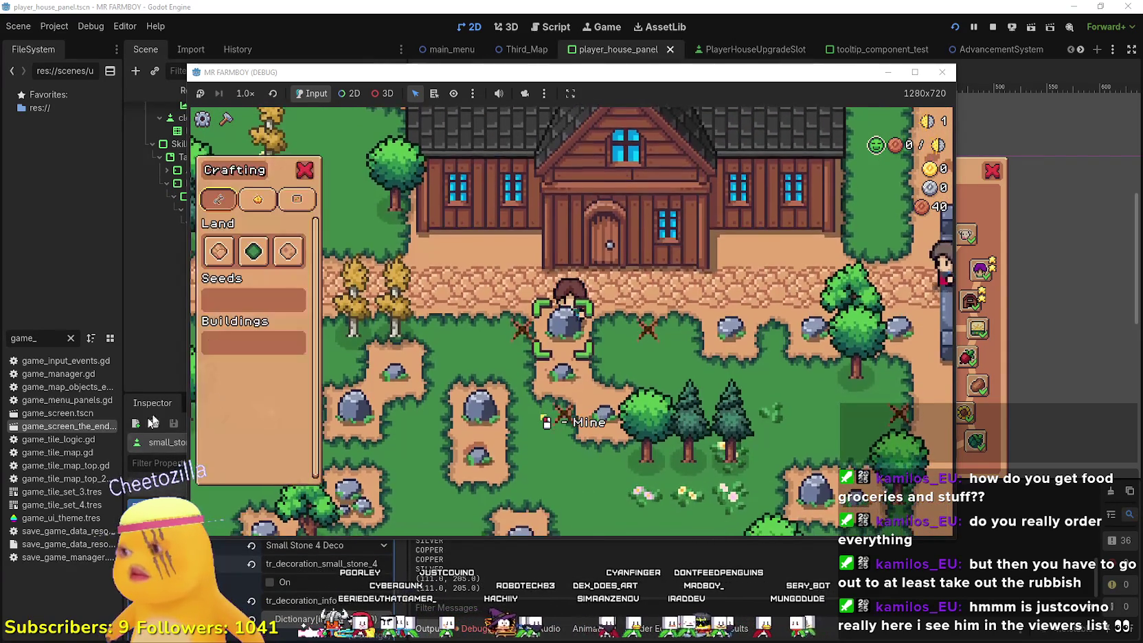
{"action": "mouse_move", "coordinate": [254, 261]}
{"action": "left_click", "coordinate": [257, 199]}
{"action": "mouse_move", "coordinate": [205, 259]}
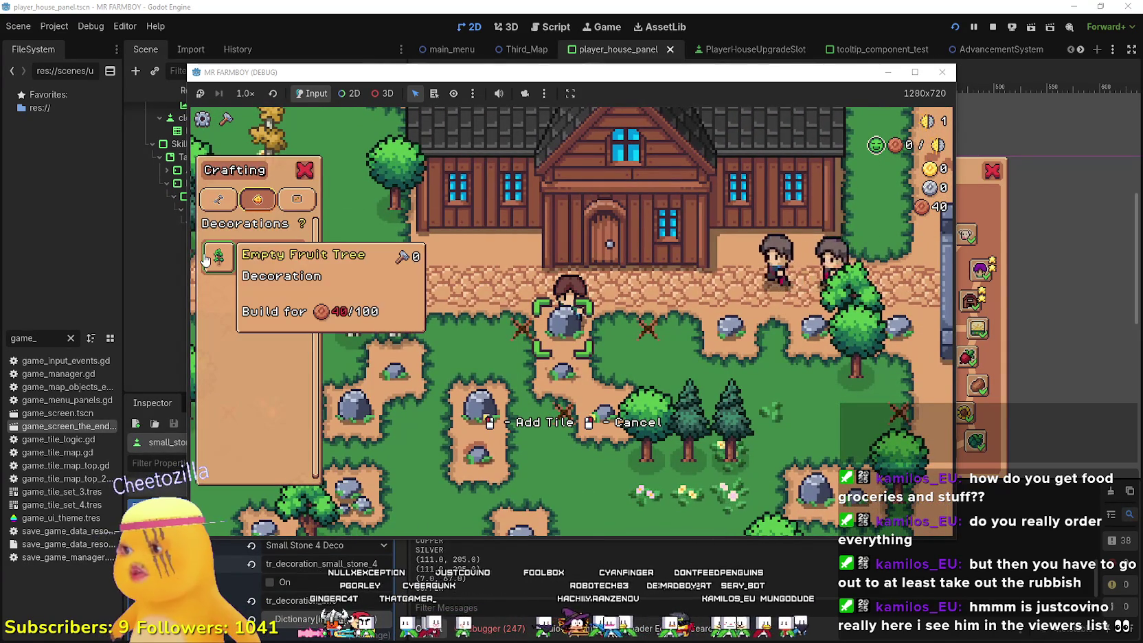
{"action": "key", "text": "a"}
{"action": "key", "text": "w"}
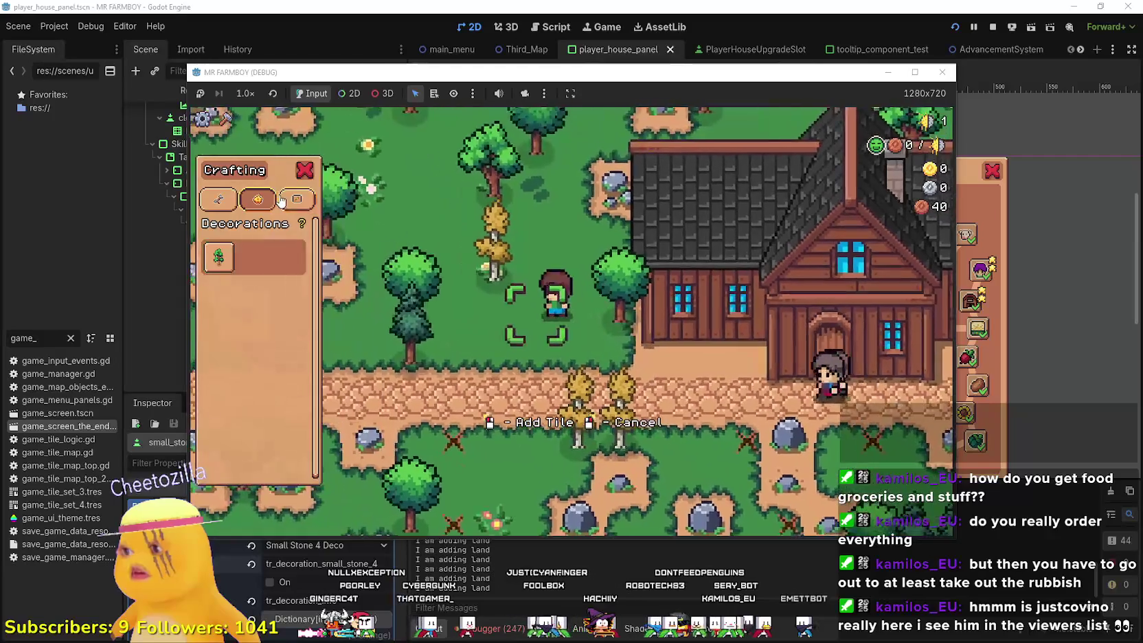
{"action": "left_click", "coordinate": [297, 199]}
{"action": "key", "text": "c"}
- Walk the farmer left and right to the house door, then stop the game
{"action": "key", "text": "d"}
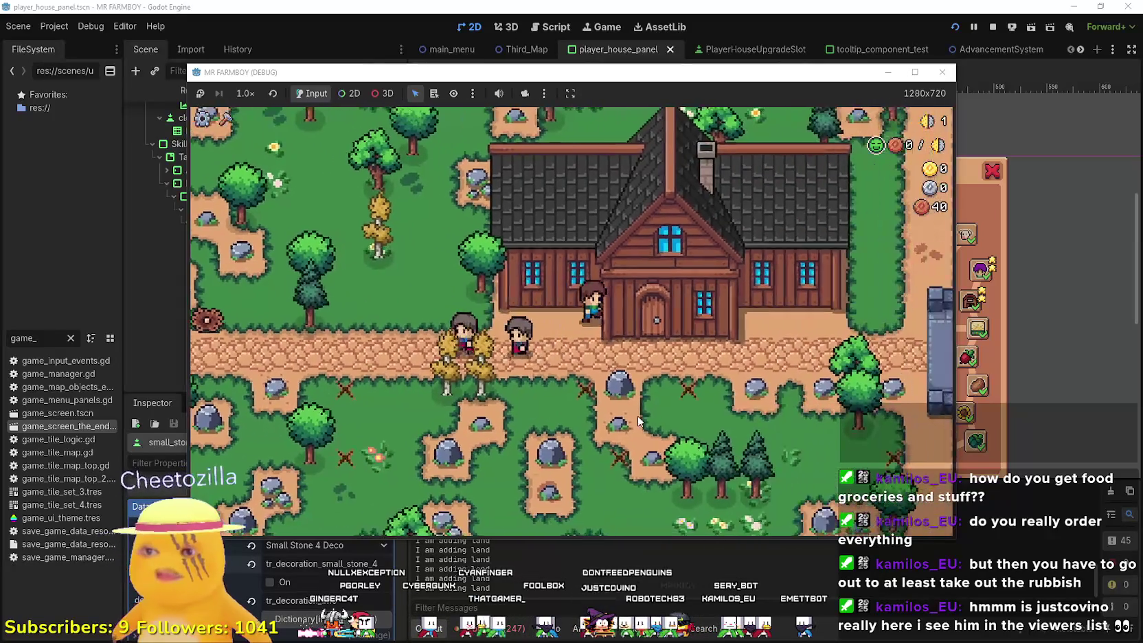
{"action": "key", "text": "a"}
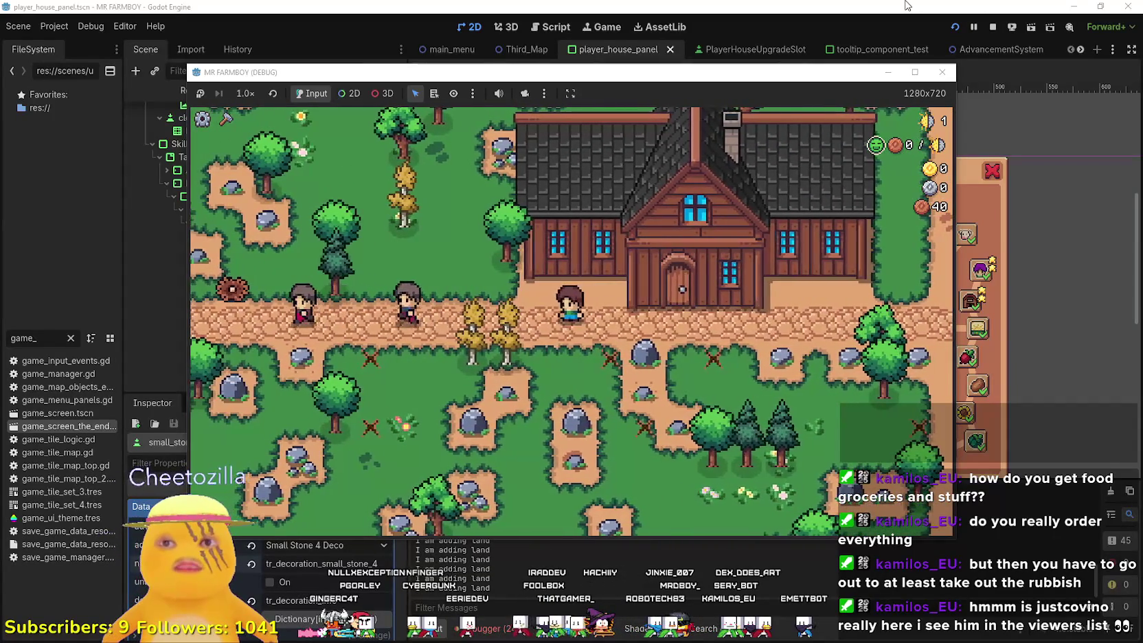
{"action": "key", "text": "d"}
{"action": "scroll", "coordinate": [486, 408], "scroll_direction": "down", "scroll_amount": 3}
{"action": "key", "text": "a"}
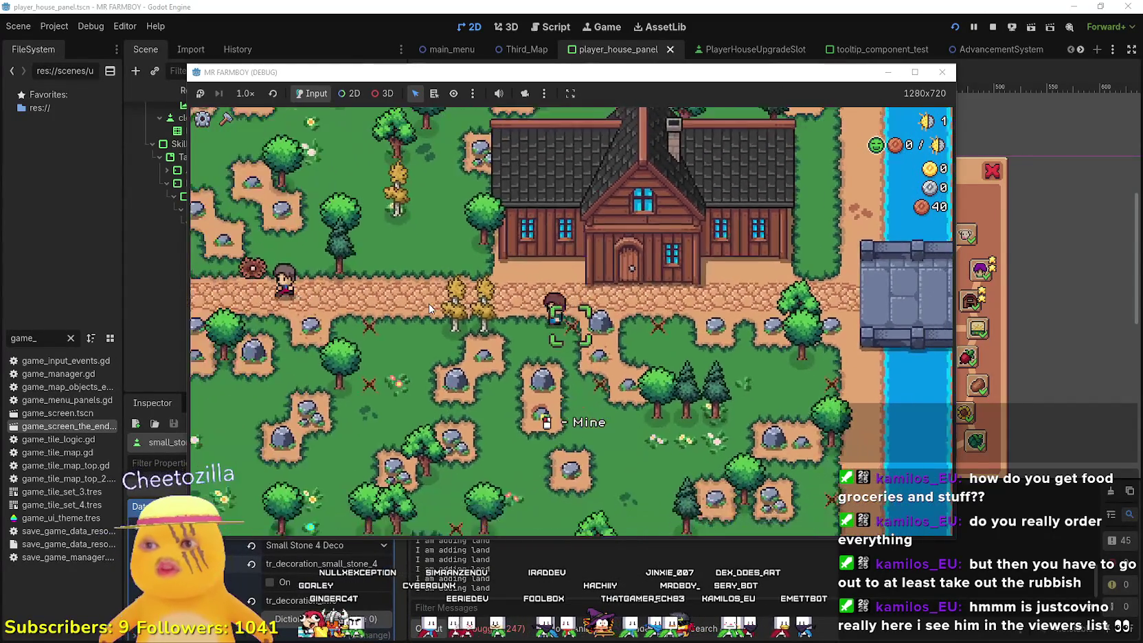
{"action": "key", "text": "d"}
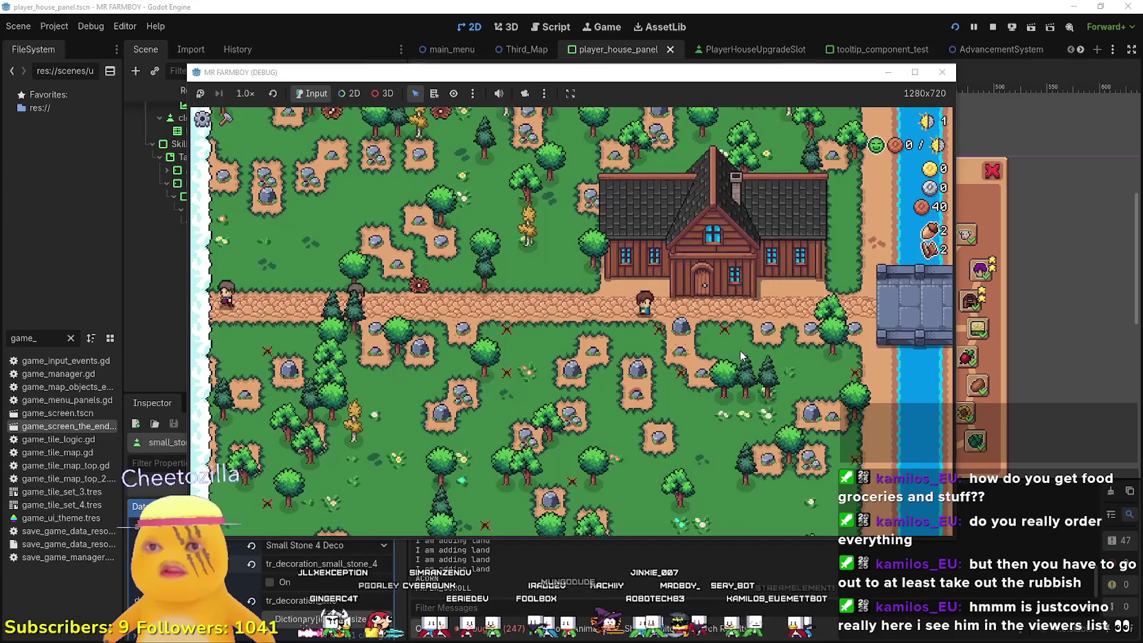
{"action": "scroll", "coordinate": [739, 350], "scroll_direction": "up", "scroll_amount": 3}
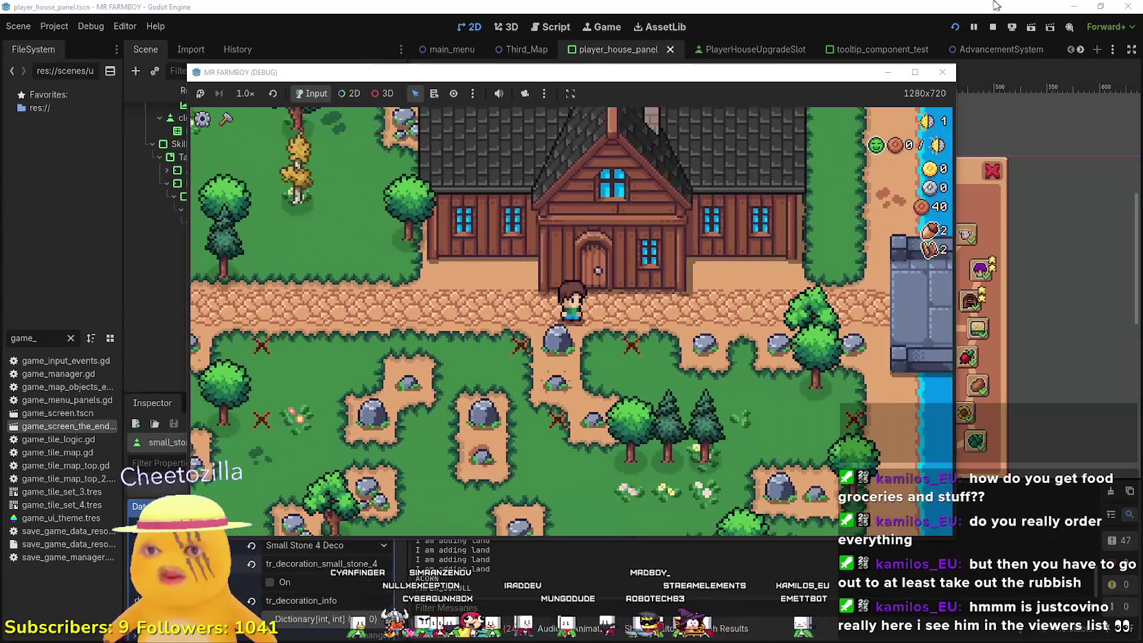
{"action": "left_click", "coordinate": [992, 27]}
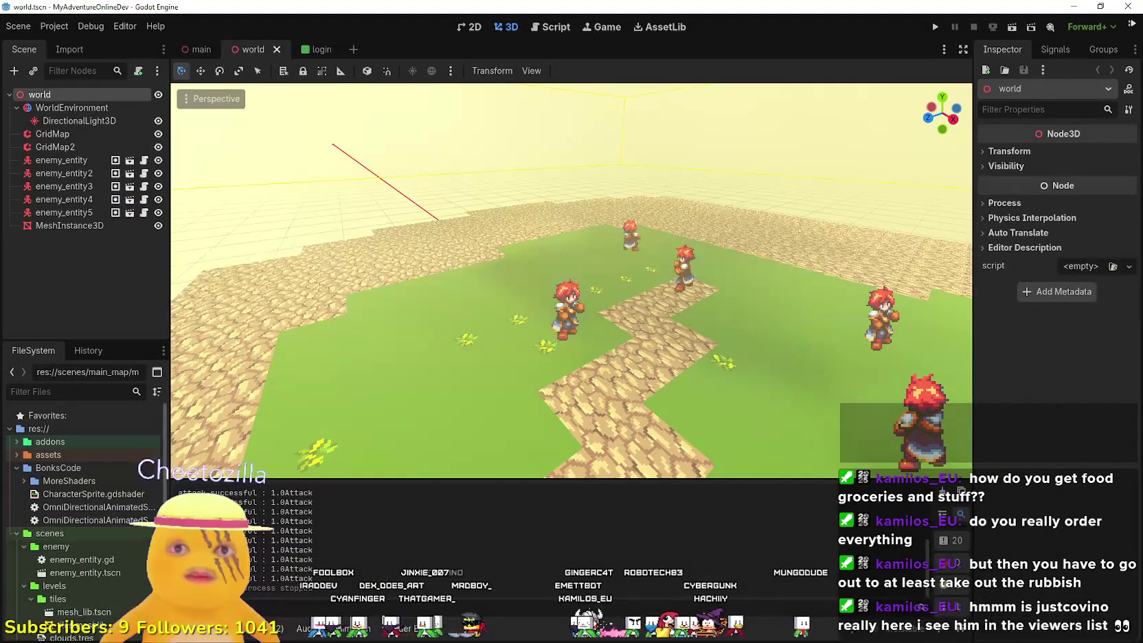
- Close the MyAdventureOnlineDev project editor window
{"action": "left_click", "coordinate": [1120, 9]}
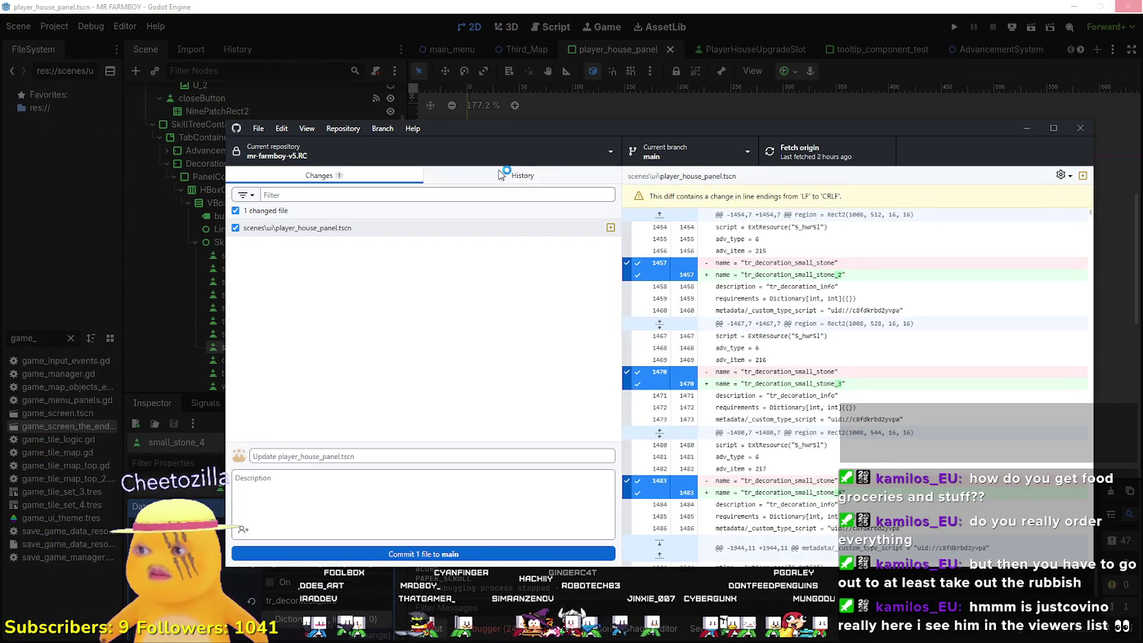
- Check the last commit's version name in History and enter the summary v5.RC-Beta9
{"action": "left_click", "coordinate": [499, 174]}
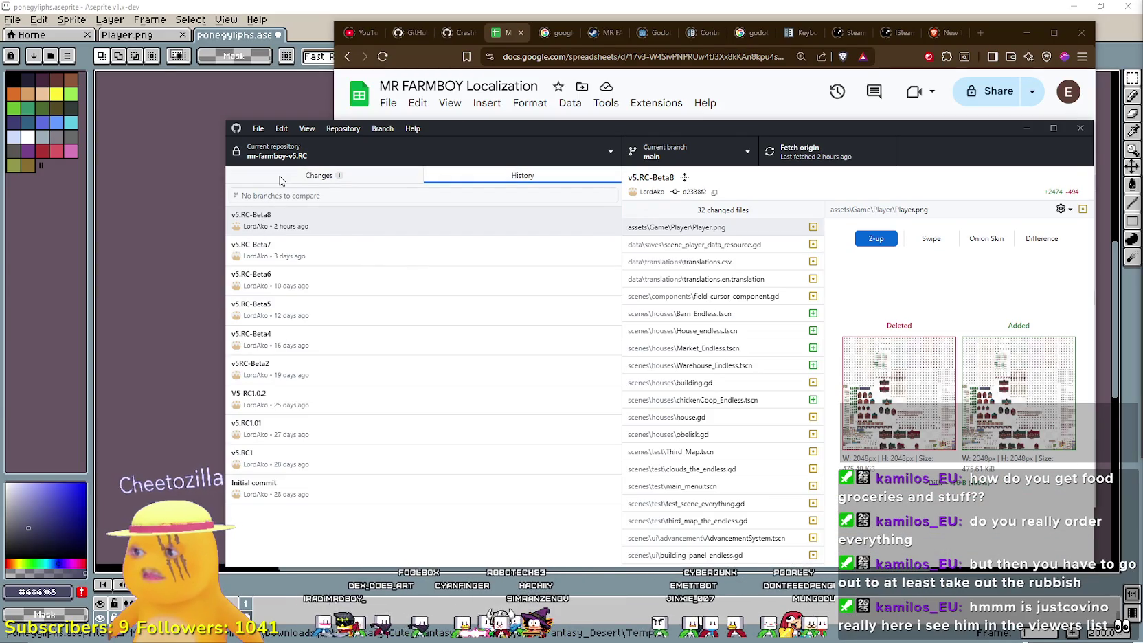
{"action": "left_click", "coordinate": [282, 179]}
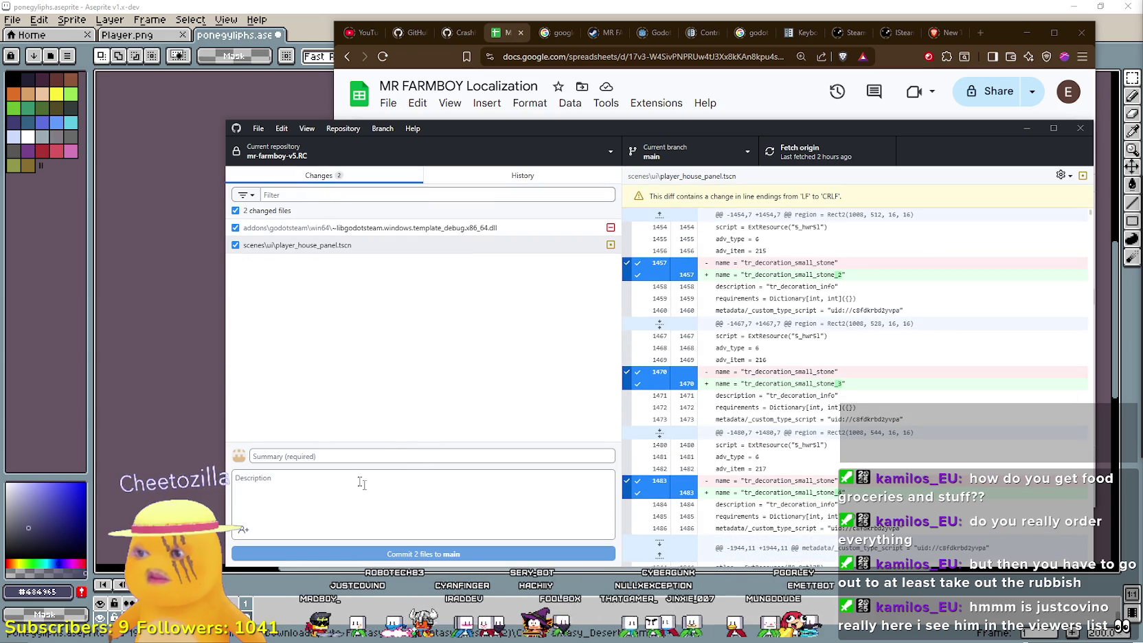
{"action": "type", "text": "v5.RC-B"}
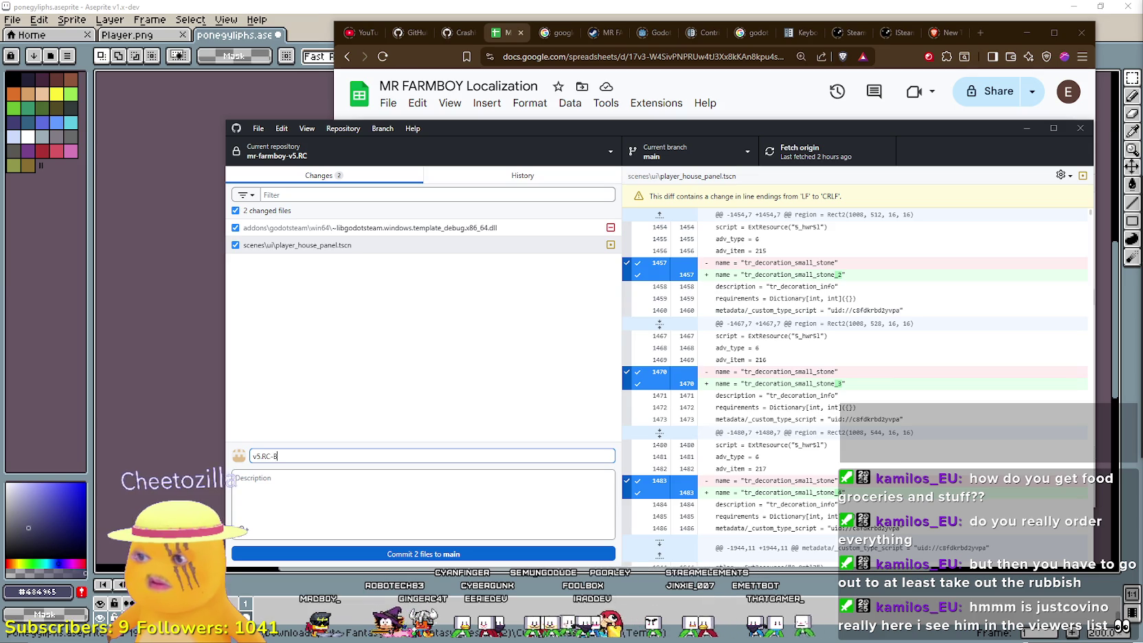
{"action": "type", "text": "eta9"}
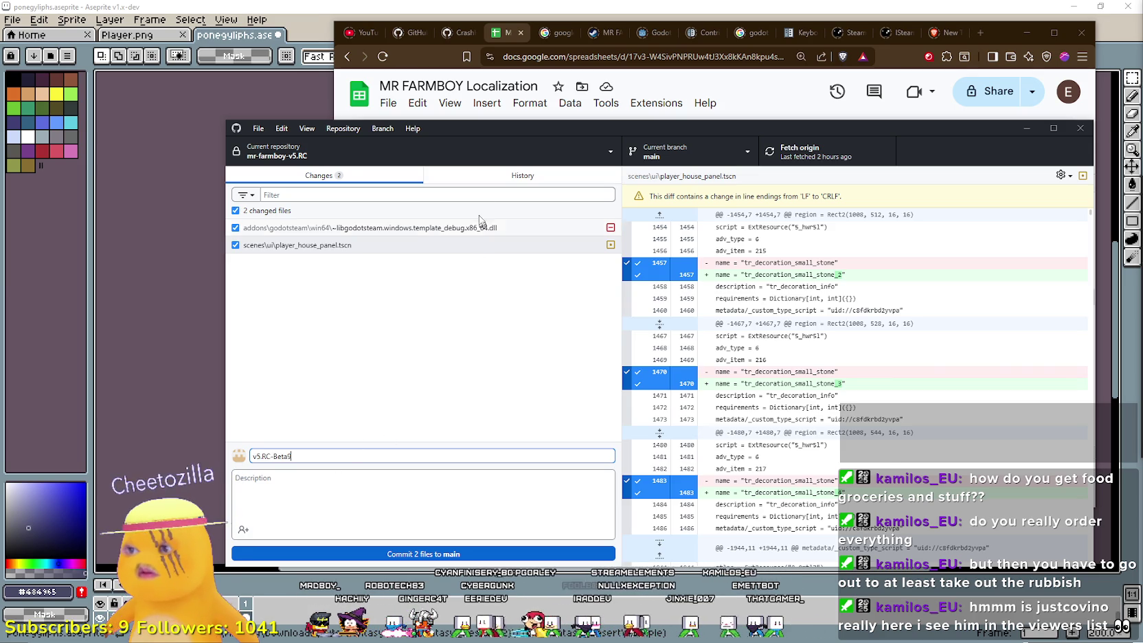
{"action": "left_click", "coordinate": [493, 181]}
{"action": "left_click", "coordinate": [303, 177]}
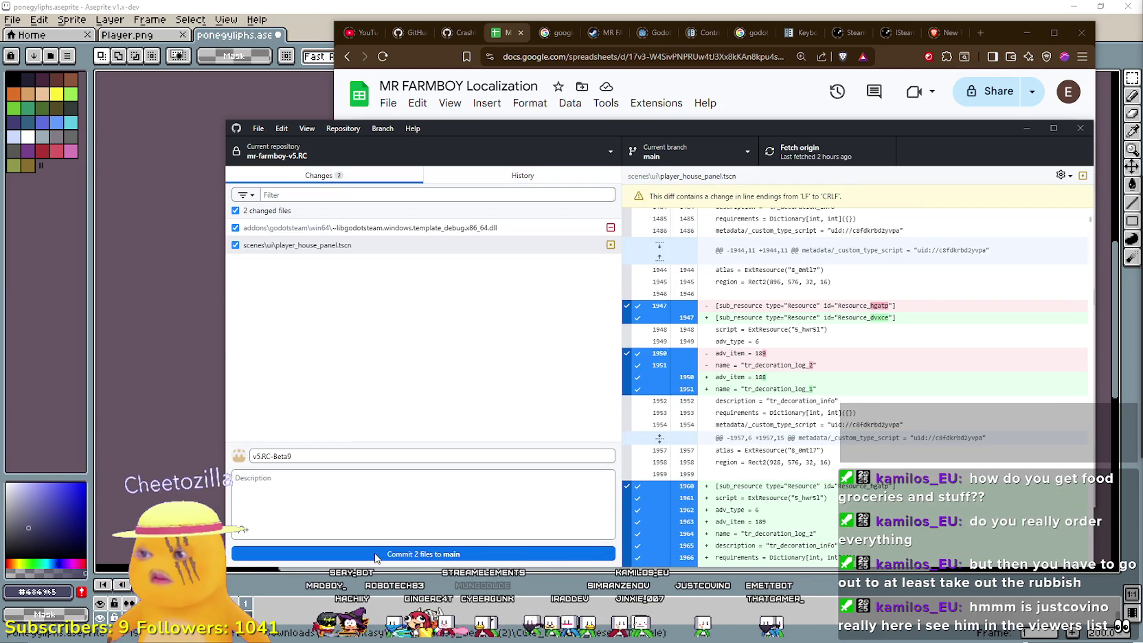
- Commit the two changed files to main, push to origin, and close GitHub Desktop
{"action": "left_click", "coordinate": [375, 554]}
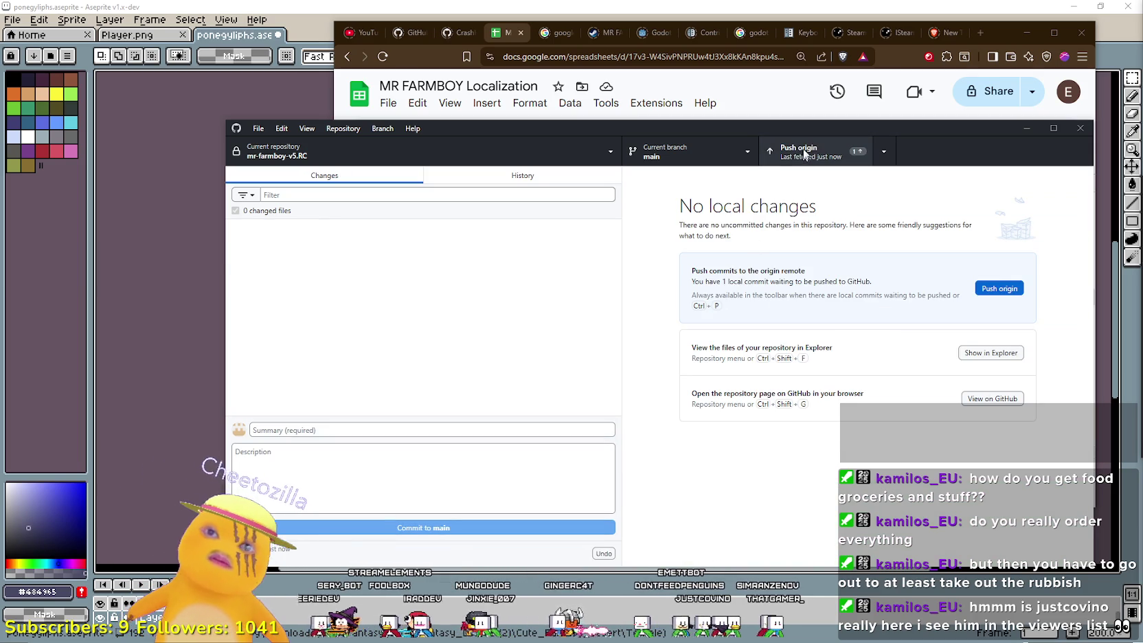
{"action": "left_click", "coordinate": [807, 153]}
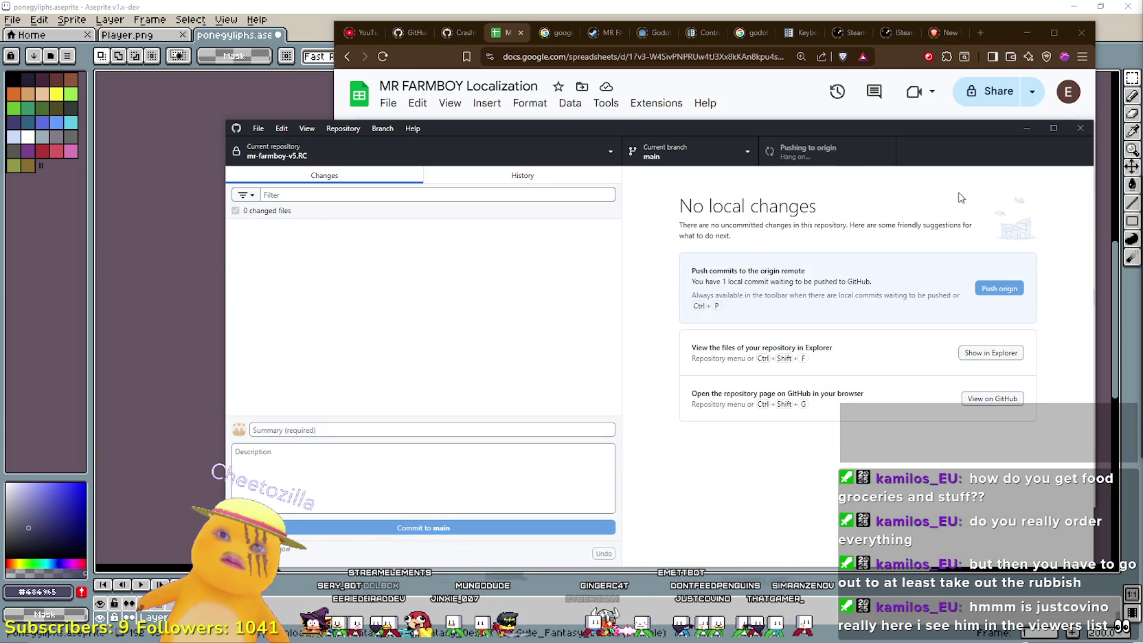
{"action": "left_click", "coordinate": [1079, 128]}
{"action": "left_click", "coordinate": [1081, 32]}
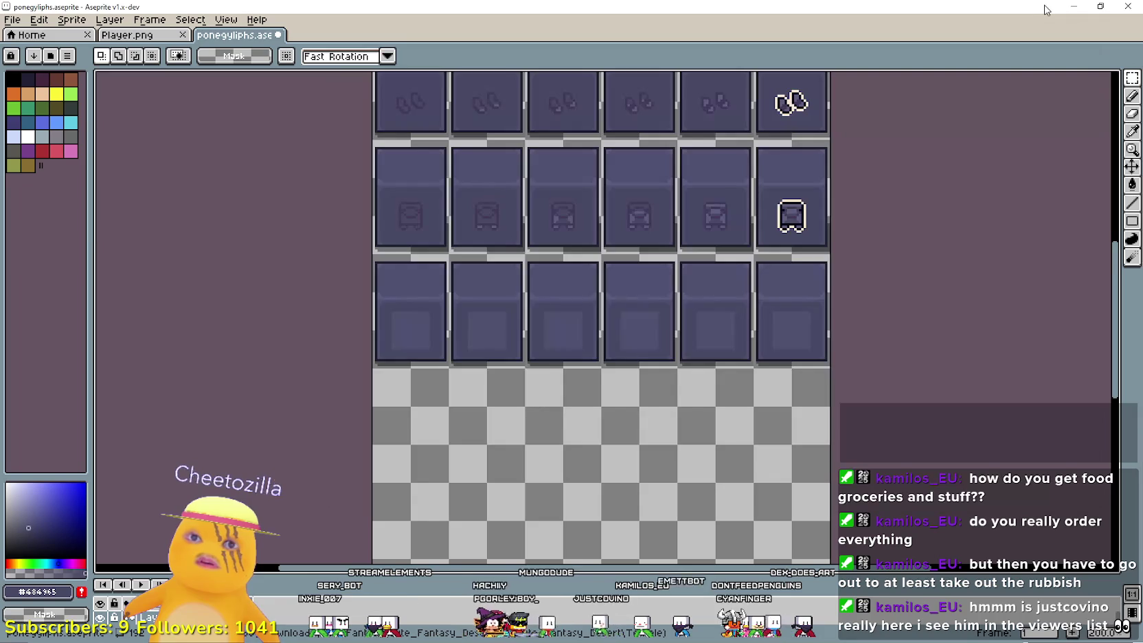
- Look over the ponegyliphs.ase icon grid, then minimize Aseprite and the spreadsheet browser
{"action": "scroll", "coordinate": [566, 234], "scroll_direction": "down", "scroll_amount": 1}
{"action": "scroll", "coordinate": [553, 281], "scroll_direction": "up", "scroll_amount": 2}
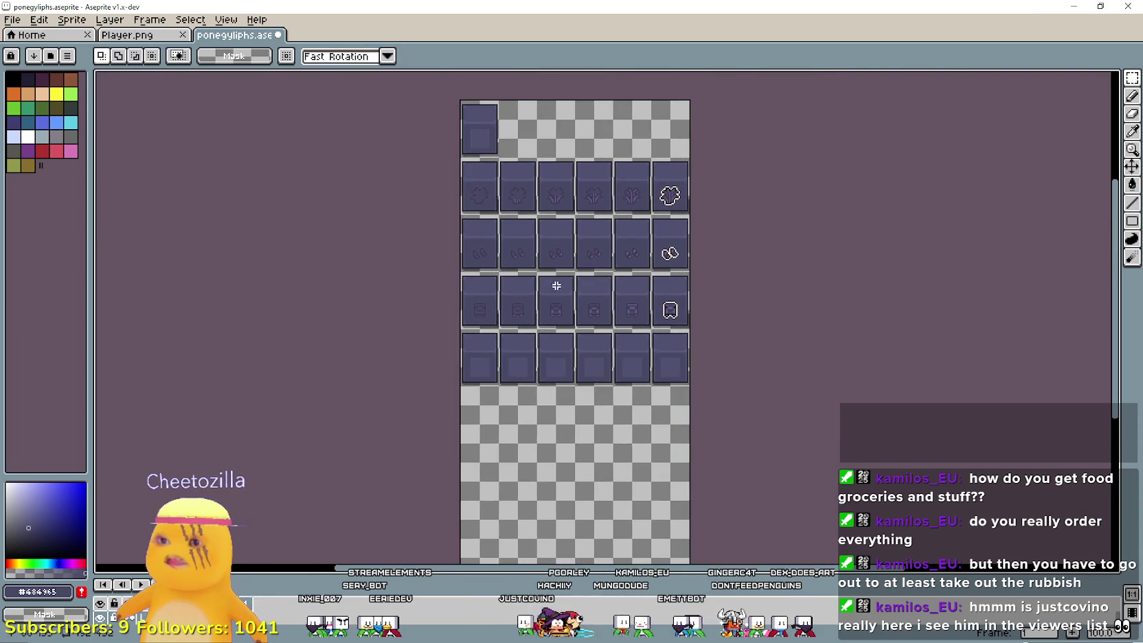
{"action": "scroll", "coordinate": [555, 291], "scroll_direction": "up", "scroll_amount": 1}
{"action": "left_click_drag", "start_coordinate": [591, 291], "coordinate": [617, 261]}
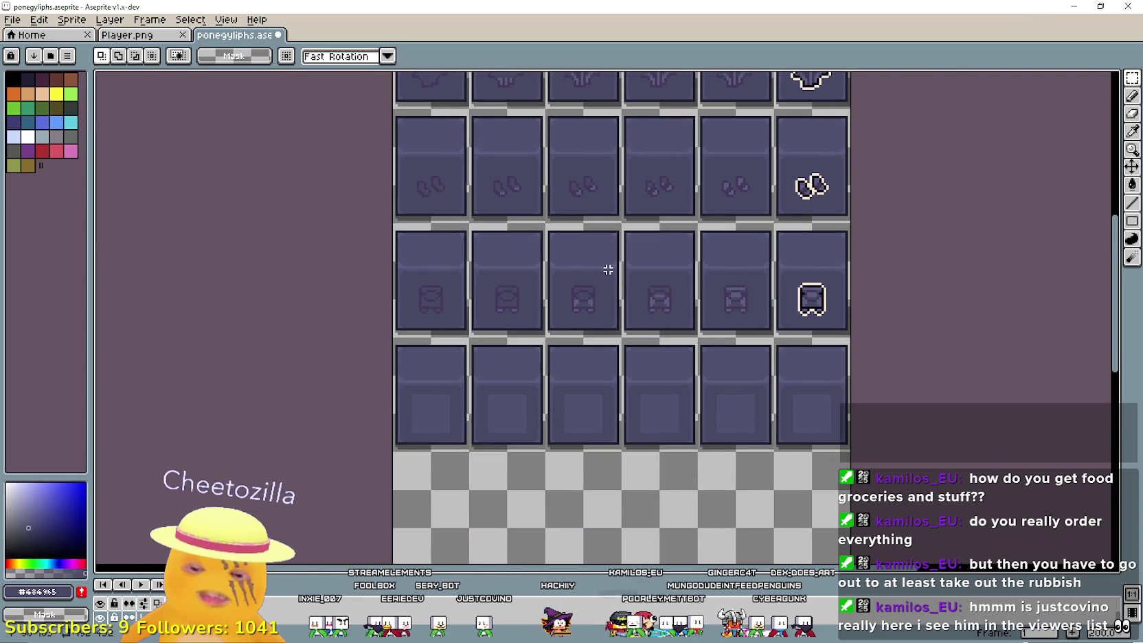
{"action": "scroll", "coordinate": [605, 264], "scroll_direction": "down", "scroll_amount": 5}
{"action": "scroll", "coordinate": [607, 298], "scroll_direction": "up", "scroll_amount": 5}
{"action": "scroll", "coordinate": [592, 408], "scroll_direction": "down", "scroll_amount": 2}
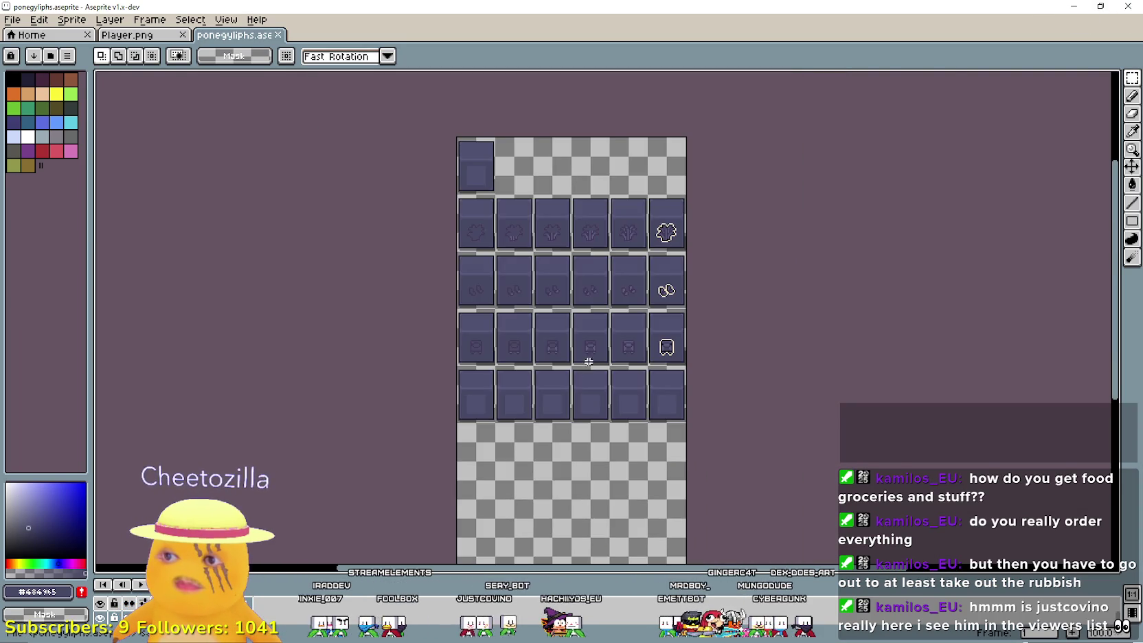
{"action": "scroll", "coordinate": [559, 303], "scroll_direction": "up", "scroll_amount": 1}
{"action": "mouse_move", "coordinate": [569, 368]}
{"action": "left_mouse_down"}
{"action": "mouse_move", "coordinate": [533, 220]}
{"action": "mouse_move", "coordinate": [508, 207]}
{"action": "mouse_move", "coordinate": [495, 153]}
{"action": "left_mouse_up"}
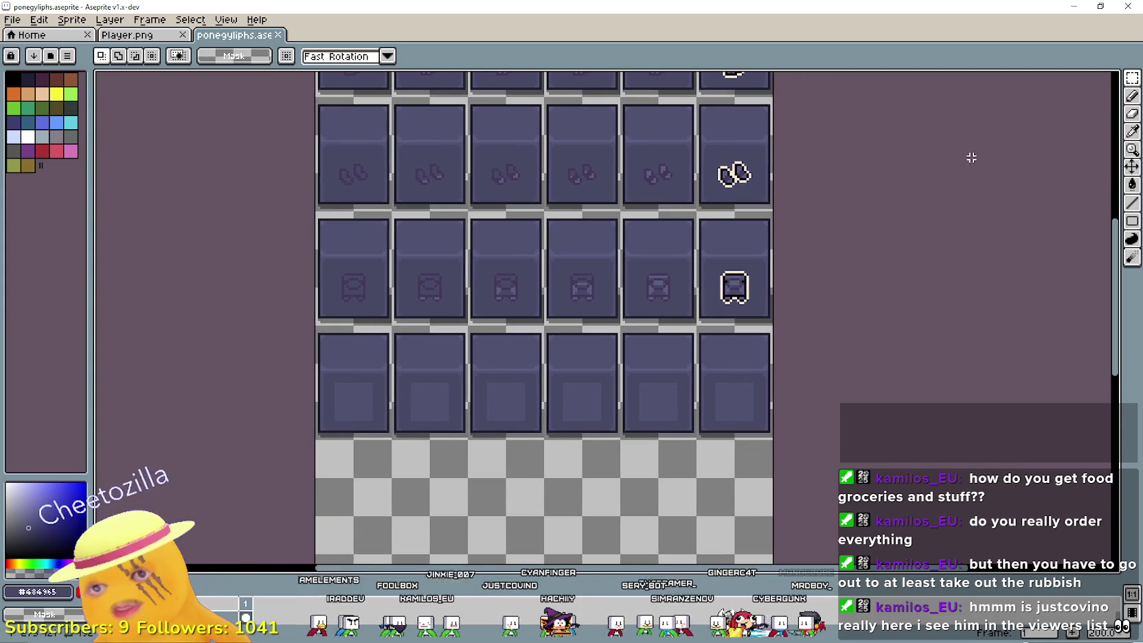
{"action": "left_click", "coordinate": [1076, 6]}
{"action": "left_click", "coordinate": [1018, 12]}
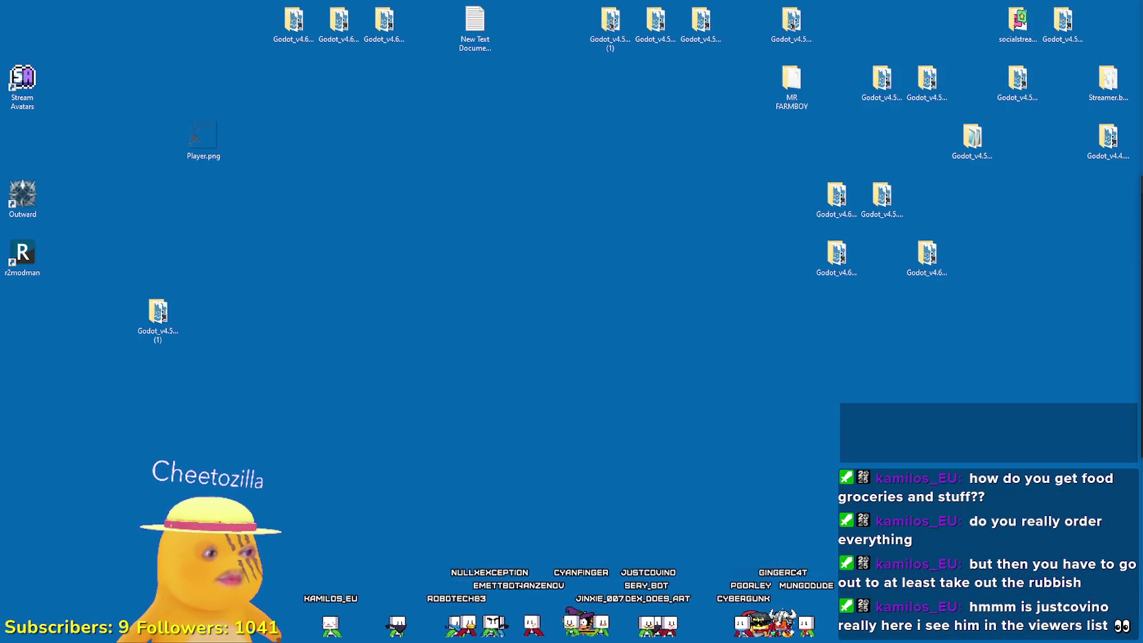